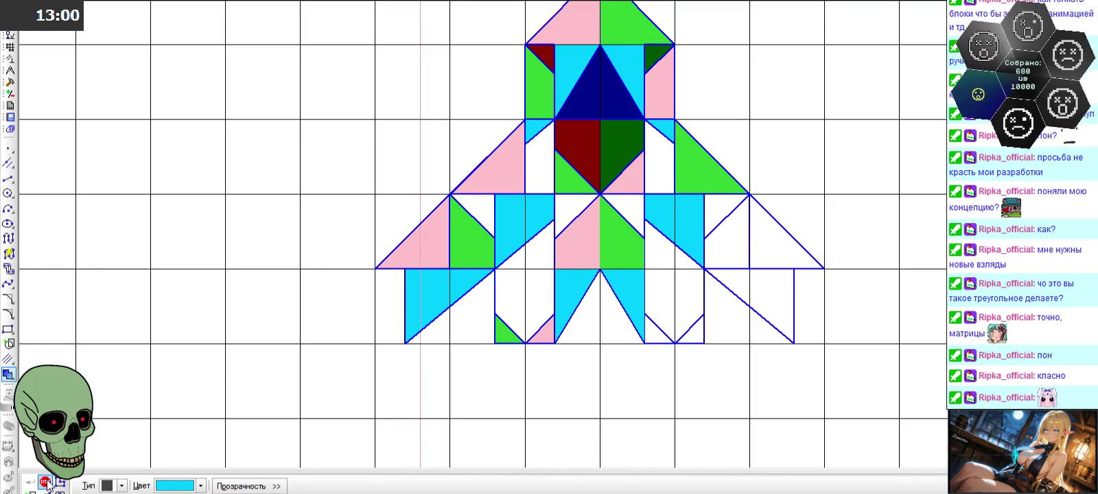
- Fill the right-side triangle and the small lower-right triangle pink
left_click(177, 486)
left_click(162, 438)
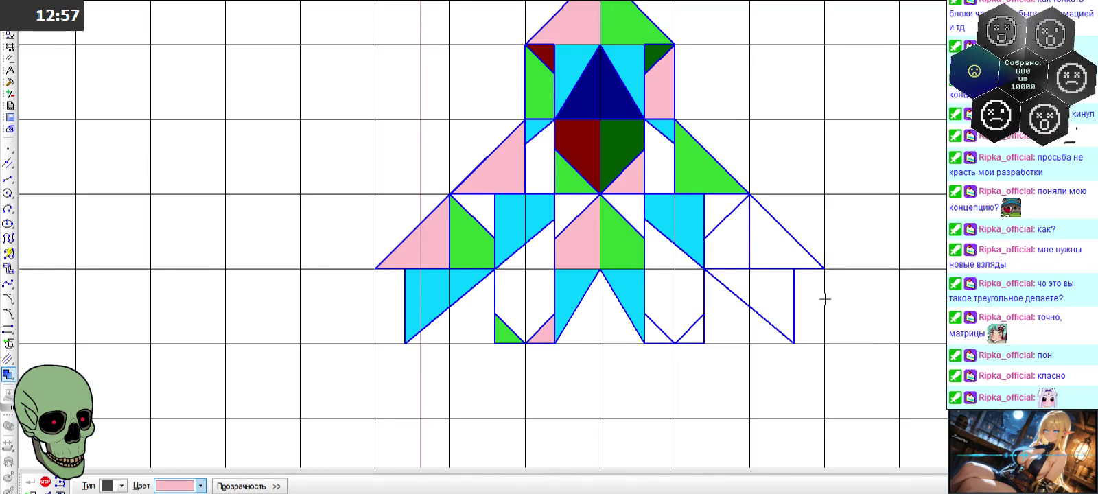
left_click(731, 238)
left_click(696, 333)
left_click(29, 483)
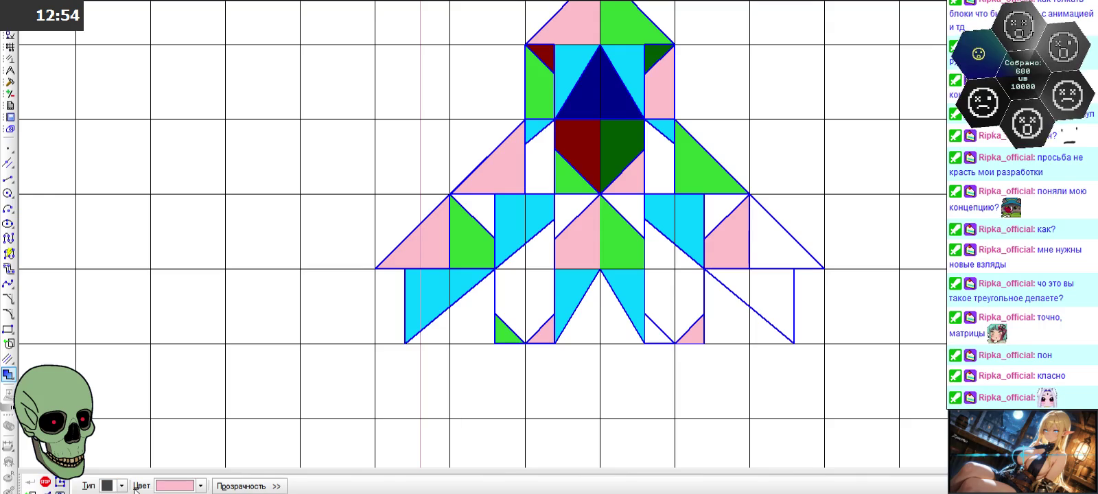
- Fill the outer right triangle green
left_click(200, 486)
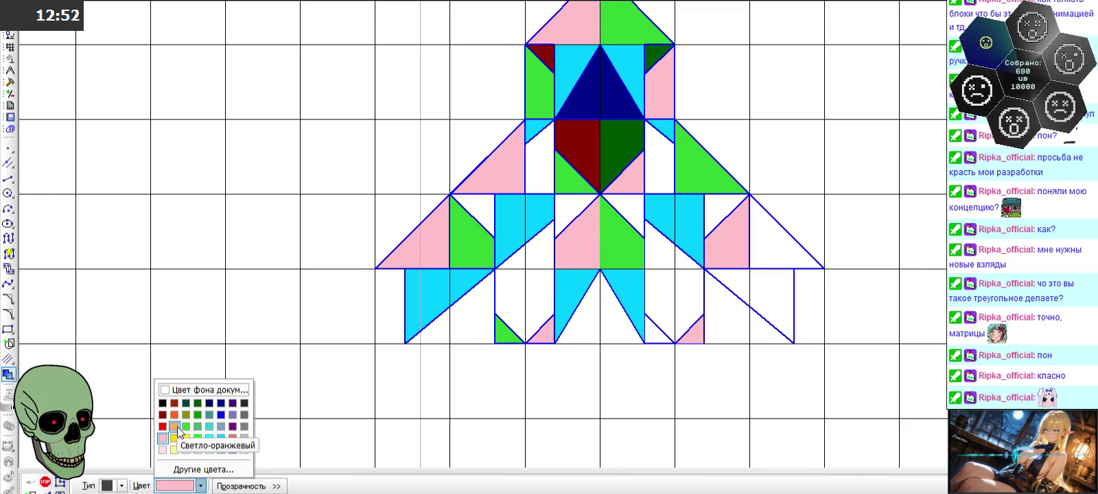
left_click(197, 438)
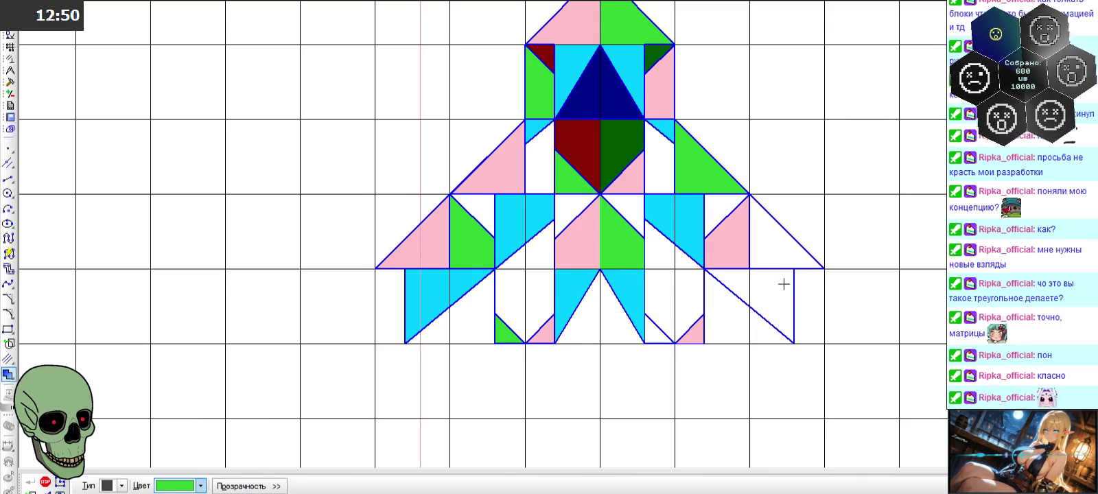
left_click(776, 257)
left_click(29, 483)
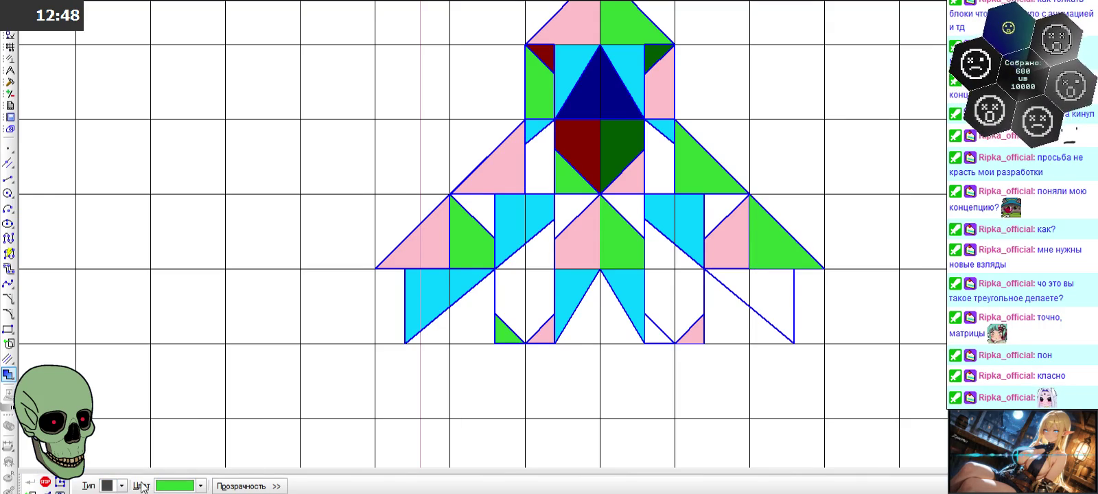
- Fill the two lower-right regions cyan, then pick dark red as the fill colour
left_click(200, 486)
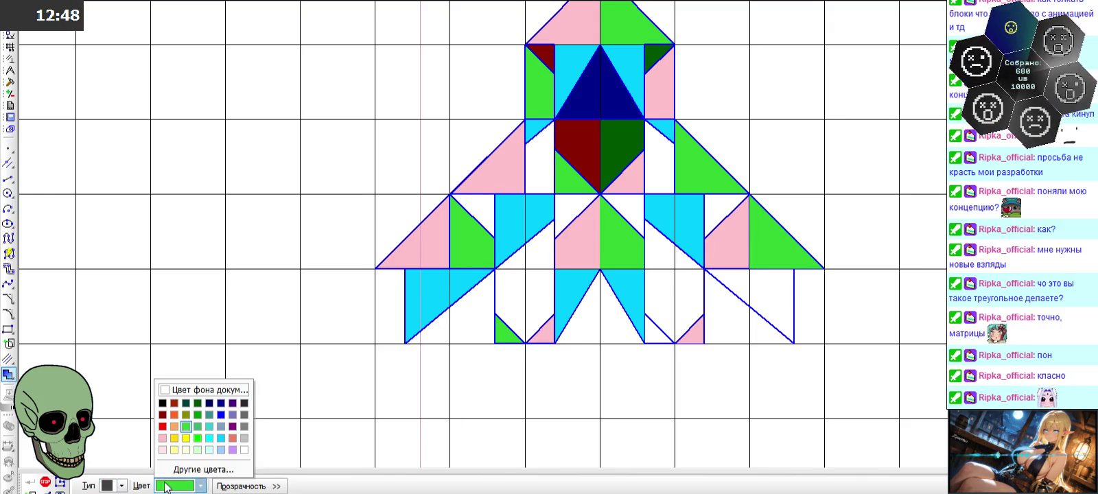
left_click(213, 438)
left_click(736, 280)
left_click(759, 297)
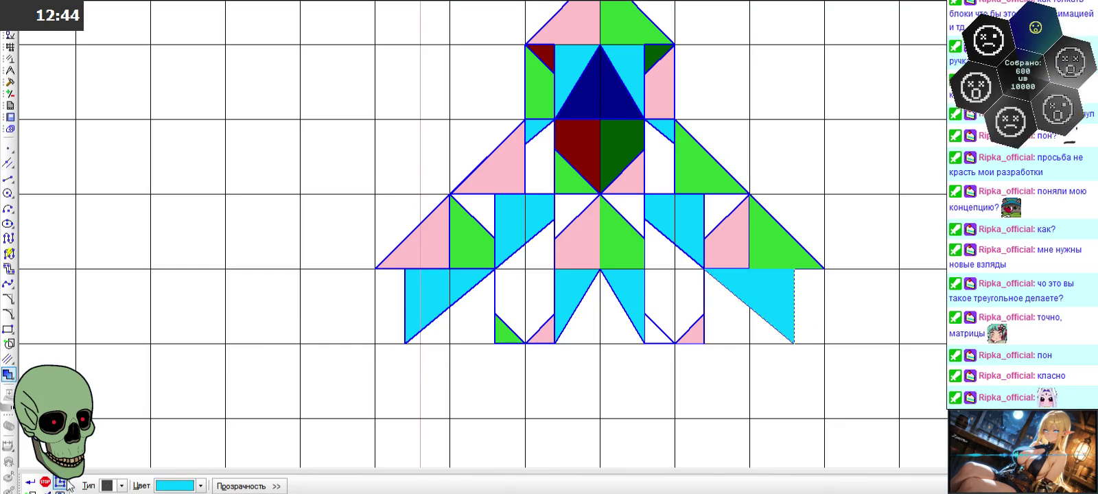
left_click(30, 484)
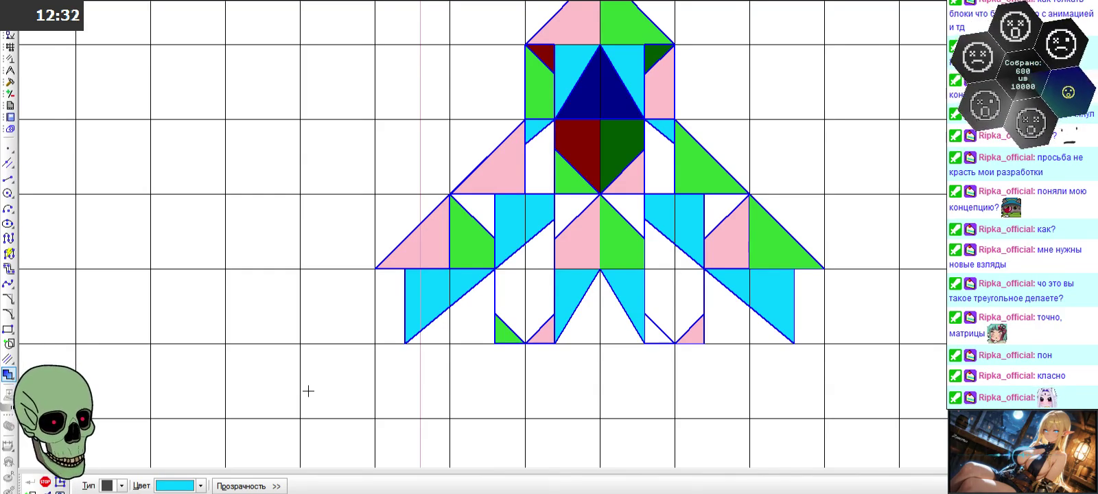
left_click(201, 486)
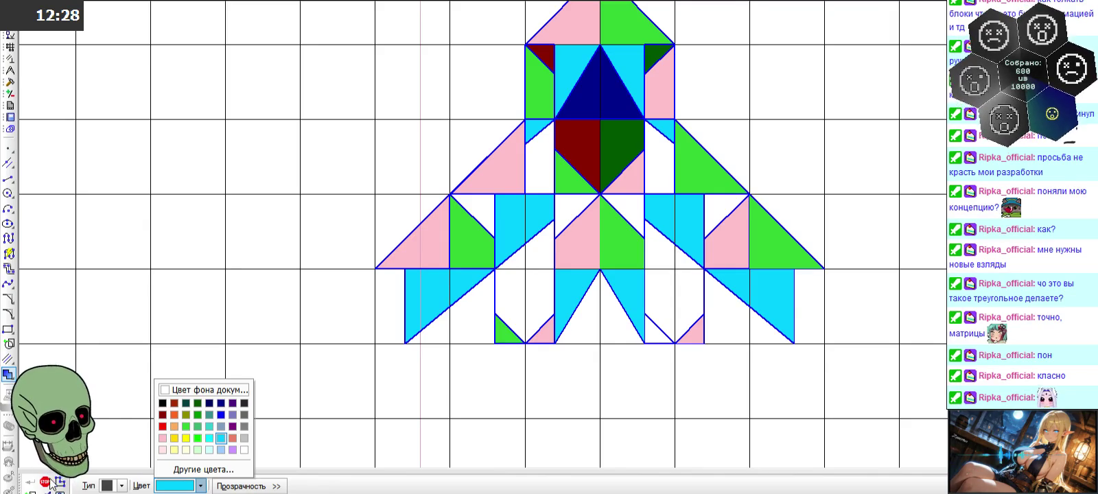
left_click(163, 414)
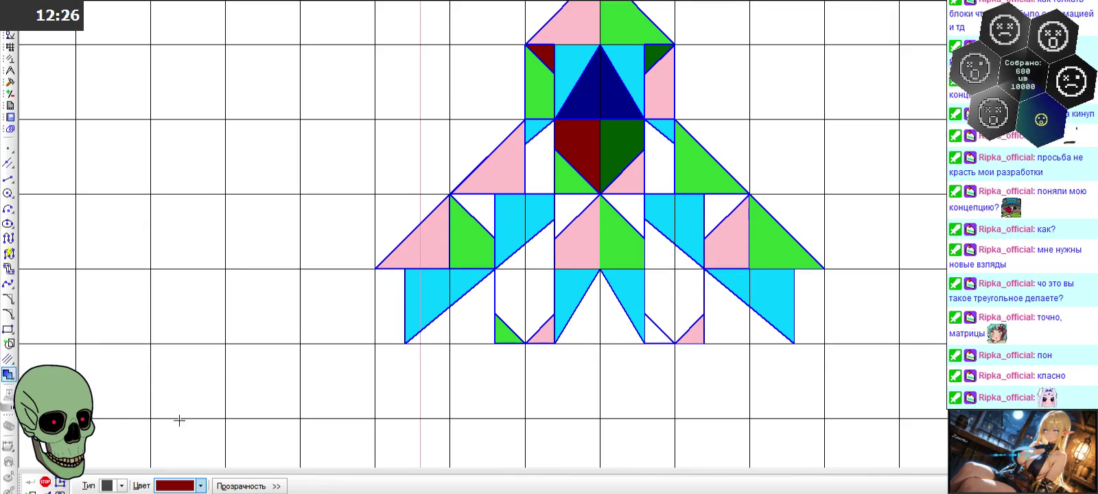
- Fill the left wing and lower-left cell dark red, and two left-of-centre cells dark green
left_click(482, 197)
left_click(506, 289)
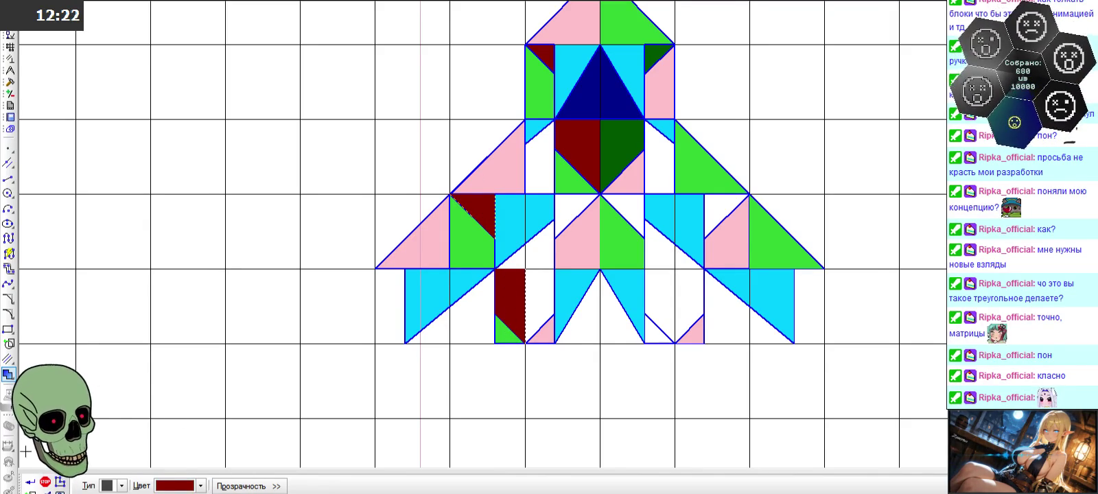
left_click(201, 486)
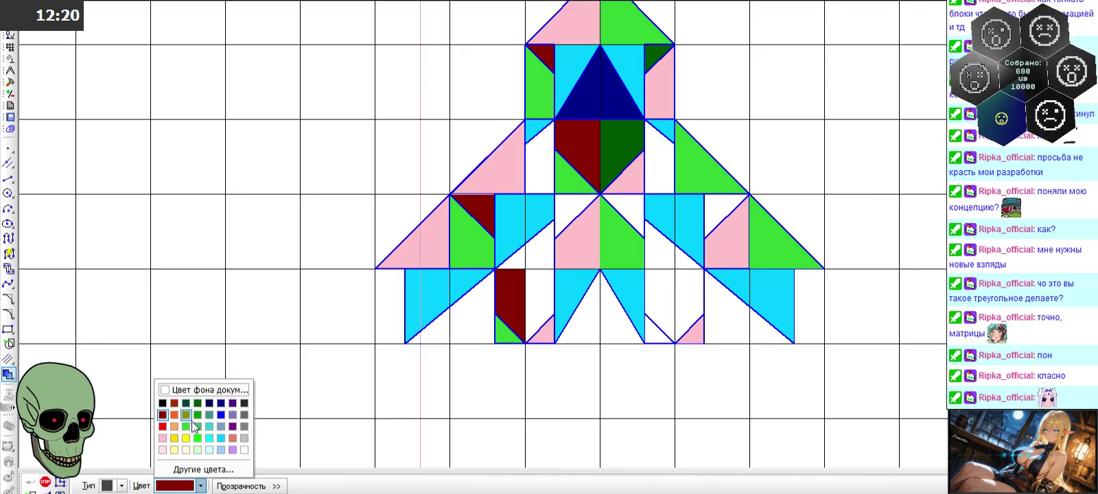
left_click(197, 403)
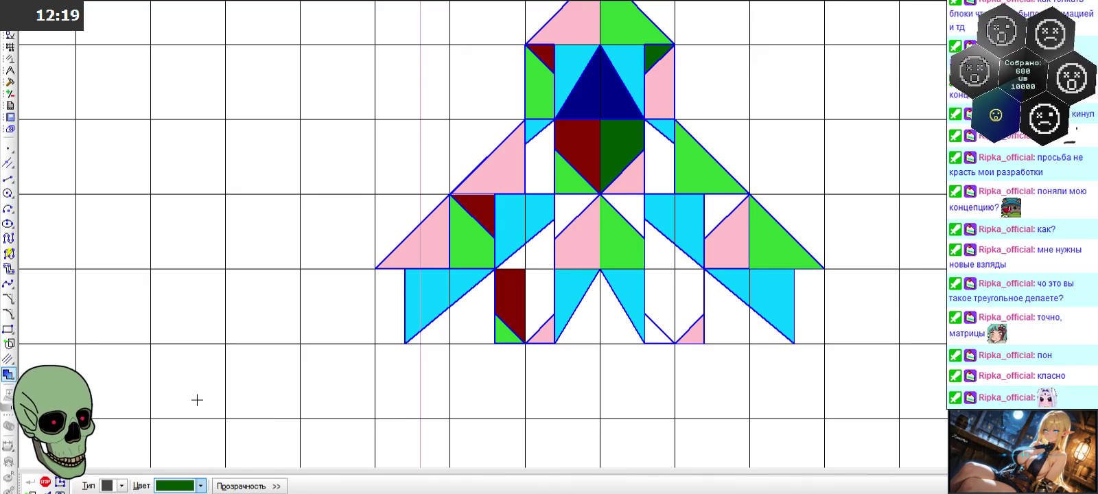
left_click(545, 287)
left_click(566, 210)
left_click(29, 484)
- Fill the right wing and lower-right cell dark green, and two right-of-centre cells dark red
left_click(722, 211)
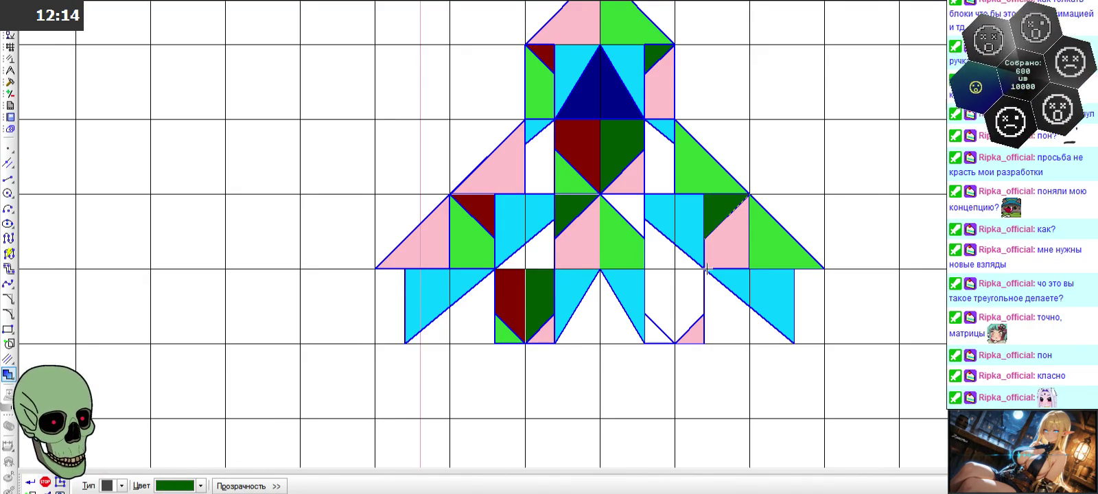
left_click(698, 290)
left_click(29, 484)
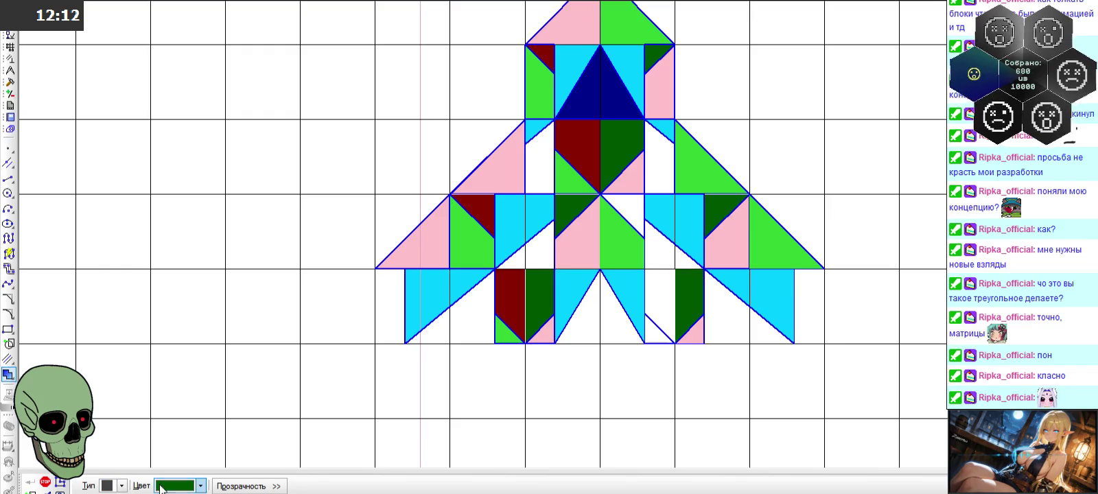
left_click(201, 486)
left_click(163, 425)
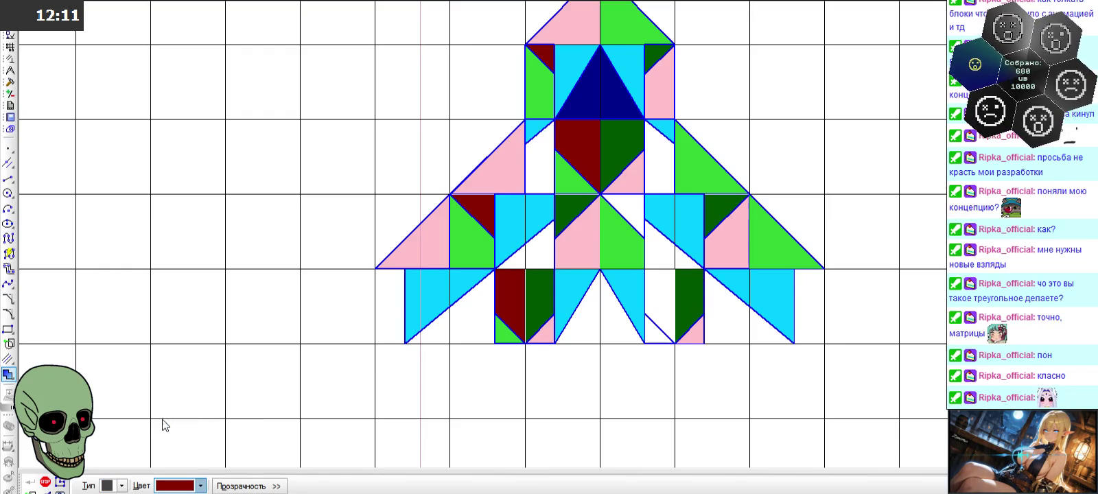
left_click(632, 207)
left_click(653, 290)
left_click(30, 484)
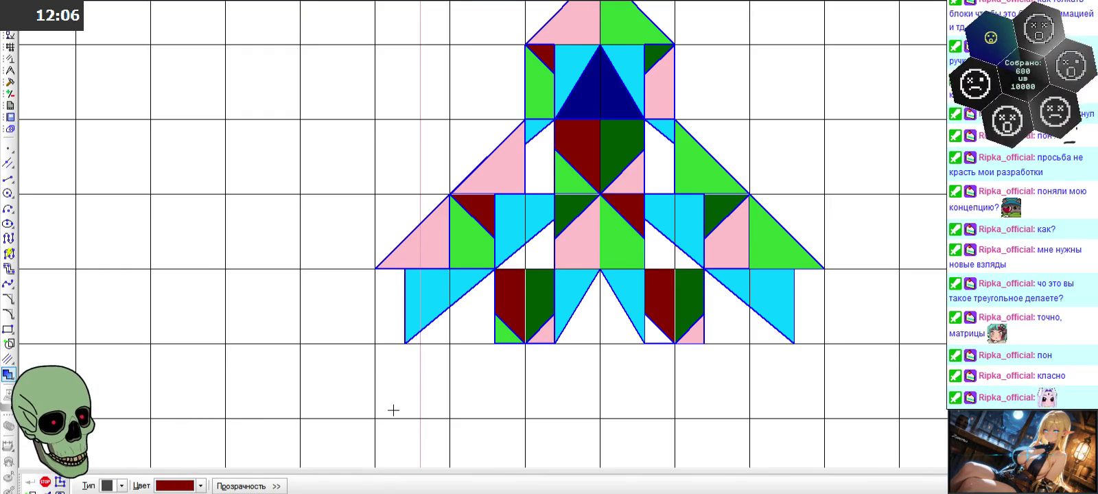
- Fill six remaining cells on both sides of the centre dark blue
left_click(200, 485)
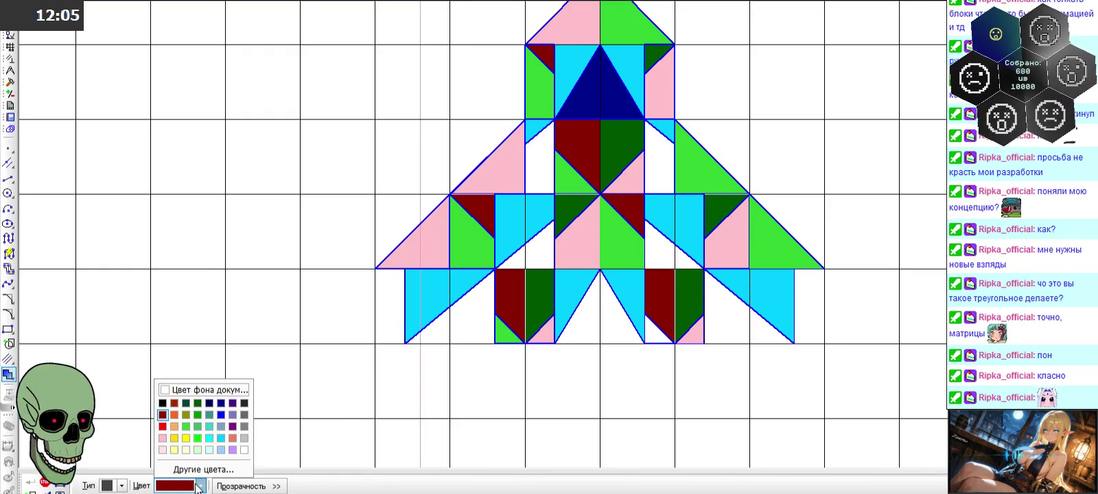
left_click(221, 404)
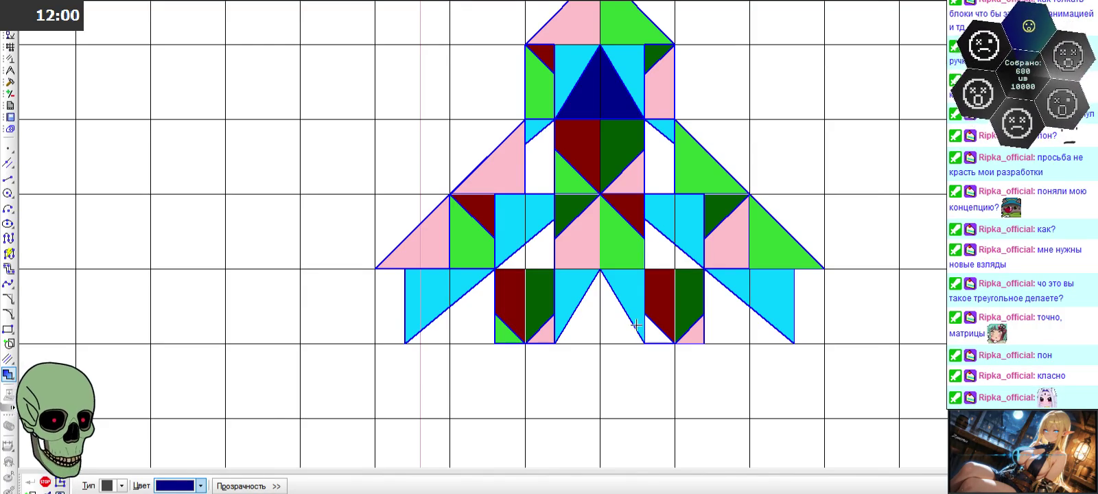
left_click(541, 252)
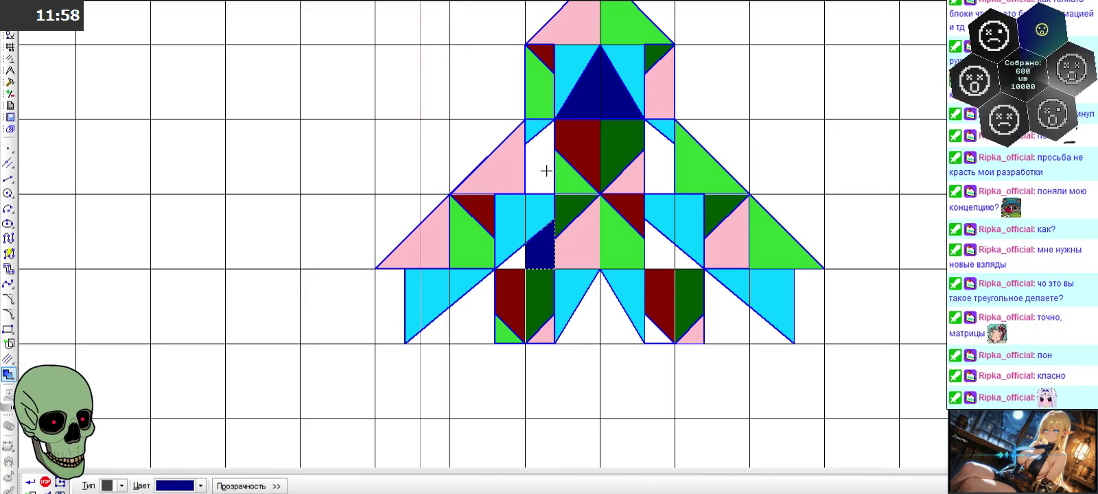
left_click(517, 263)
left_click(543, 150)
left_click(661, 180)
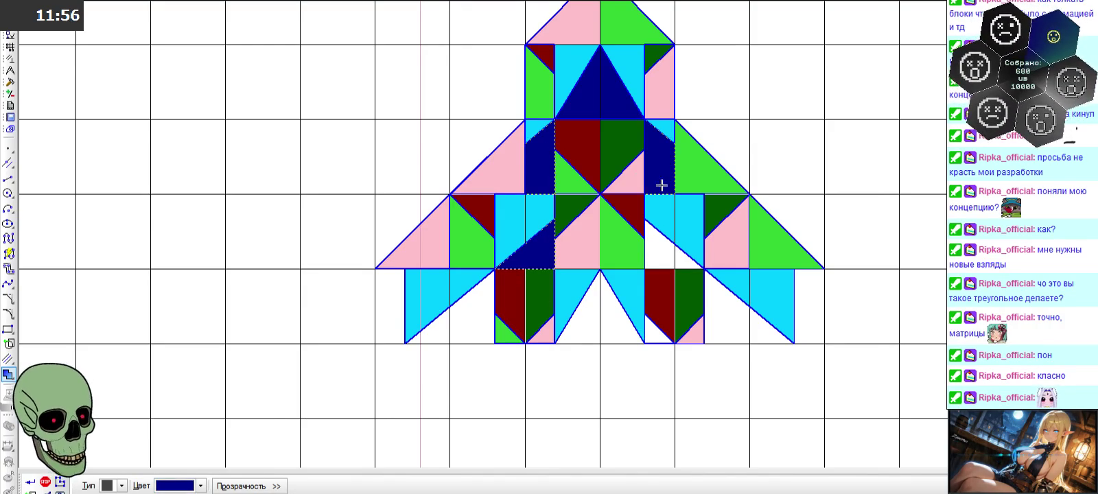
left_click(660, 250)
left_click(687, 259)
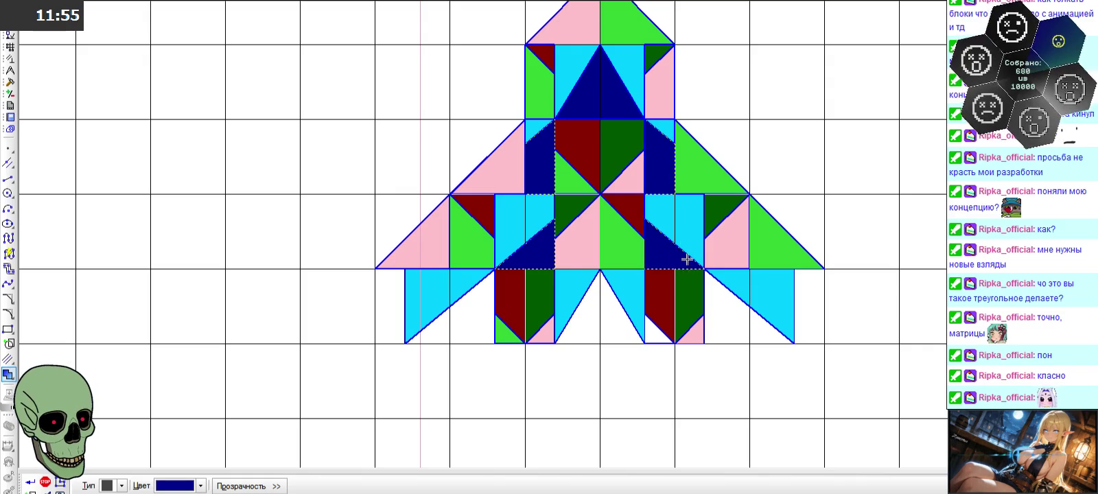
left_click(31, 484)
scroll(405, 220, "down", 1)
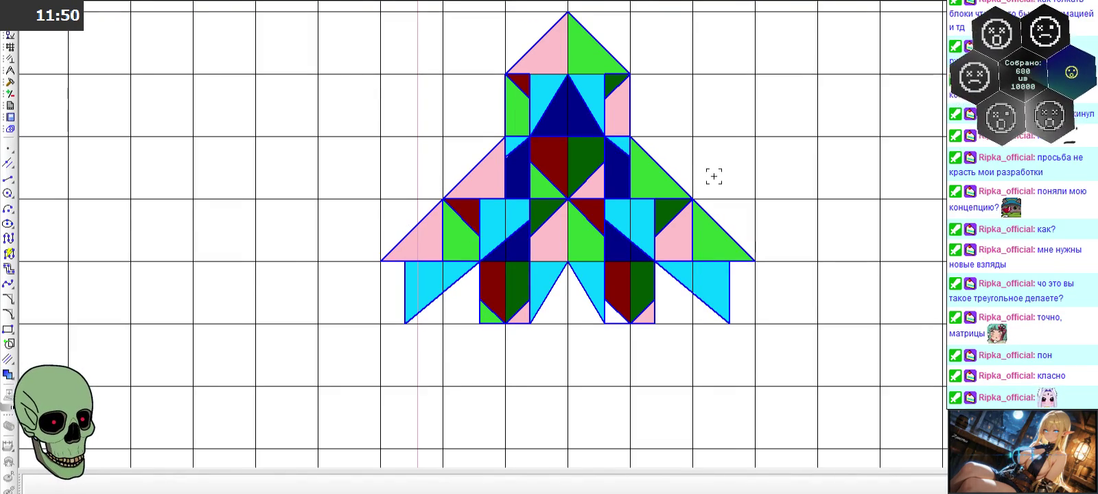
- Zoom out to view the finished mosaic beside its smaller earlier version
scroll(713, 177, "down", 1)
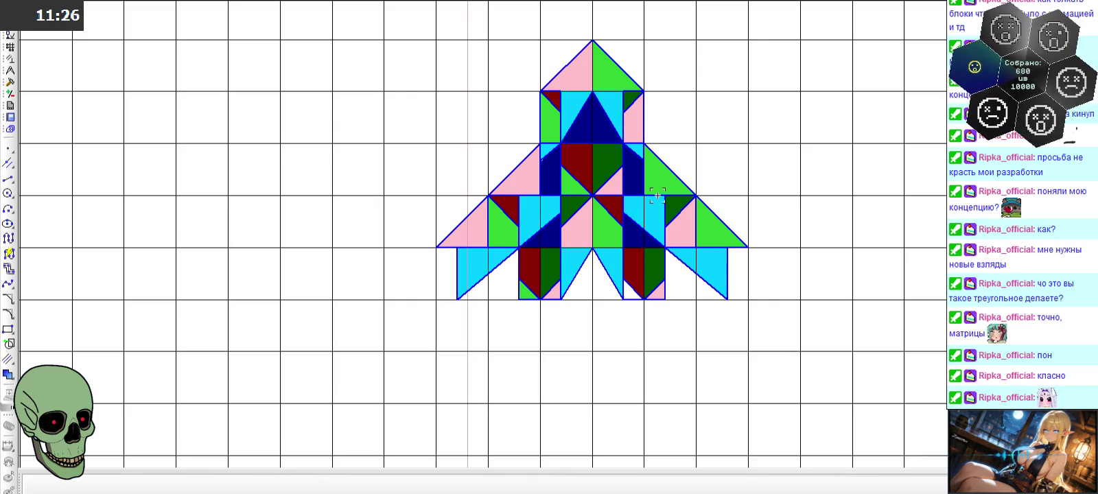
scroll(615, 213, "up", 2)
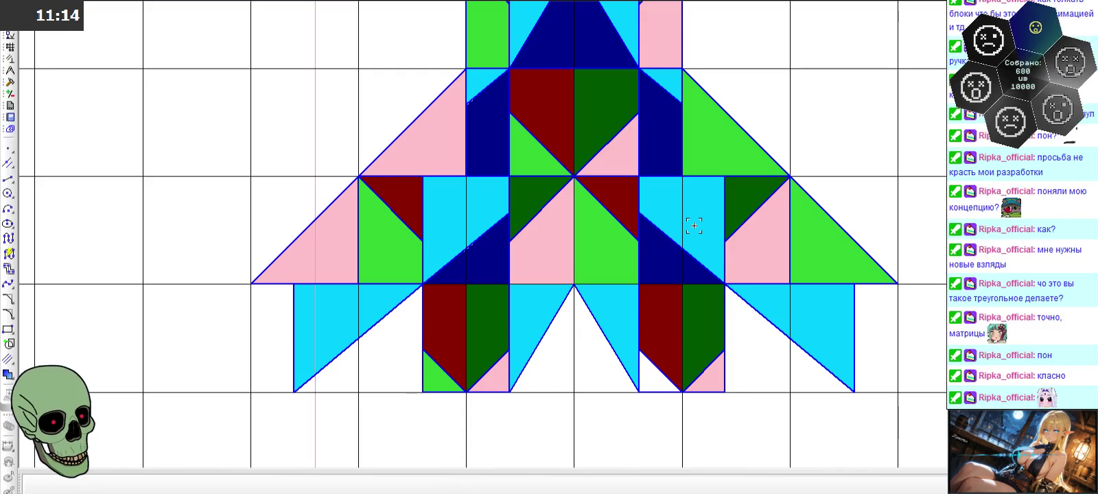
scroll(694, 226, "down", 1)
scroll(694, 226, "down", 1)
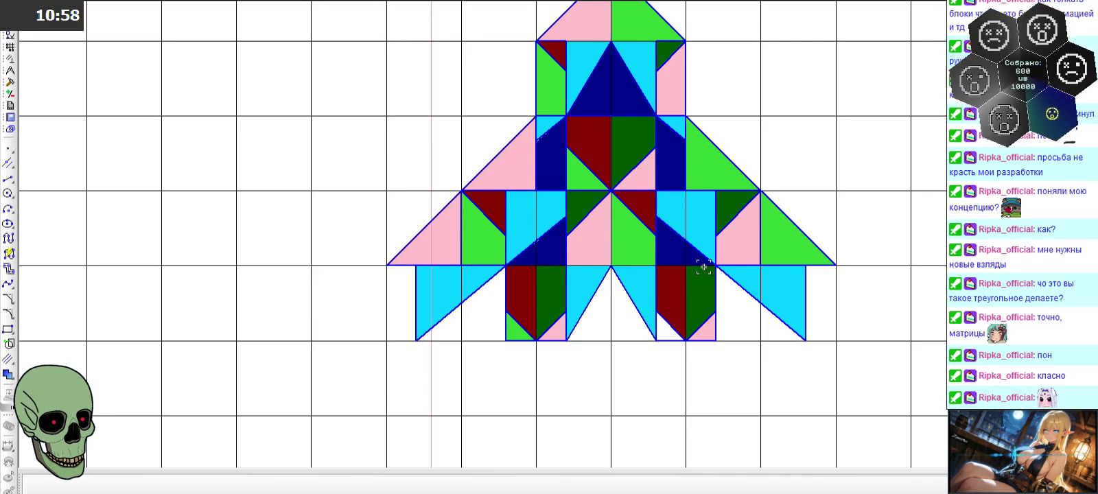
scroll(711, 245, "down", 3)
scroll(659, 275, "down", 2)
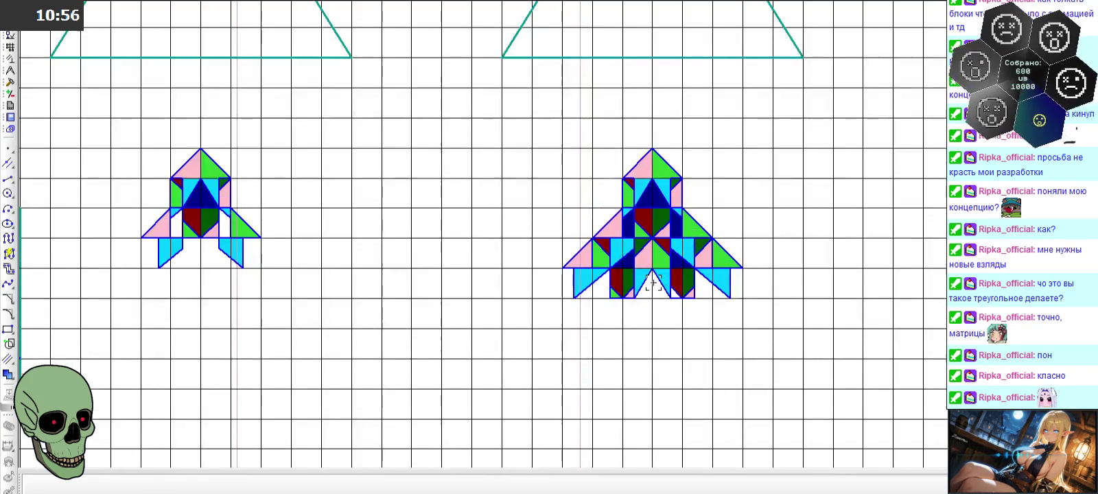
- Copy the triangle outline with its lower-left corner as base point and paste it
scroll(651, 280, "down", 3)
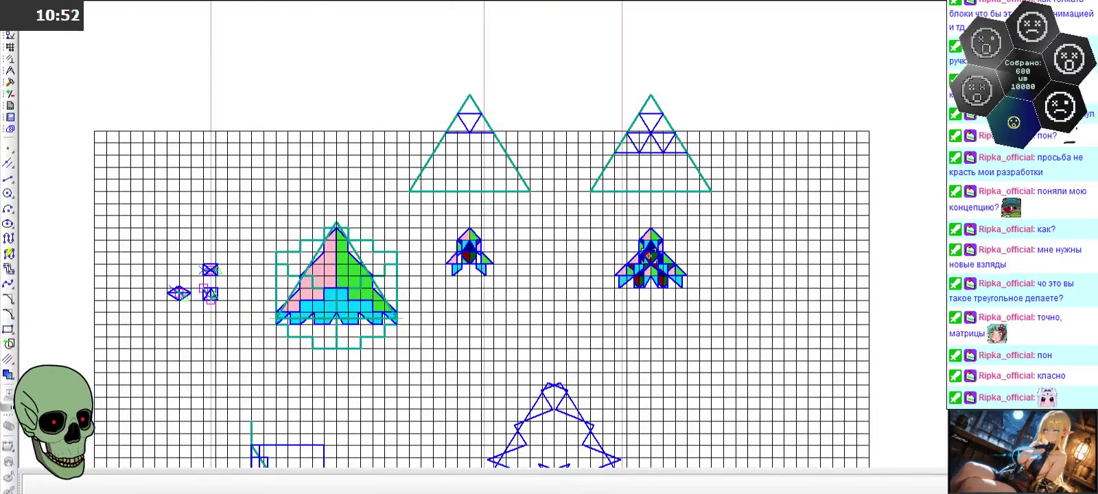
scroll(276, 297, "up", 2)
scroll(281, 309, "up", 1)
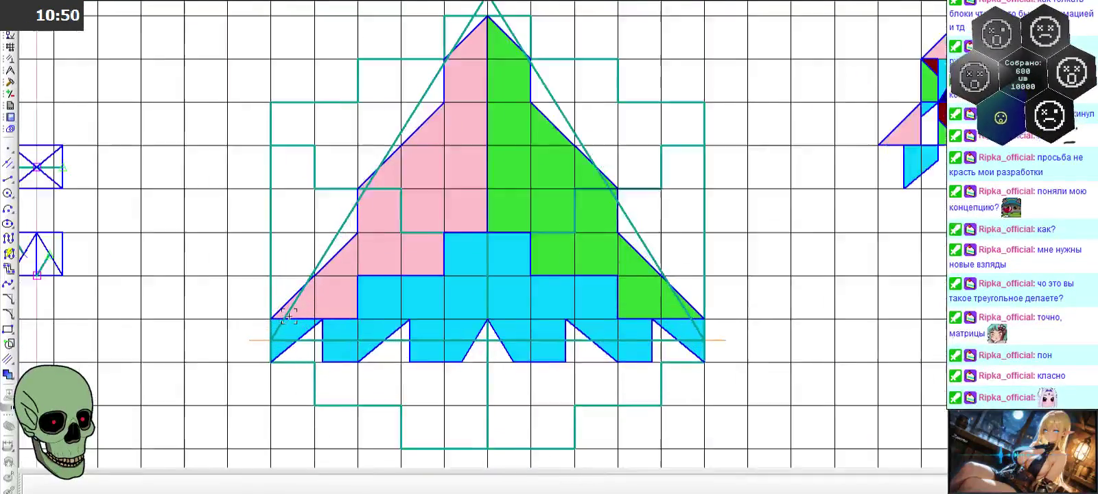
scroll(288, 323, "up", 1)
key("Escape")
left_click(313, 345)
key("Escape")
left_click(731, 249)
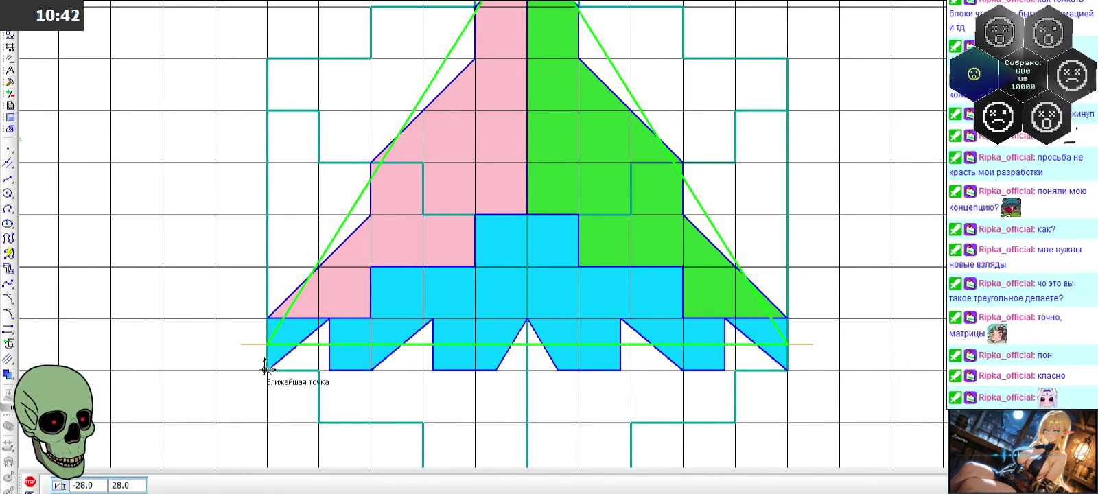
scroll(264, 369, "down", 2)
scroll(225, 322, "down", 3)
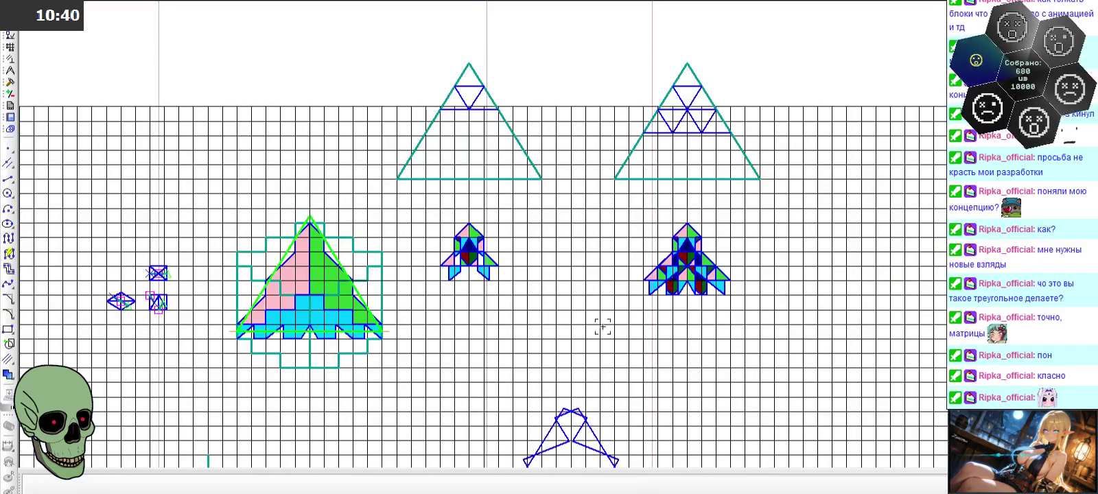
key("ctrl+v")
scroll(694, 330, "up", 2)
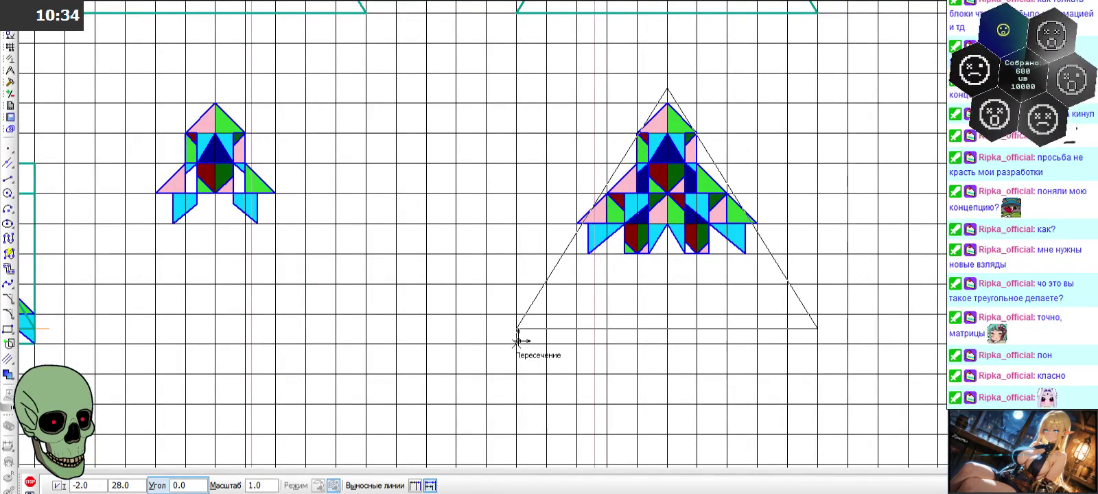
- Place the pasted triangle outline over the multicoloured figure
left_click(518, 341)
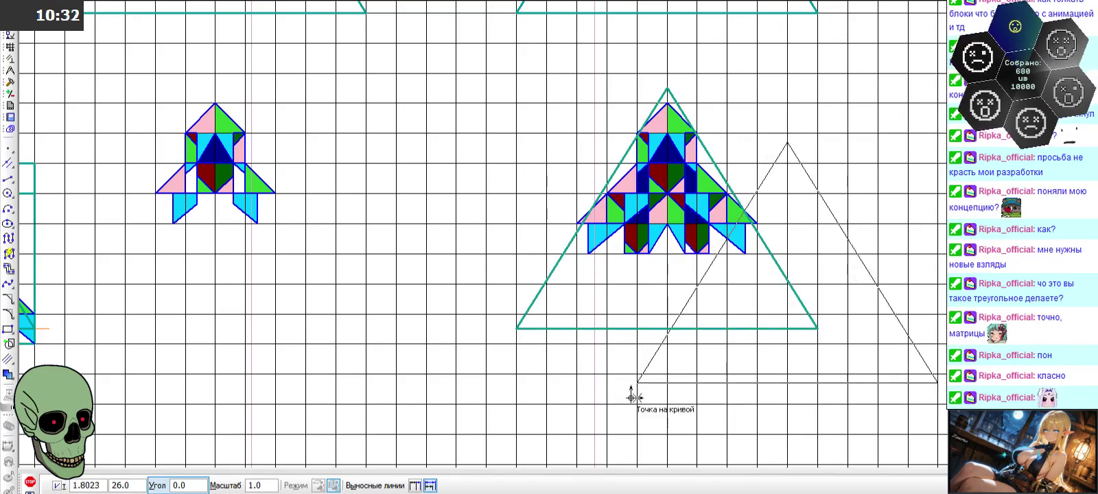
left_click(30, 482)
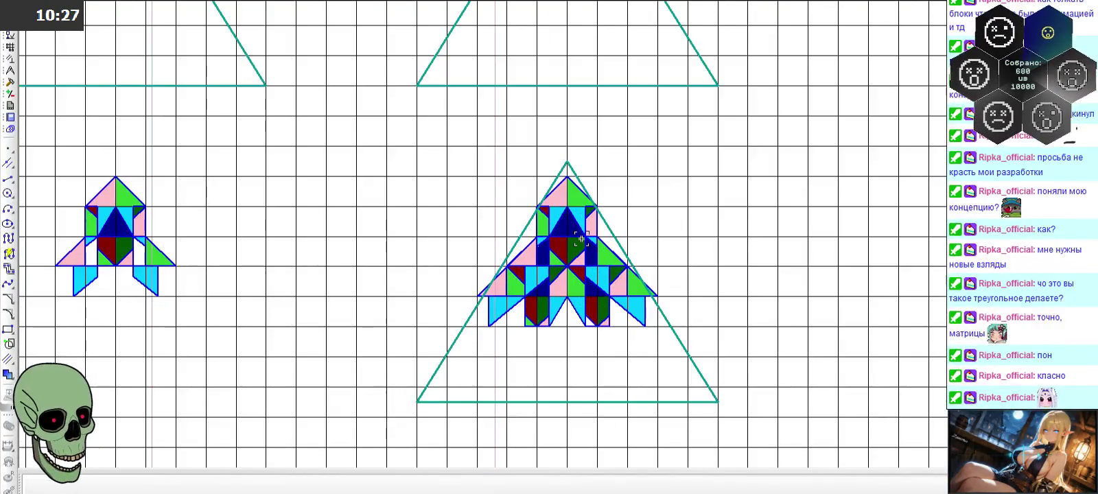
scroll(581, 241, "up", 3)
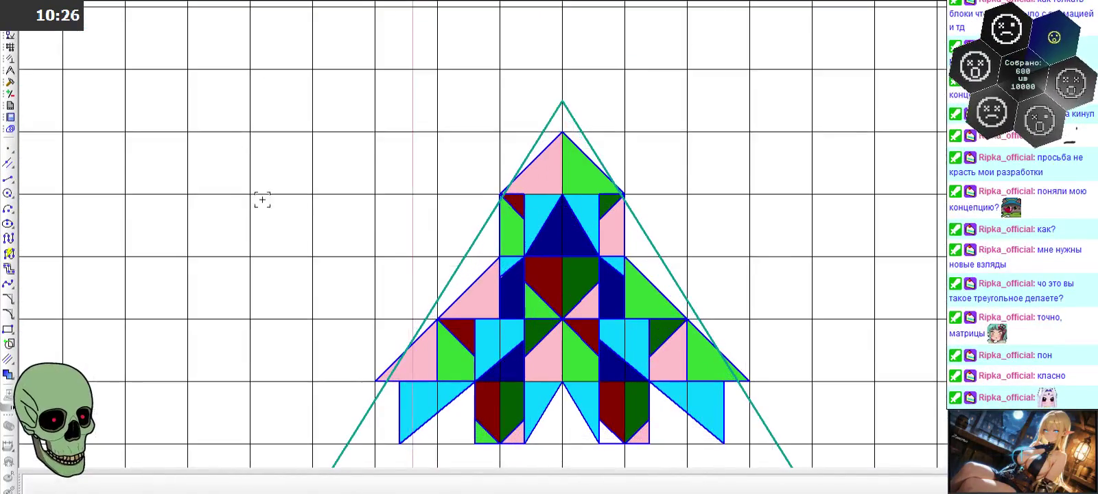
- Draw a teal auxiliary-style line across the triangle between its left and right intersections
left_click(9, 178)
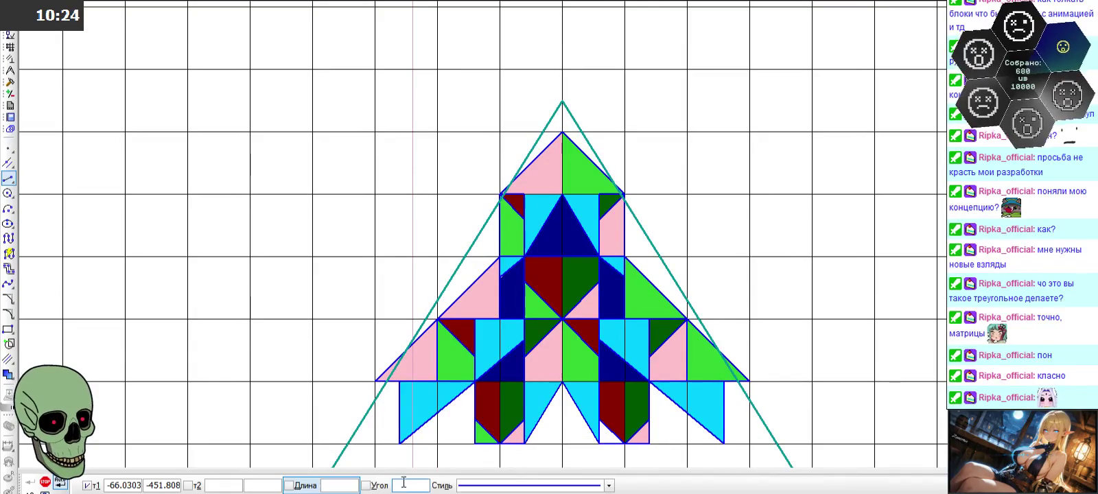
left_click(608, 485)
left_click(549, 385)
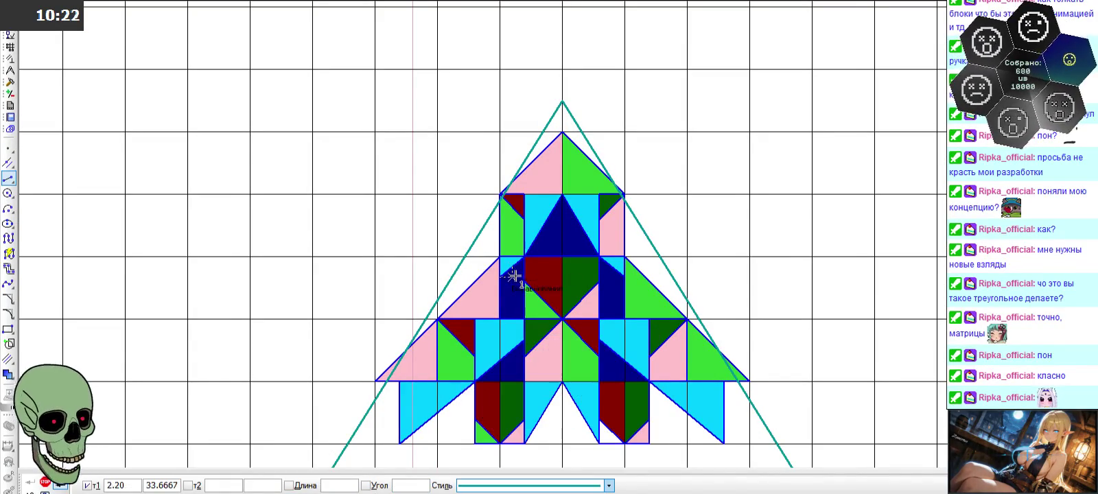
scroll(603, 405, "down", 3)
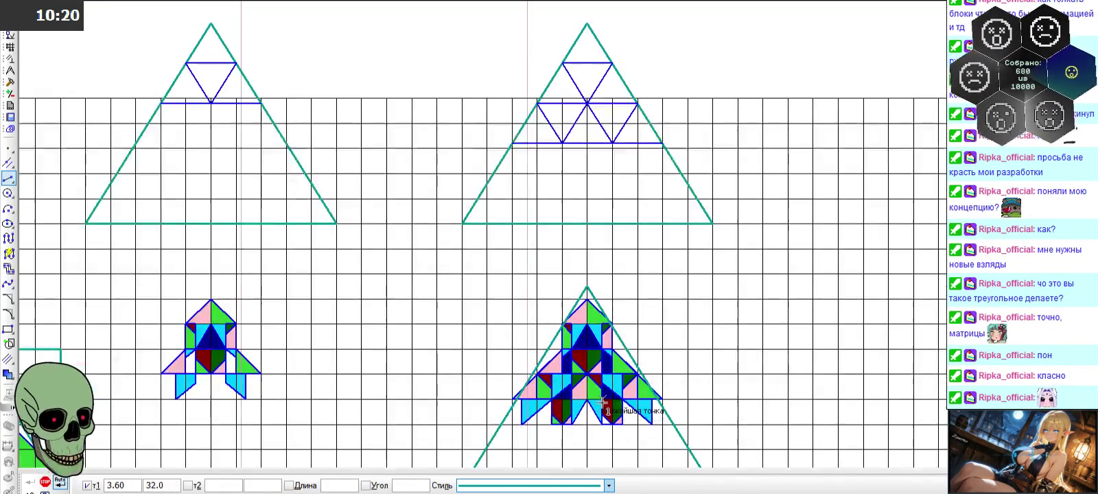
scroll(602, 376, "up", 2)
scroll(579, 363, "up", 1)
scroll(549, 323, "up", 1)
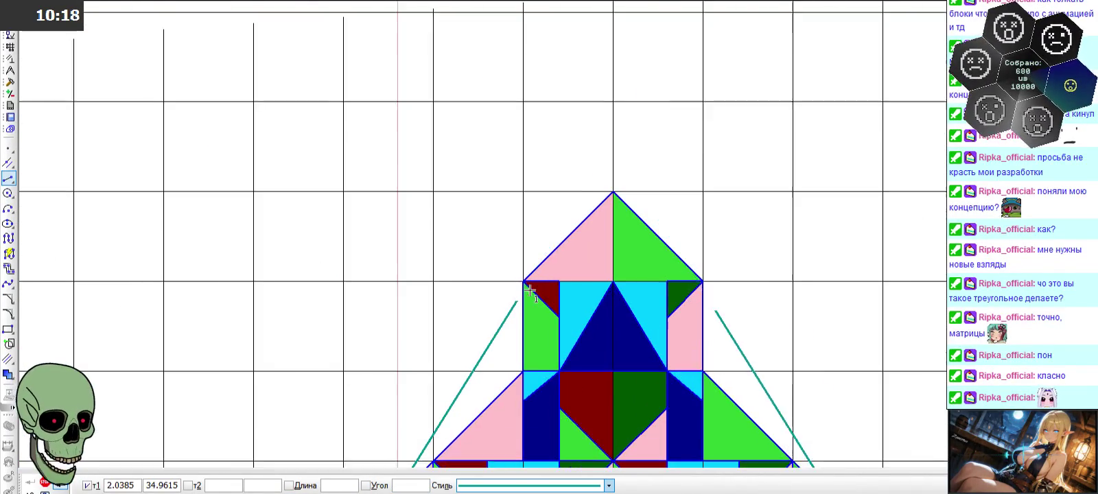
scroll(525, 302, "up", 1)
scroll(521, 294, "up", 2)
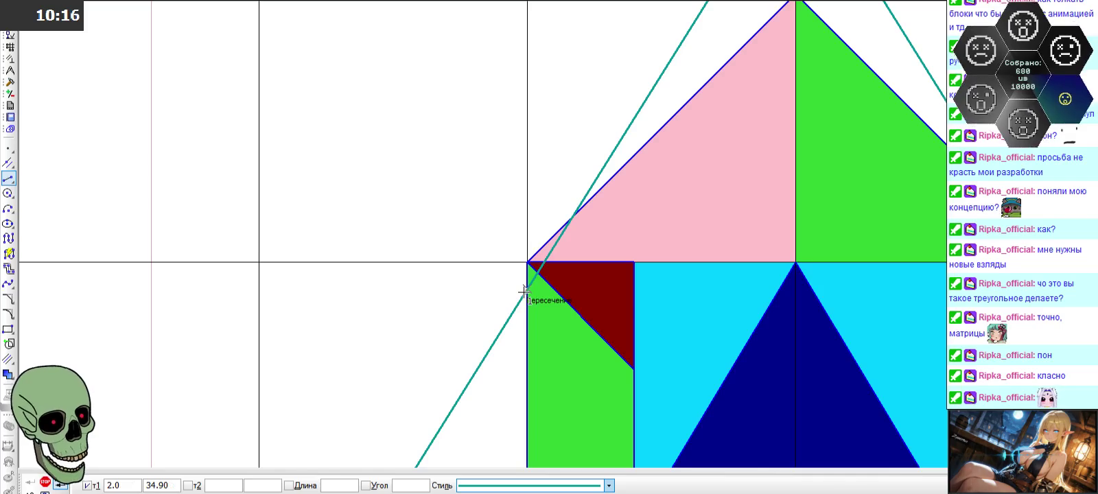
left_click(524, 292)
scroll(456, 303, "down", 2)
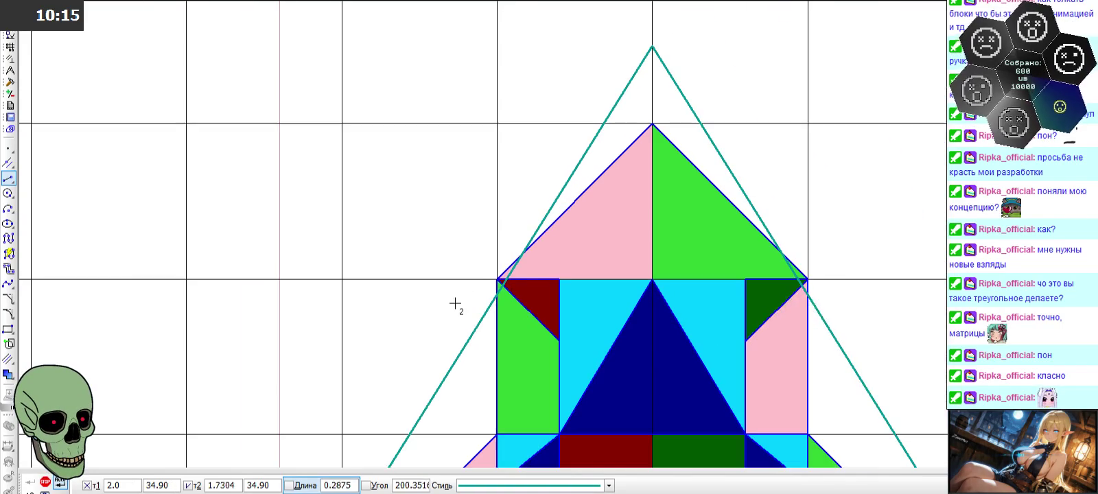
left_click(807, 295)
scroll(604, 220, "down", 2)
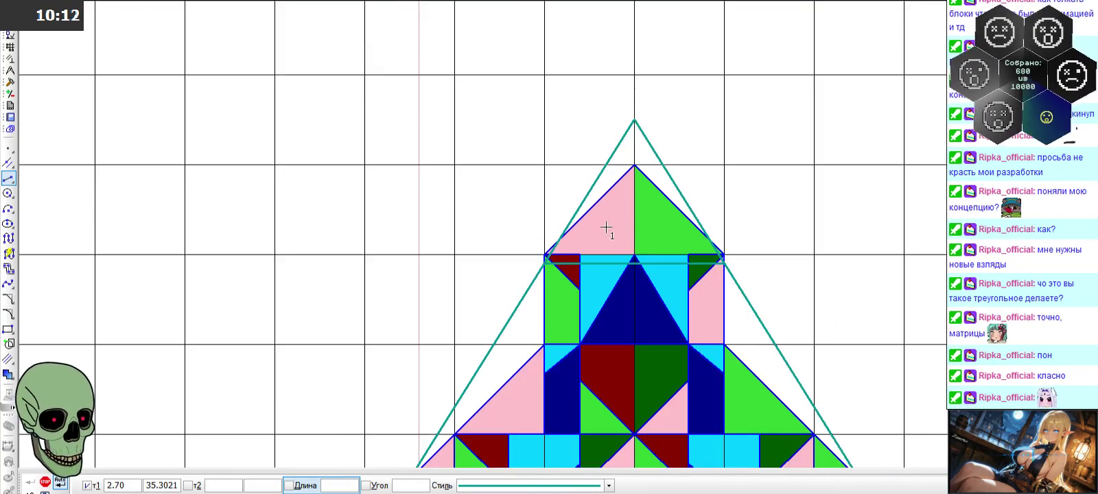
scroll(621, 341, "up", 2)
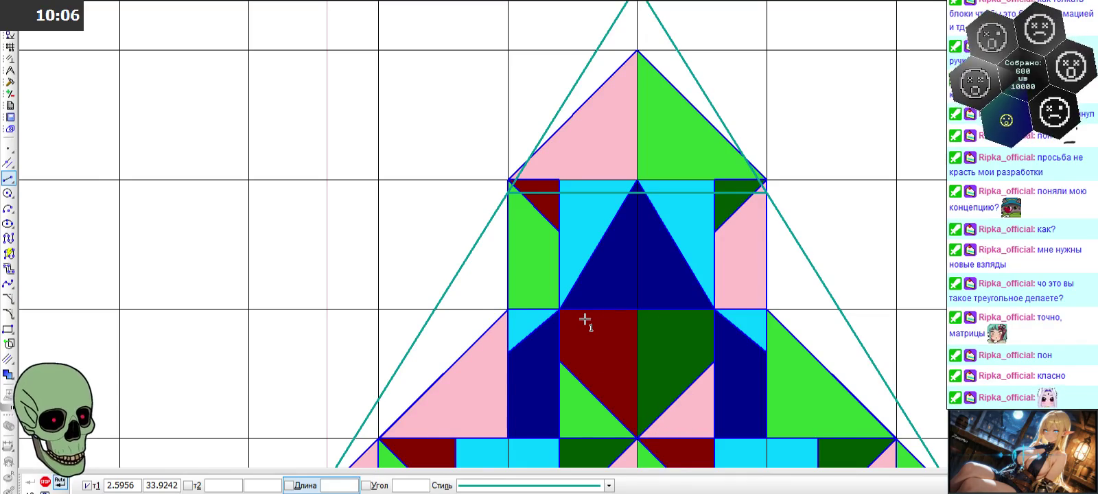
scroll(588, 215, "down", 2)
scroll(686, 302, "up", 2)
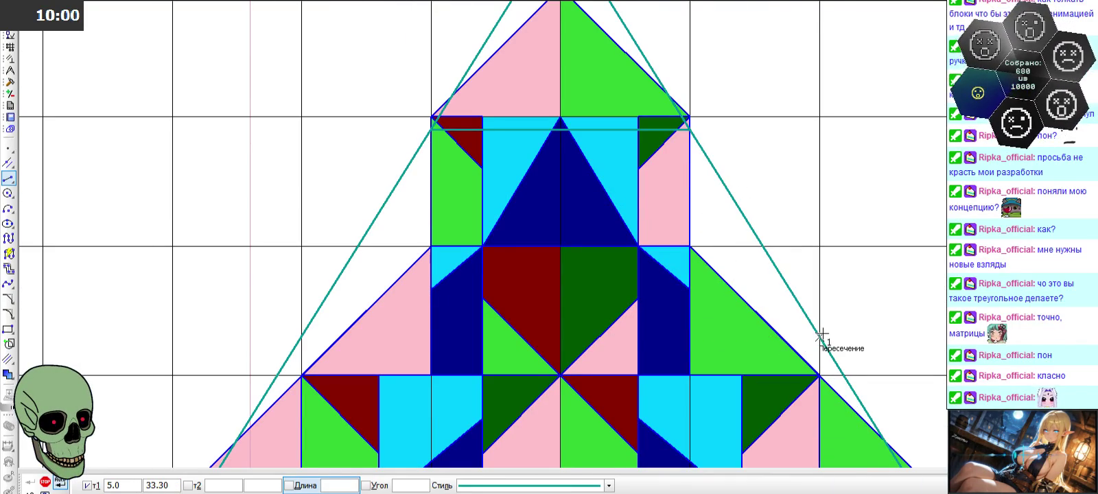
- Draw a horizontal teal line and diagonals from the central intersection to the upper corners
left_click(821, 336)
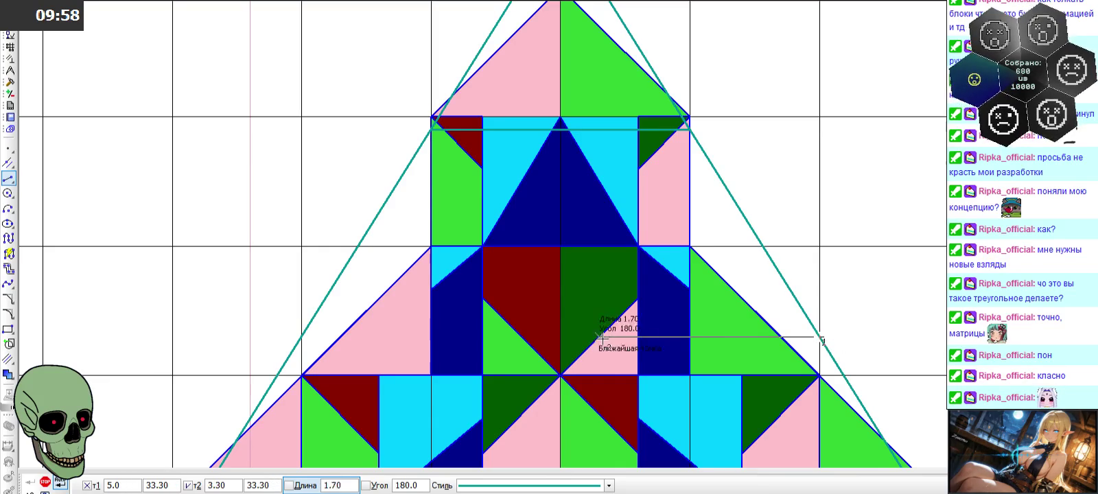
left_click(302, 336)
scroll(628, 314, "down", 2)
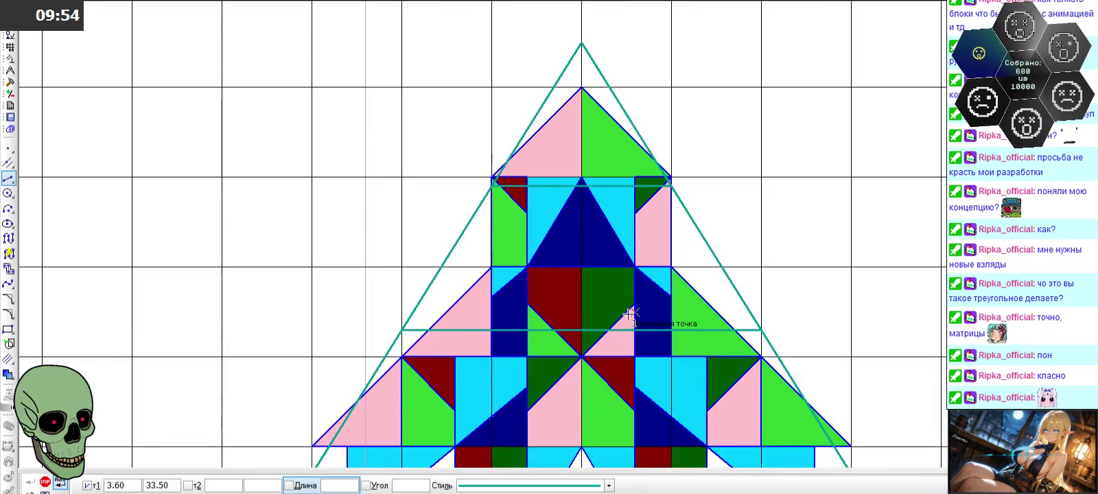
left_click(582, 330)
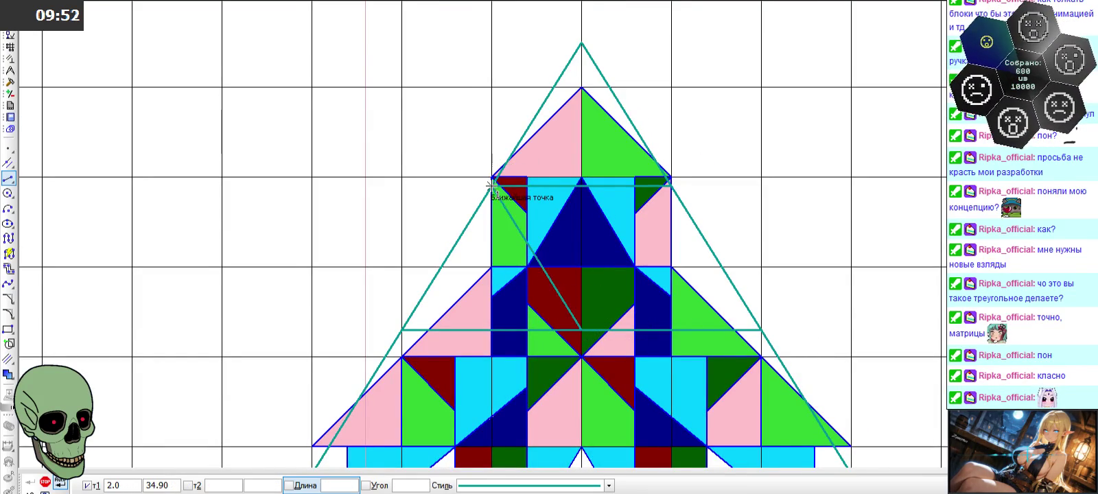
left_click(582, 330)
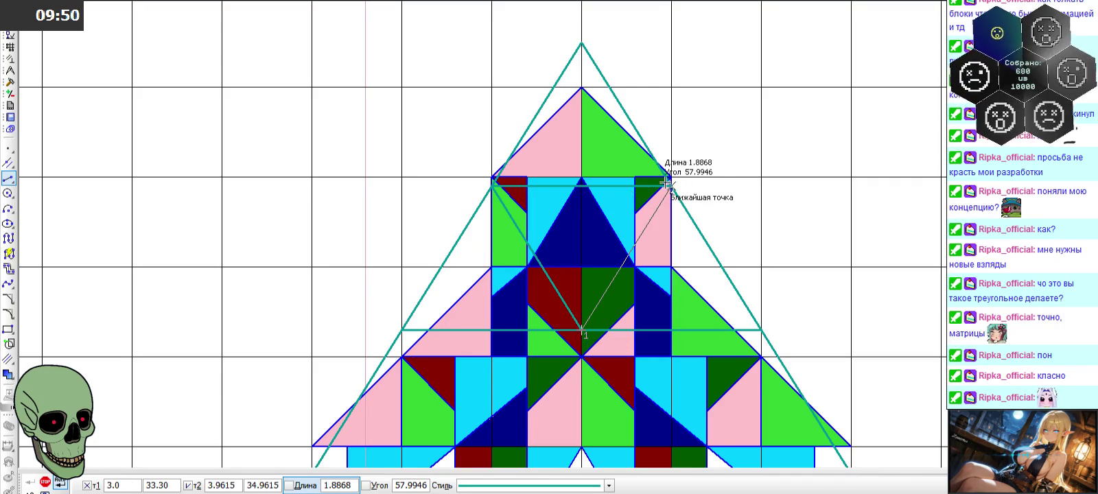
scroll(666, 182, "up", 2)
scroll(667, 183, "up", 2)
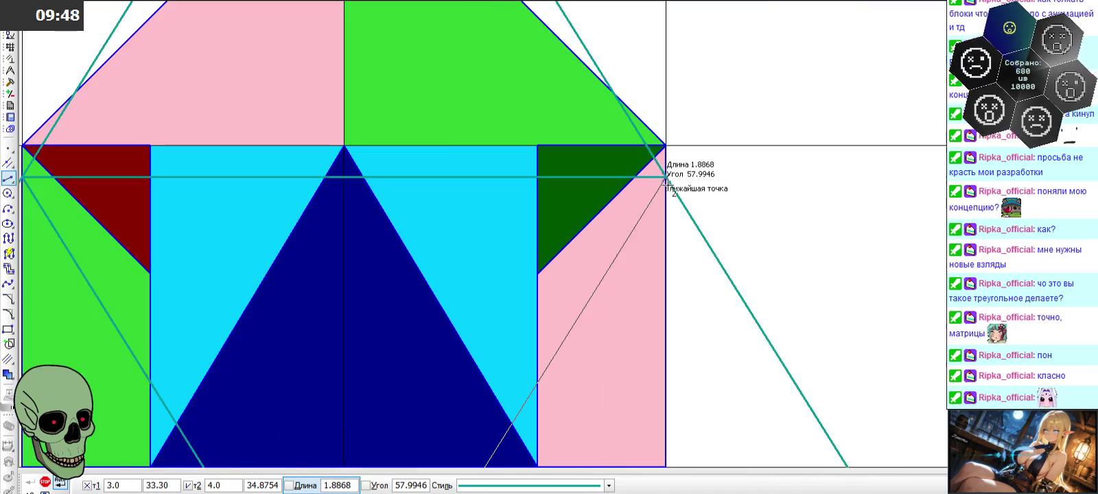
left_click(666, 180)
scroll(596, 157, "down", 2)
scroll(599, 172, "down", 2)
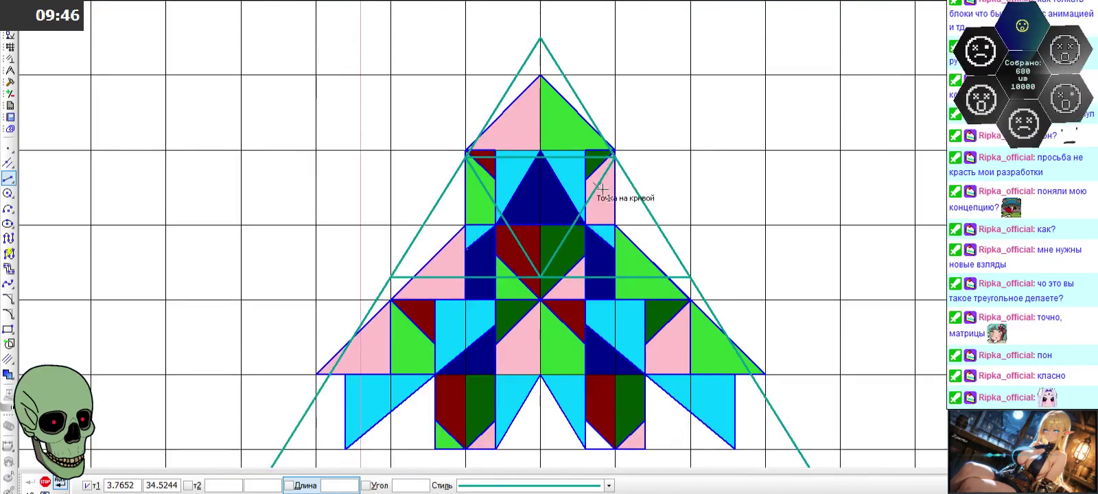
scroll(601, 189, "down", 2)
scroll(505, 312, "up", 4)
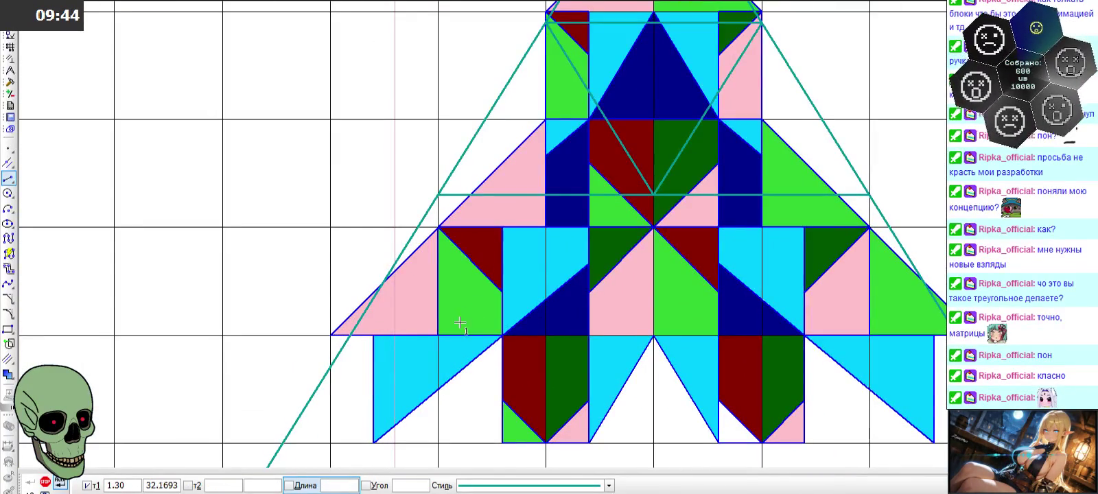
left_click(328, 371)
left_click(870, 369)
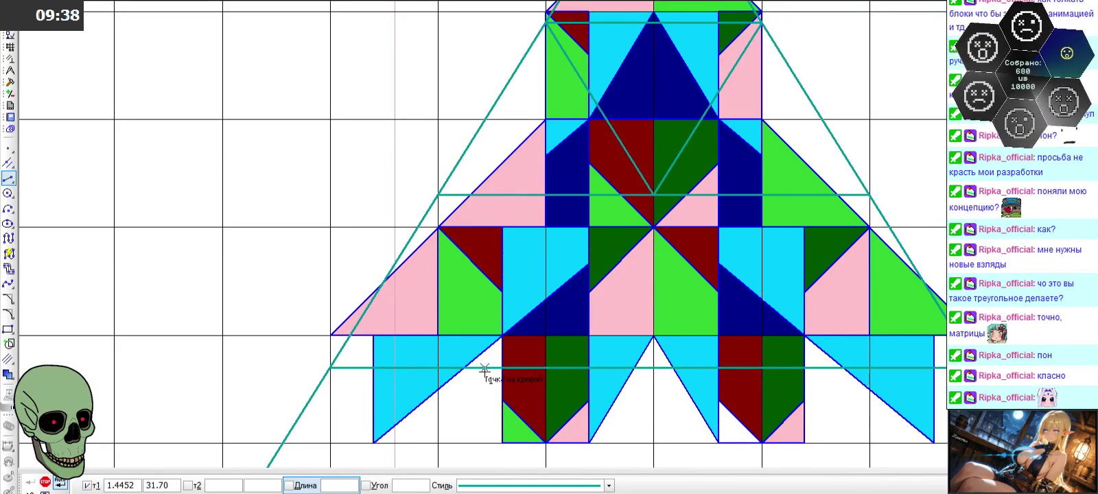
scroll(492, 368, "up", 2)
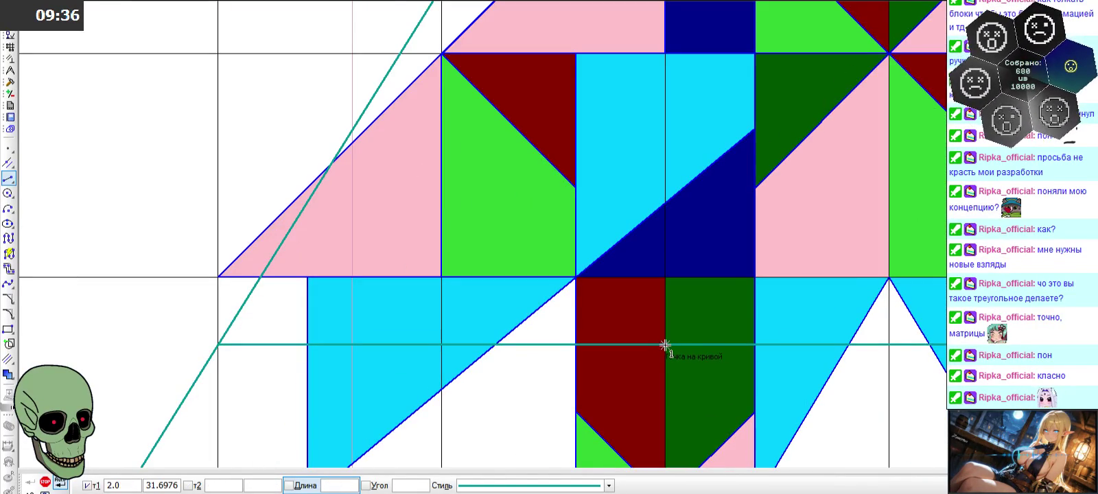
scroll(660, 345, "up", 1)
scroll(663, 345, "up", 4)
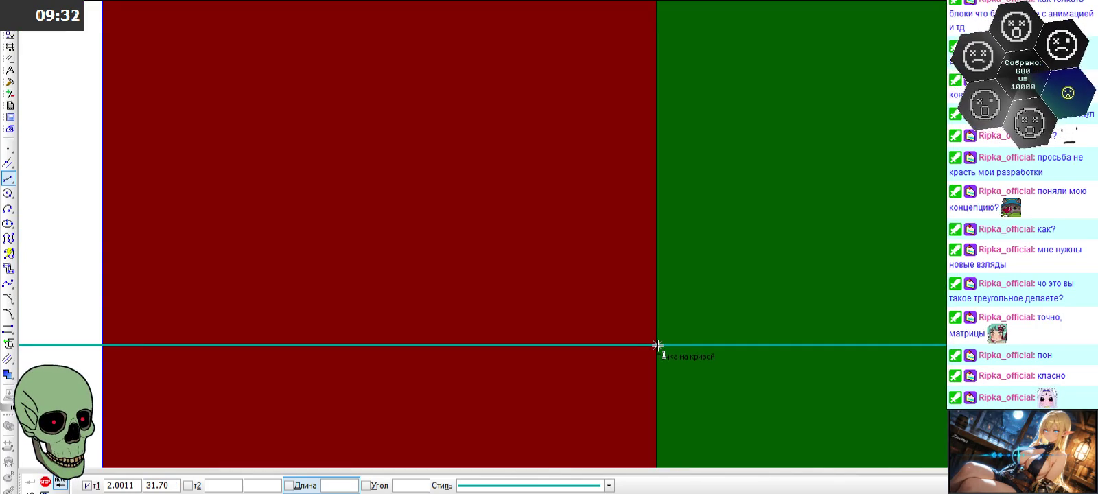
scroll(421, 296, "down", 3)
scroll(437, 296, "down", 2)
scroll(478, 303, "down", 2)
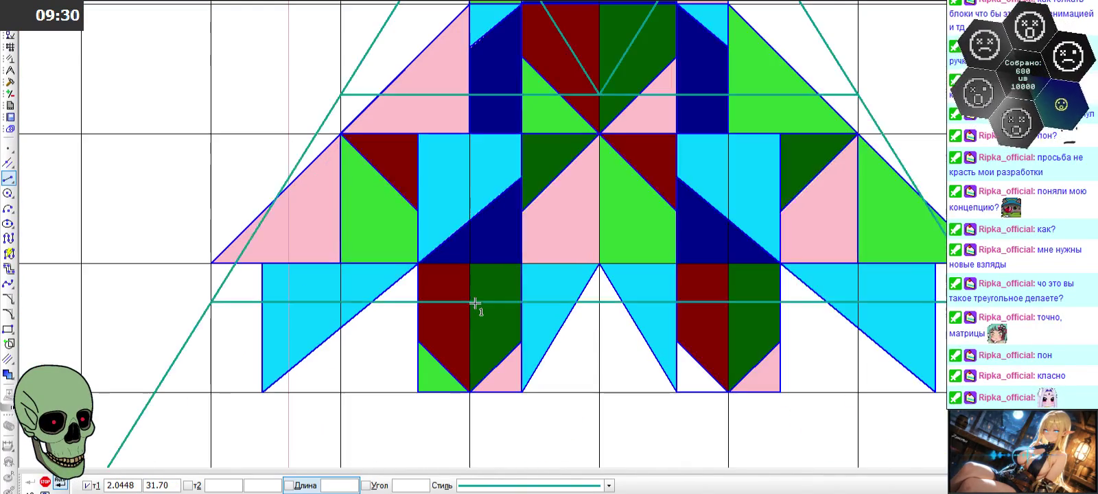
scroll(588, 305, "down", 3)
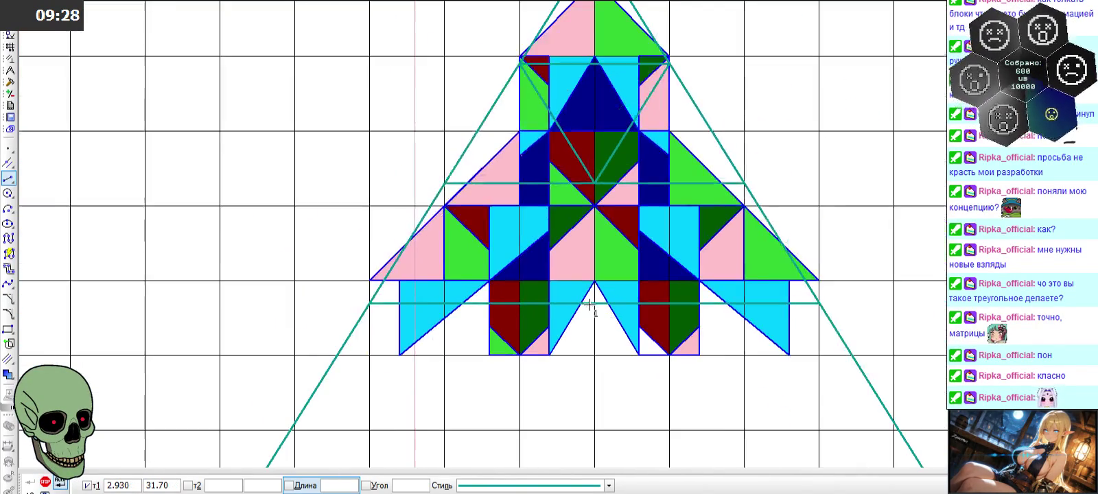
left_click(596, 184)
scroll(512, 323, "up", 3)
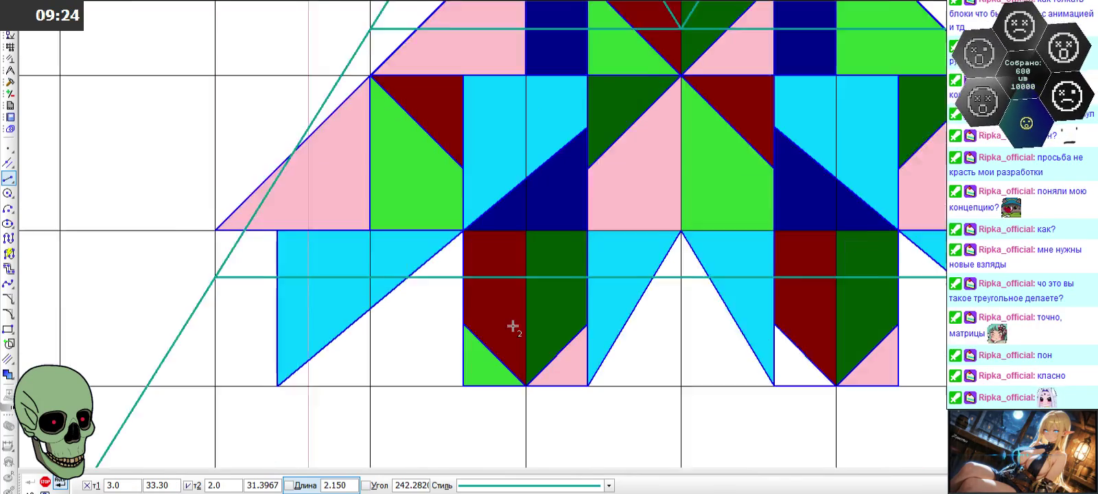
scroll(529, 275, "up", 4)
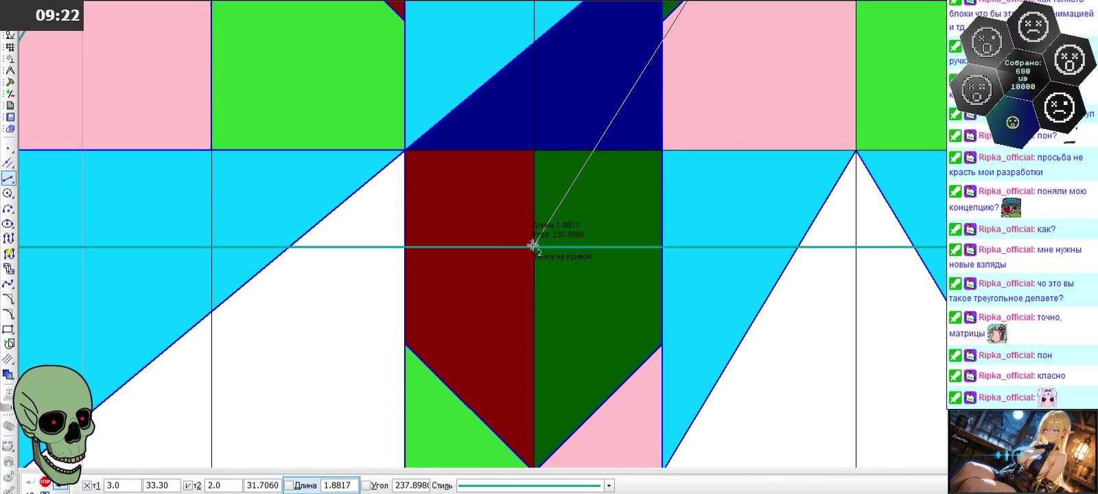
type("3")
key("Return")
key("Escape")
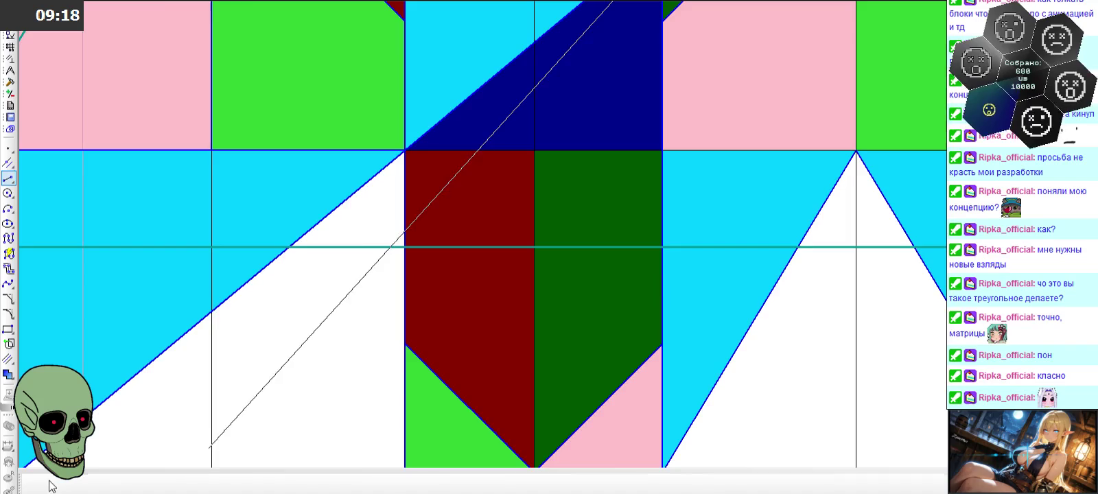
scroll(498, 318, "down", 4)
scroll(504, 296, "up", 4)
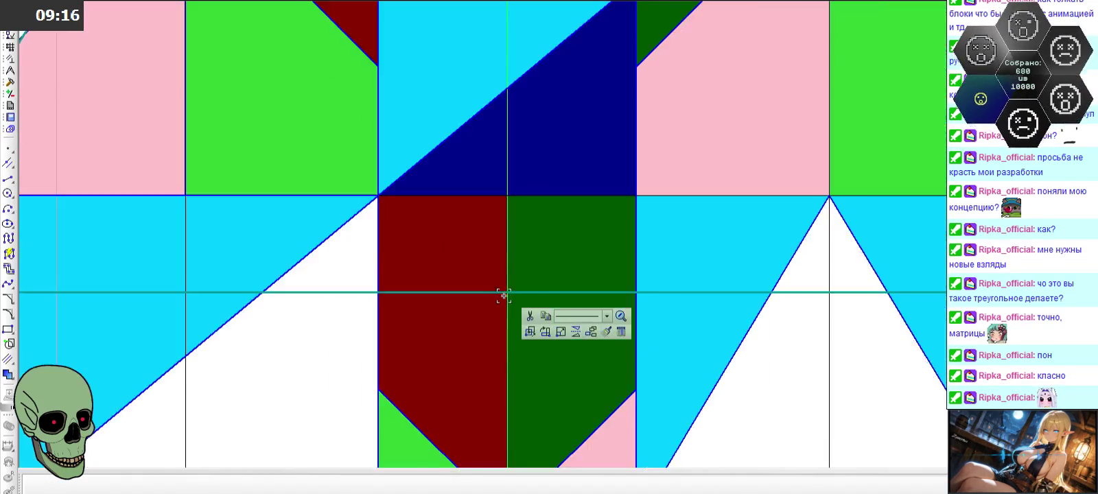
scroll(504, 297, "up", 4)
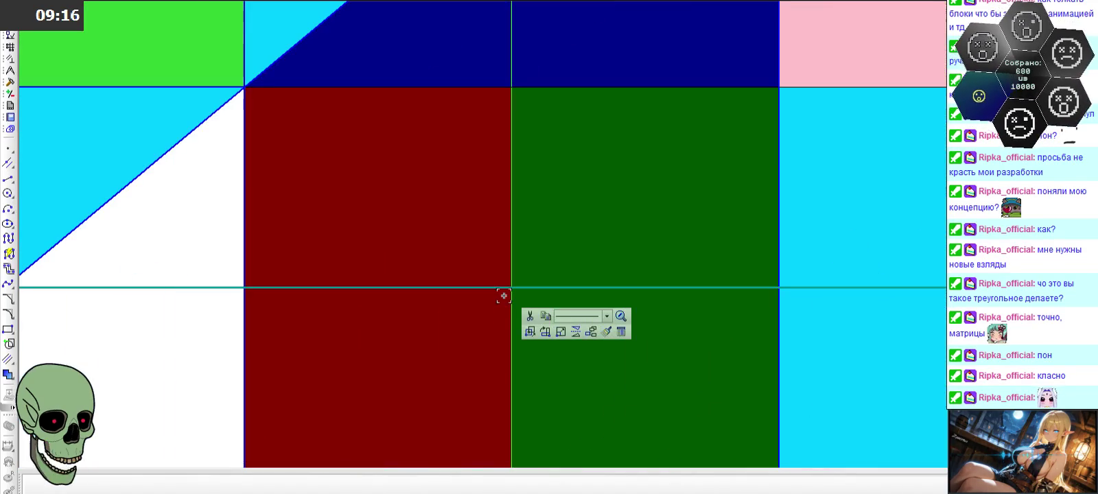
- In the Point tool's snap menu, turn off Ближайшая точка and review the other snaps
left_click(9, 149)
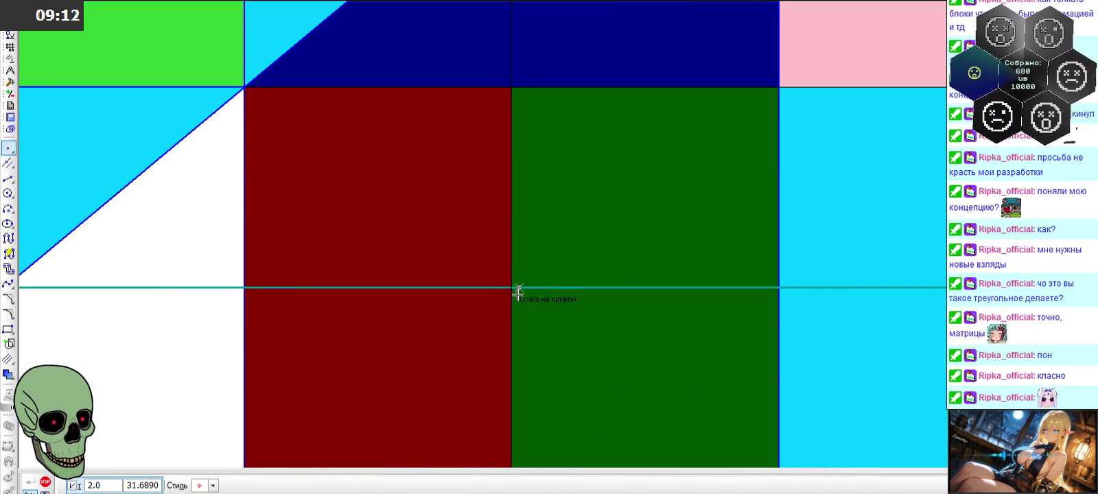
right_click(220, 3)
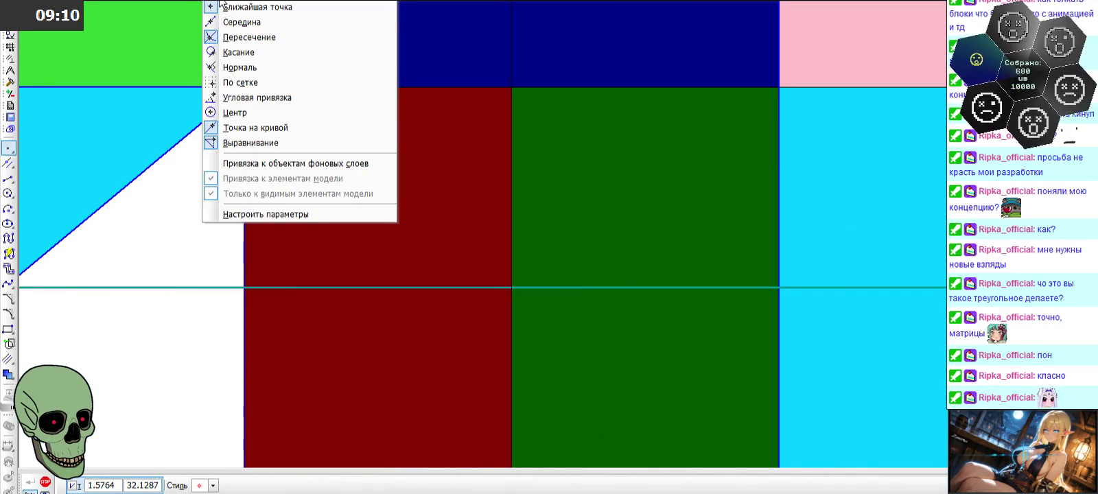
left_click(223, 5)
right_click(230, 26)
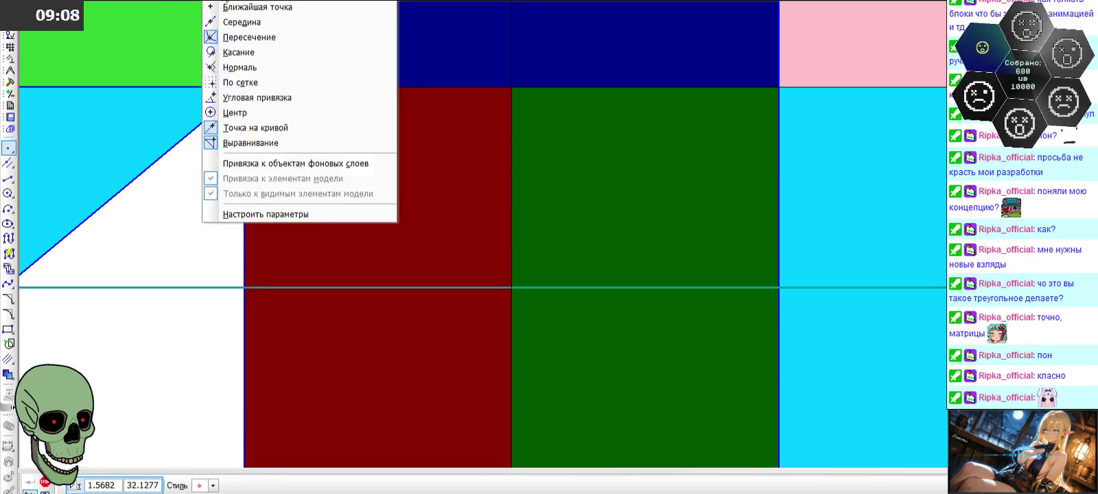
left_click(234, 37)
right_click(227, 13)
left_click(234, 52)
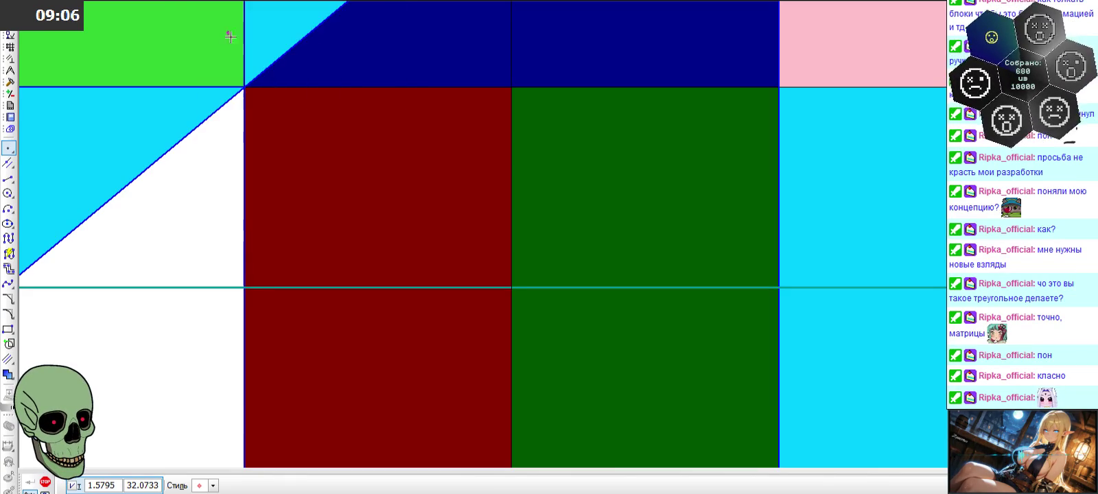
right_click(220, 3)
left_click(244, 128)
right_click(222, 2)
left_click(235, 140)
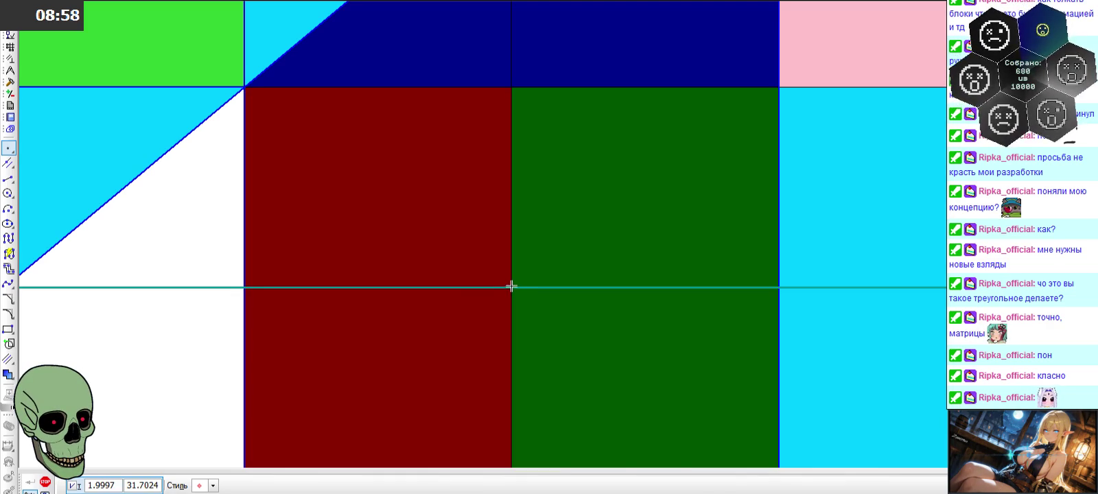
- Cancel the point command and recheck the snap menu without changes
left_click(44, 482)
scroll(502, 250, "down", 2)
scroll(508, 238, "down", 2)
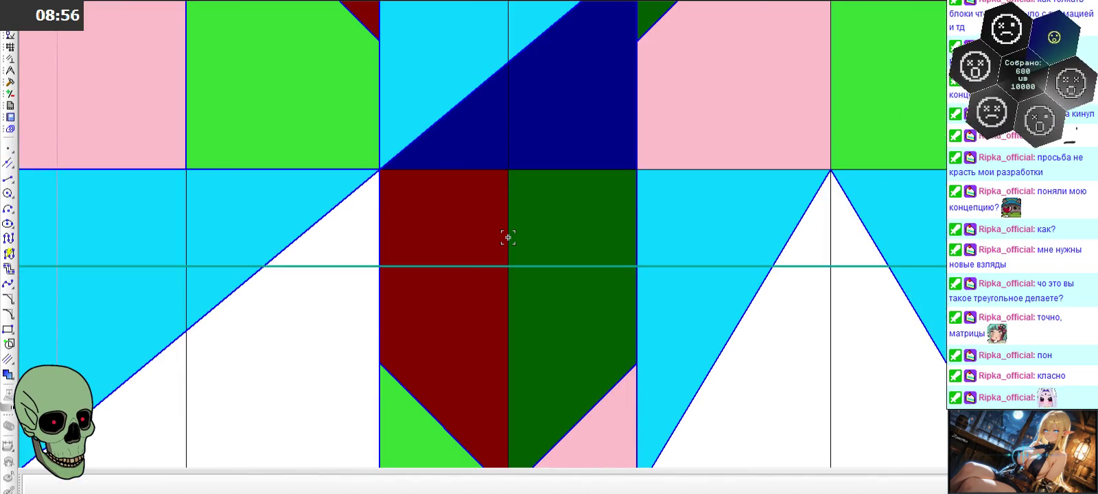
scroll(526, 243, "down", 2)
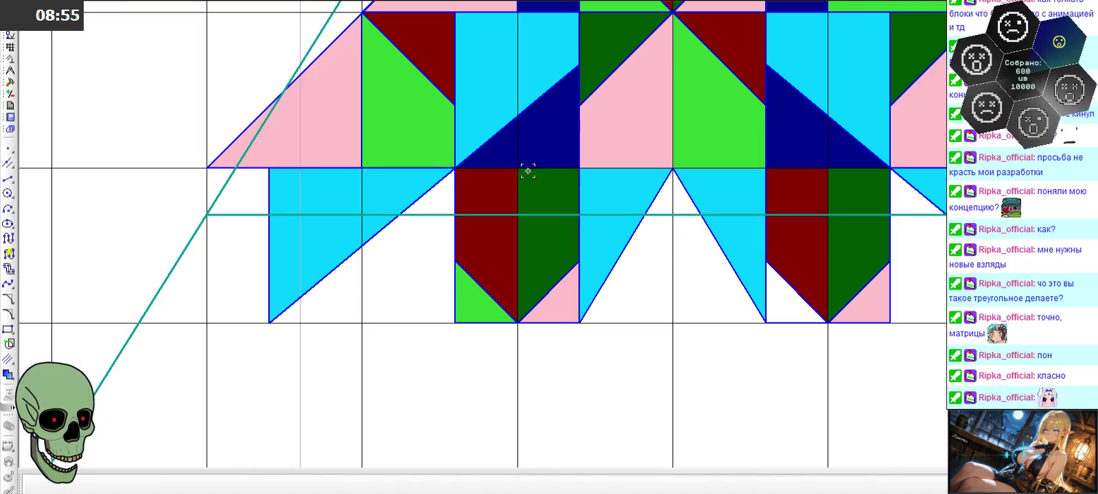
right_click(219, 5)
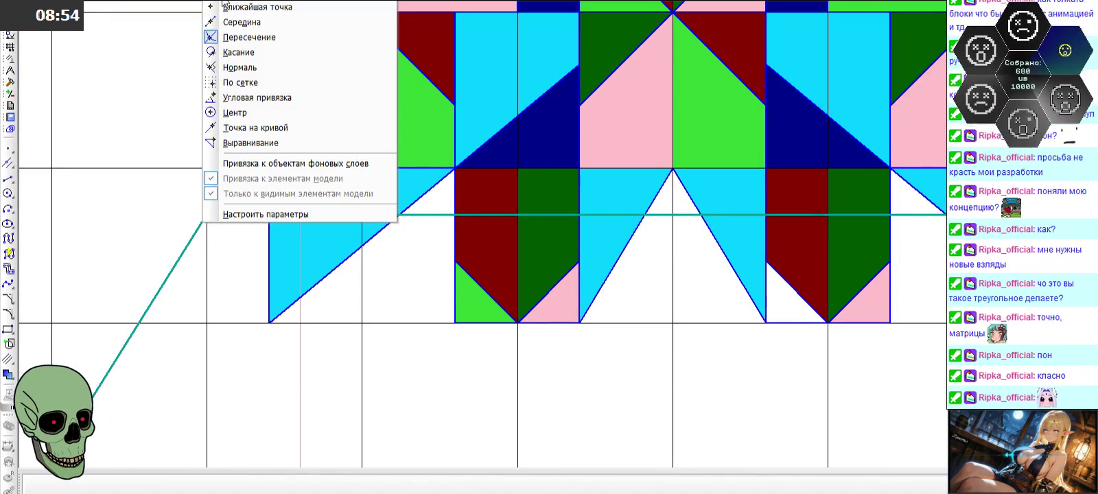
left_click(261, 127)
right_click(220, 4)
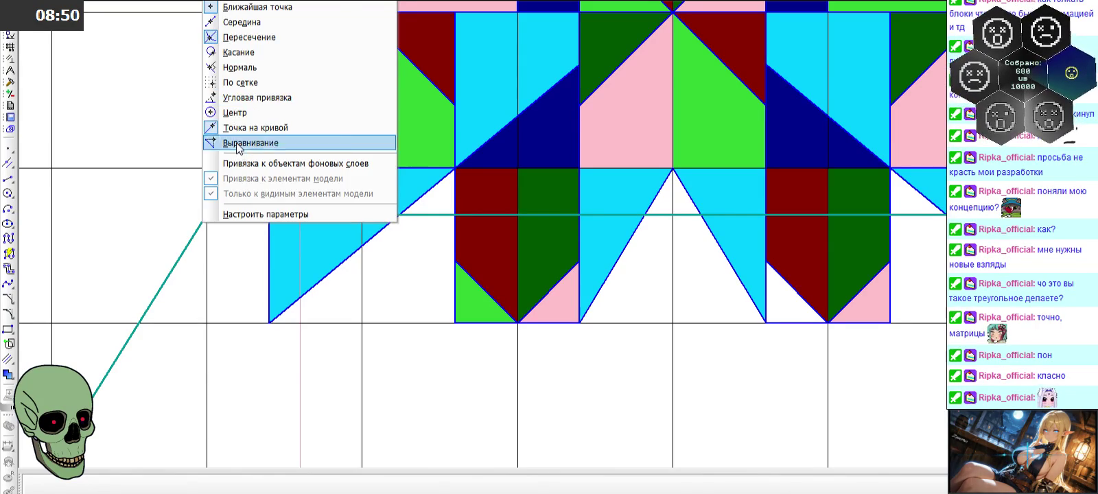
left_click(247, 142)
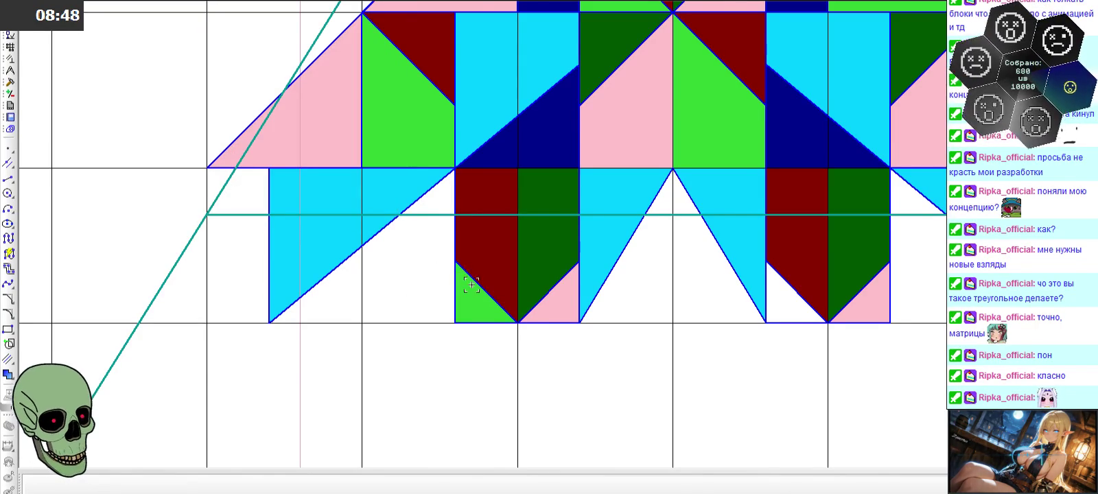
scroll(471, 284, "down", 2)
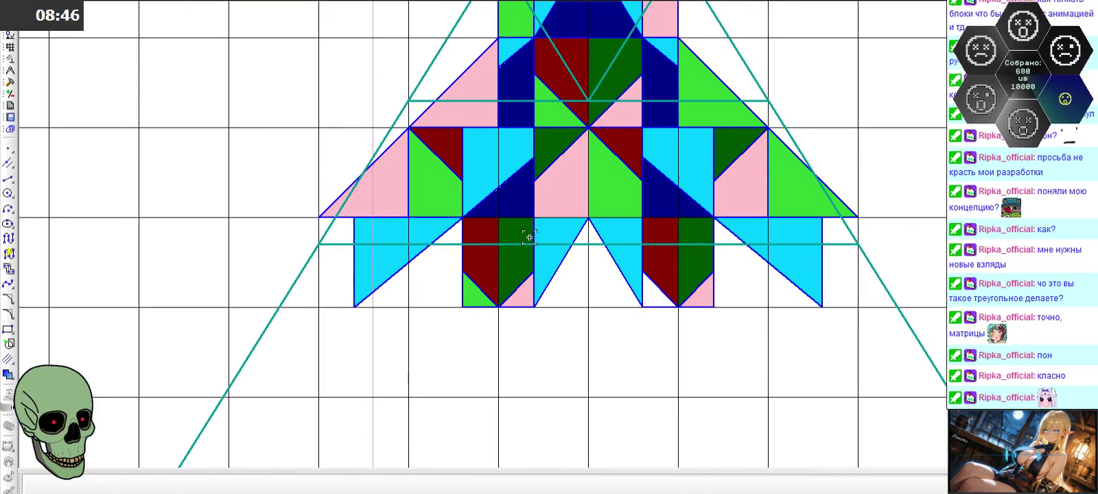
- Add a vertical construction line through the left column's intersection
left_click(8, 165)
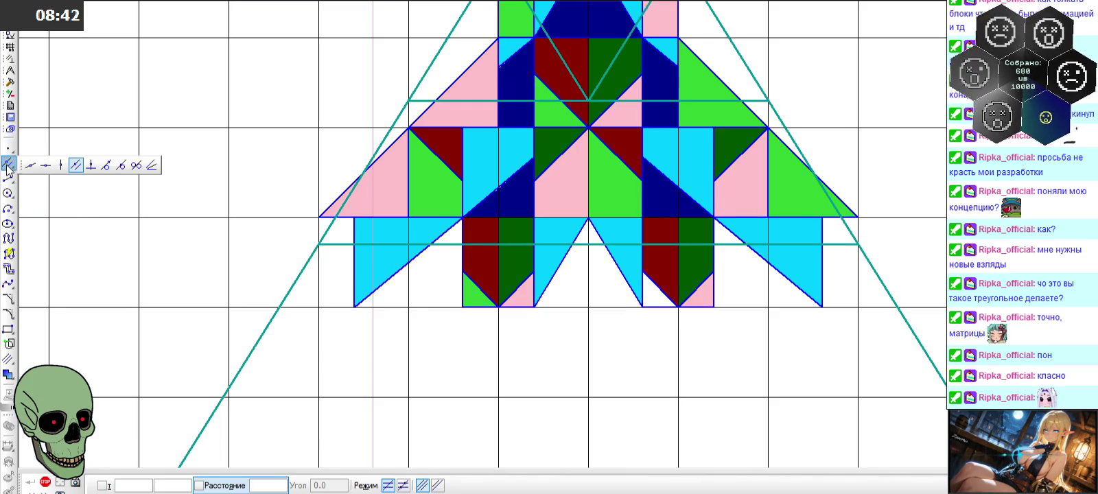
left_click_drag(8, 170, 31, 164)
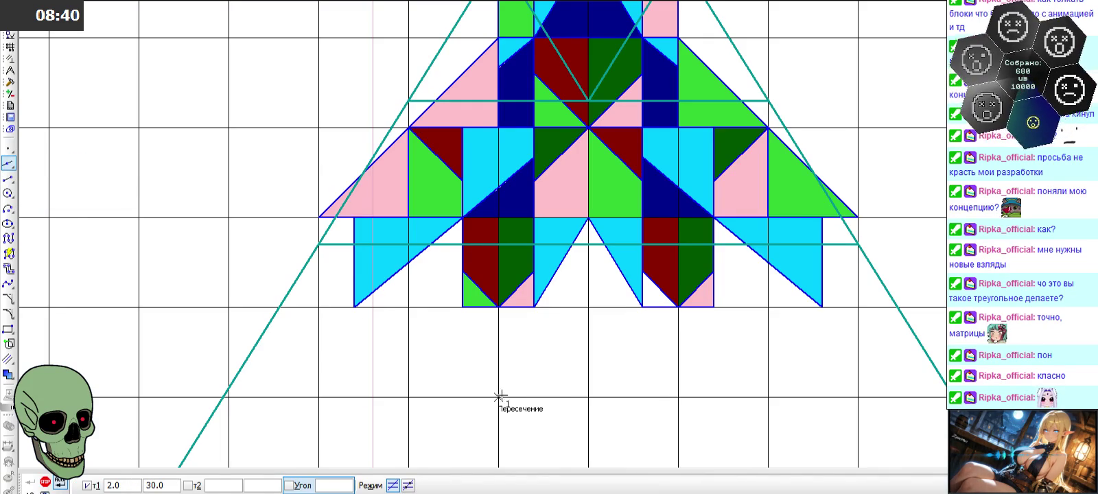
left_click(500, 397)
left_click(499, 374)
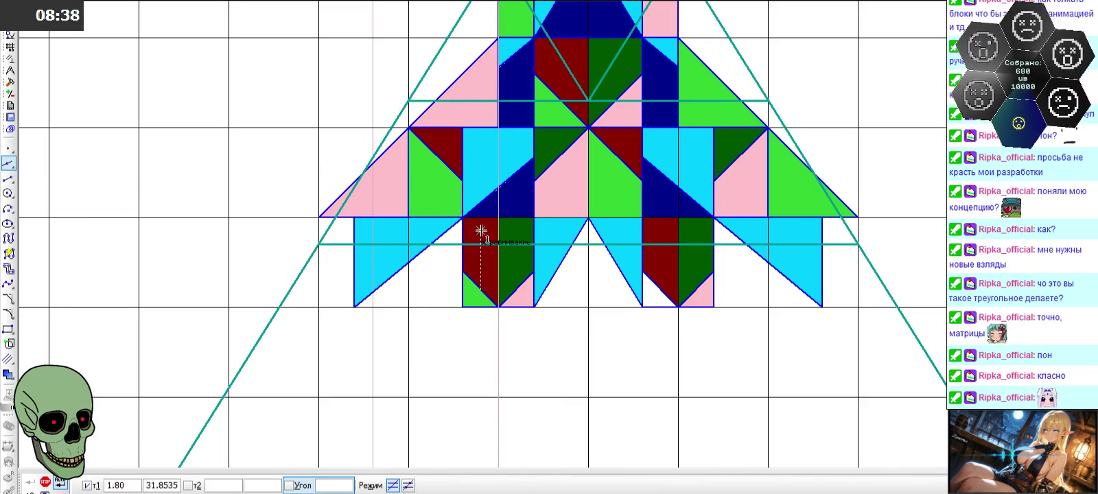
- Draw two teal diagonal segments from the left column's upper intersection
left_click(9, 149)
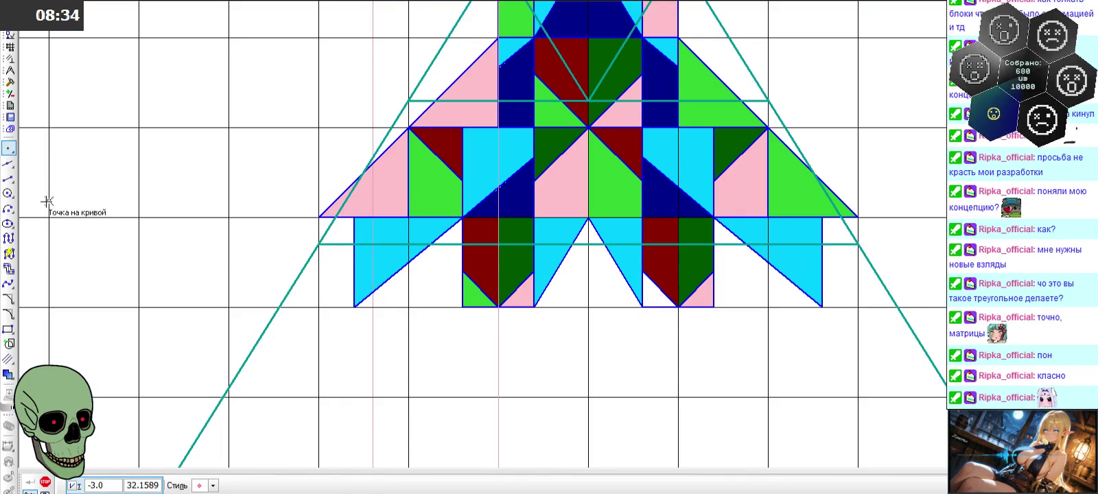
left_click(9, 179)
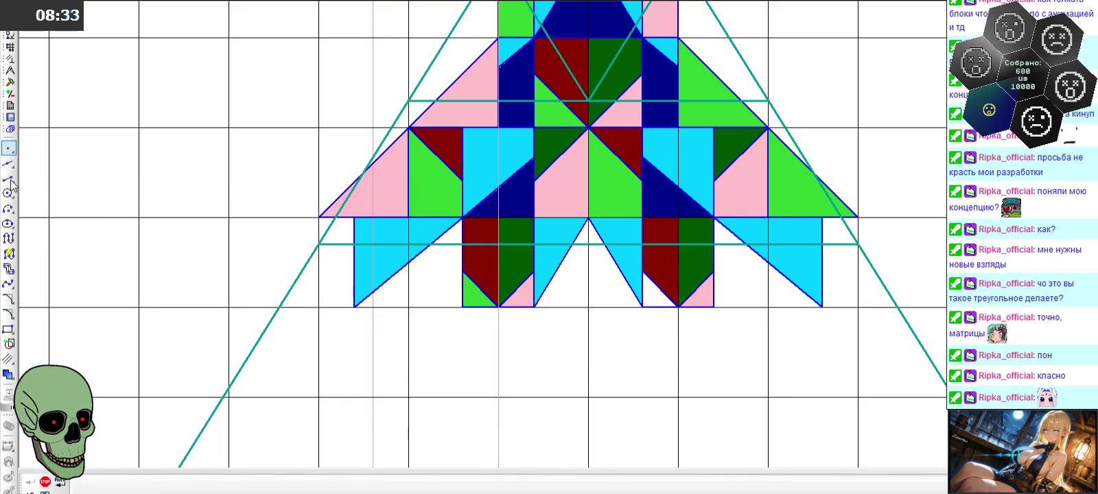
left_click(498, 245)
left_click(409, 101)
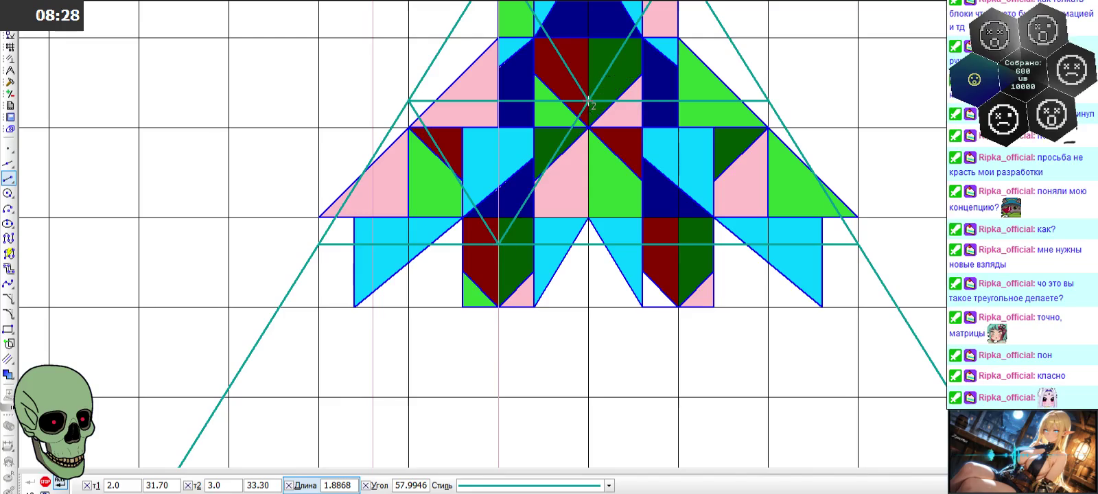
left_click(589, 101)
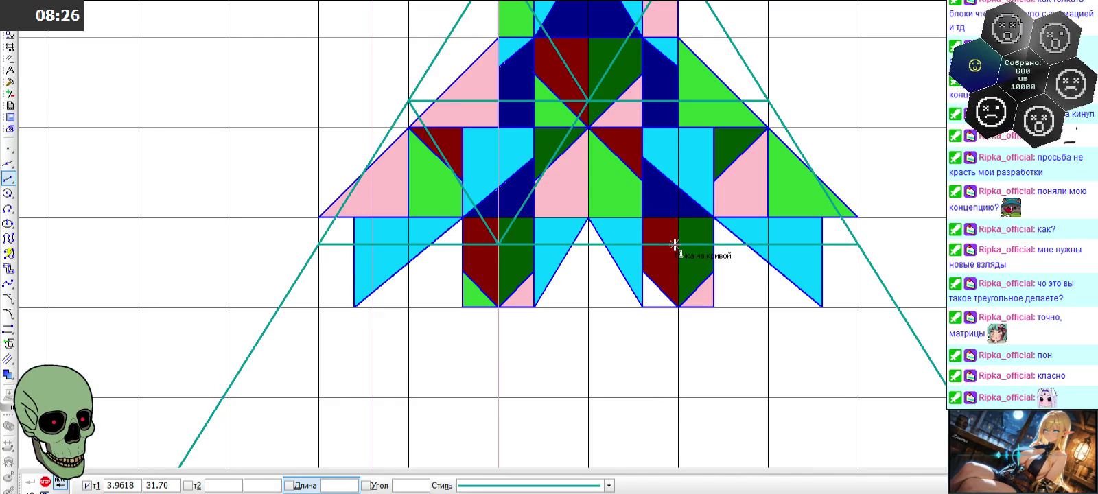
- Draw a teal diagonal from the right column's intersection up to the upper line
left_click(9, 178)
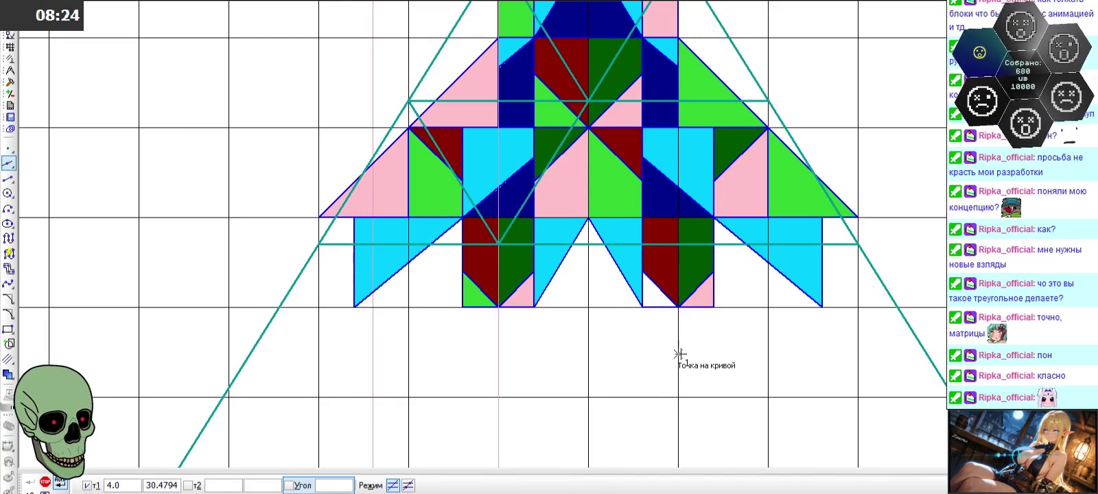
left_click(8, 178)
left_click(680, 243)
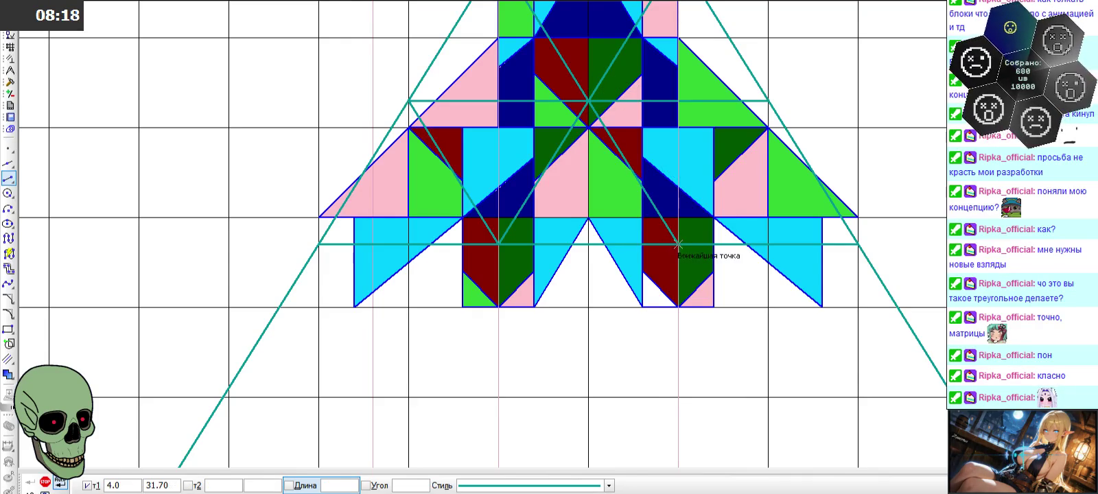
left_click(768, 101)
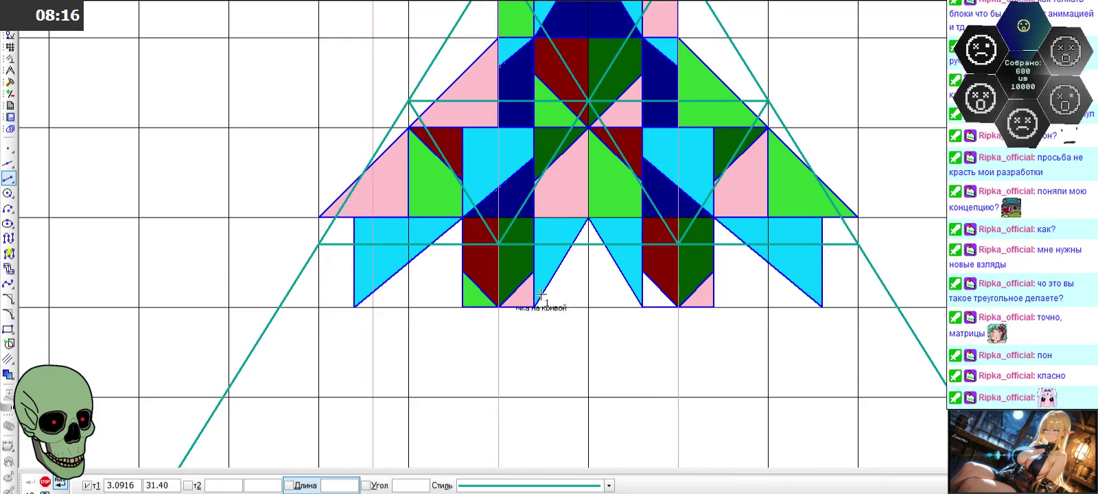
left_click(45, 481)
scroll(558, 292, "down", 1)
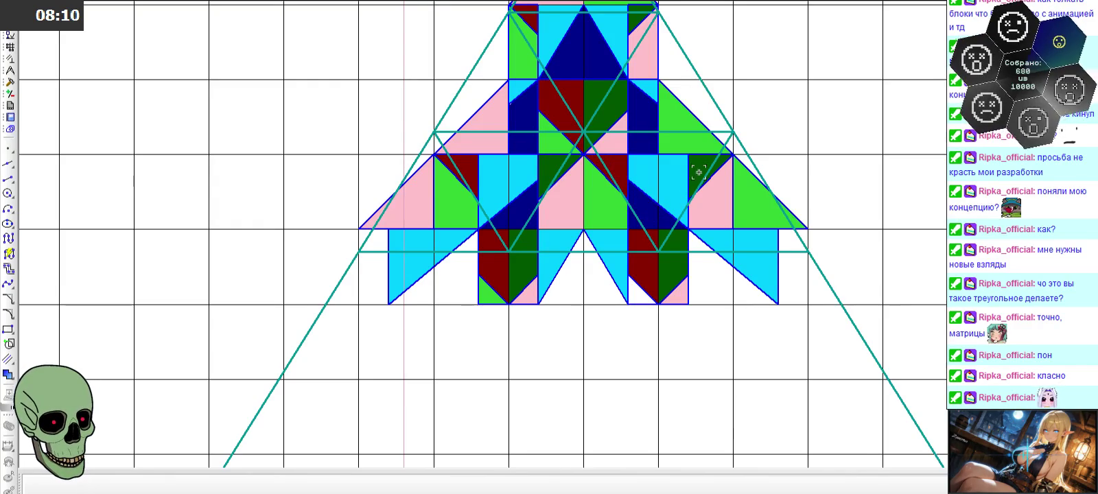
scroll(567, 352, "down", 1)
scroll(490, 341, "down", 2)
scroll(528, 405, "down", 2)
scroll(528, 405, "down", 1)
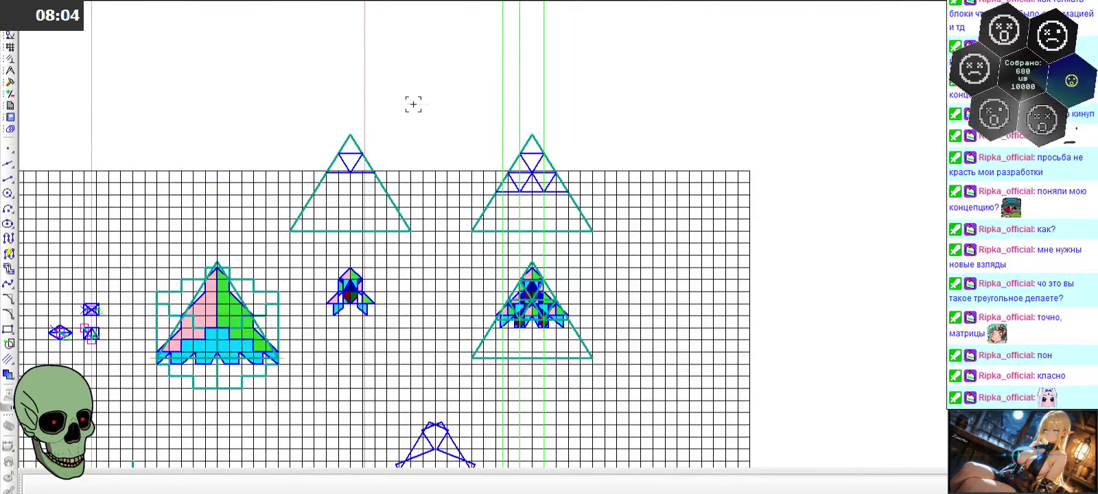
scroll(527, 273, "up", 1)
scroll(526, 272, "up", 1)
scroll(499, 252, "up", 1)
scroll(488, 247, "up", 1)
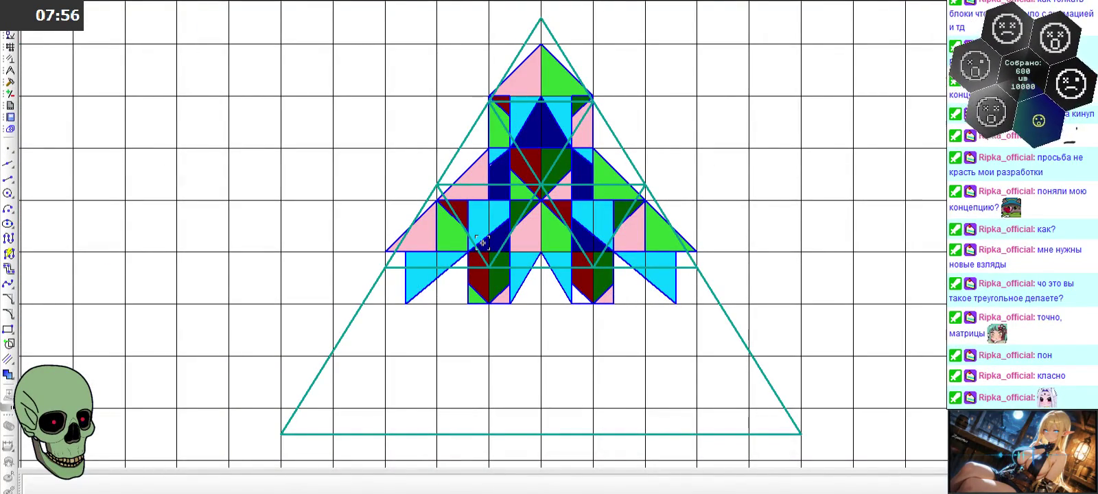
scroll(483, 243, "up", 1)
scroll(483, 243, "up", 1)
scroll(483, 243, "down", 1)
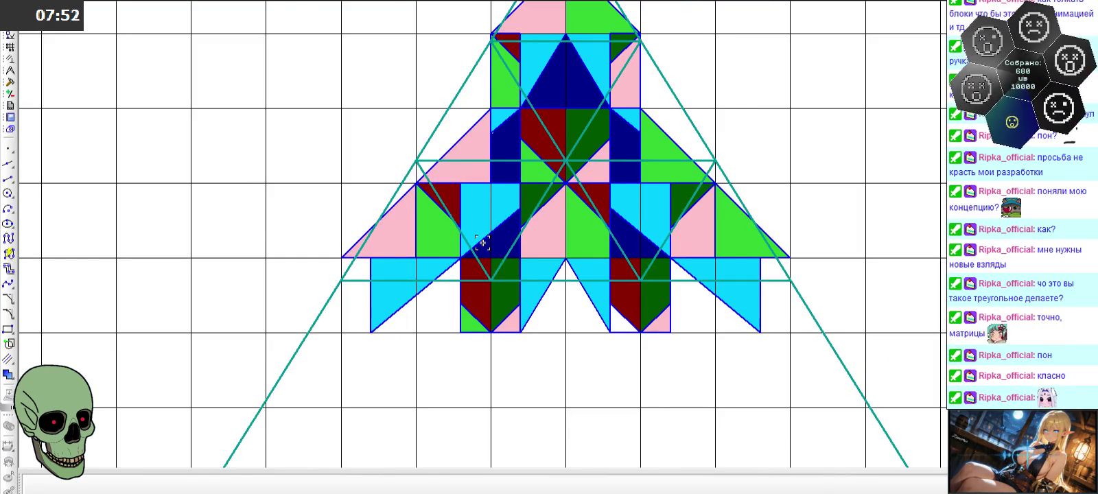
scroll(483, 243, "down", 1)
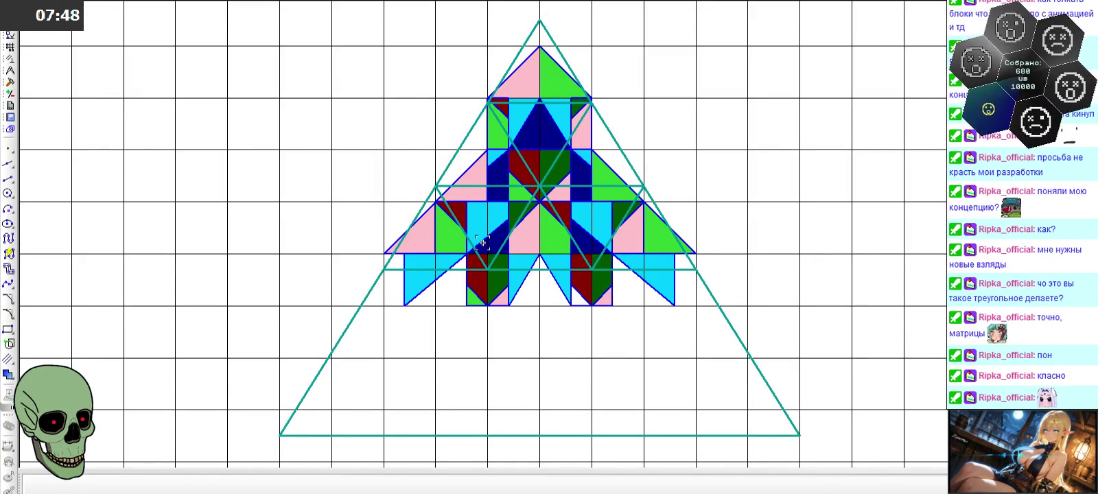
scroll(483, 243, "up", 2)
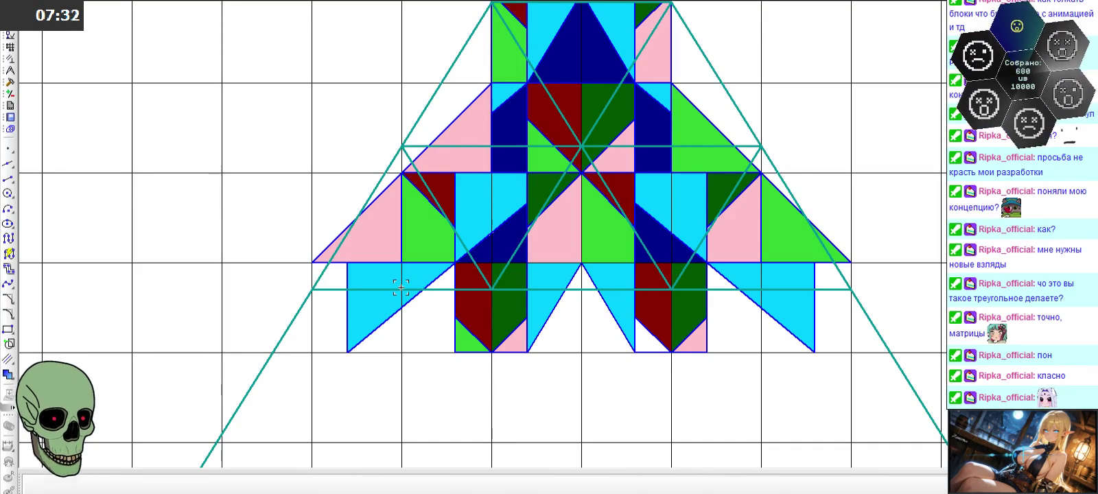
scroll(555, 278, "down", 1)
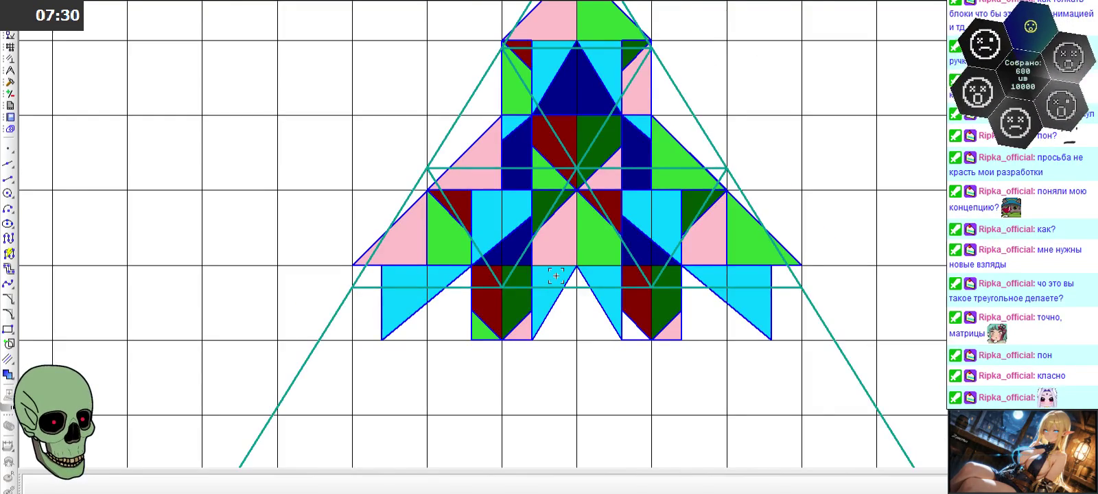
scroll(555, 275, "down", 2)
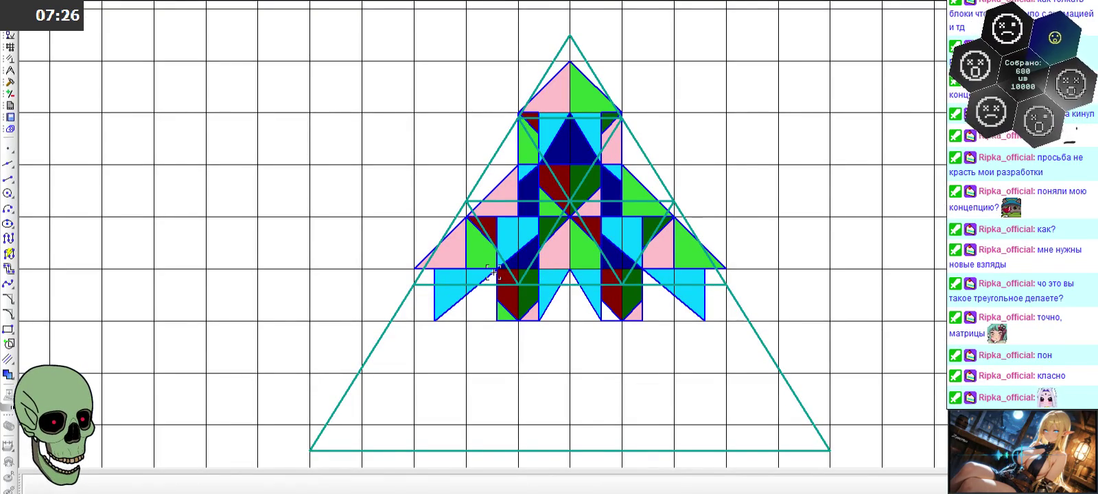
scroll(494, 272, "up", 3)
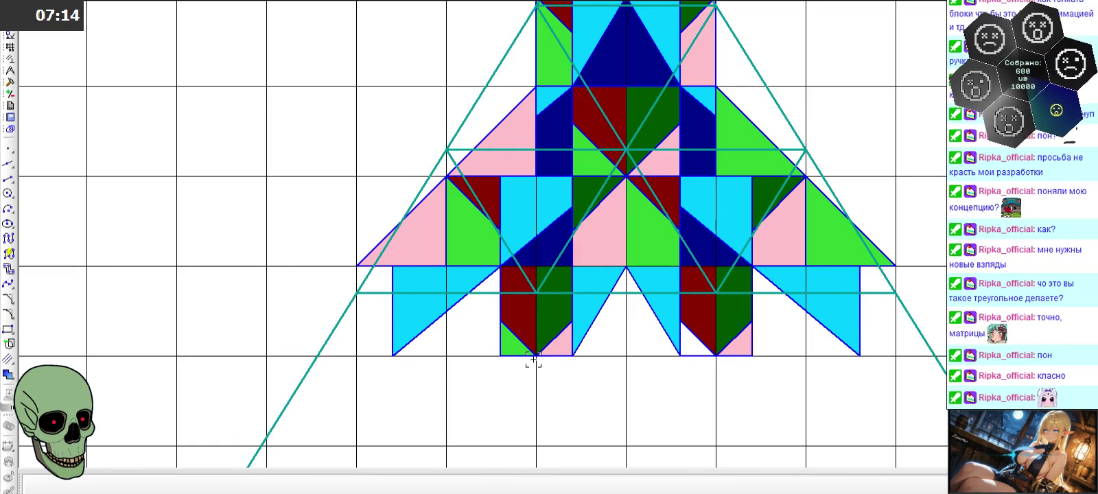
scroll(534, 359, "up", 1)
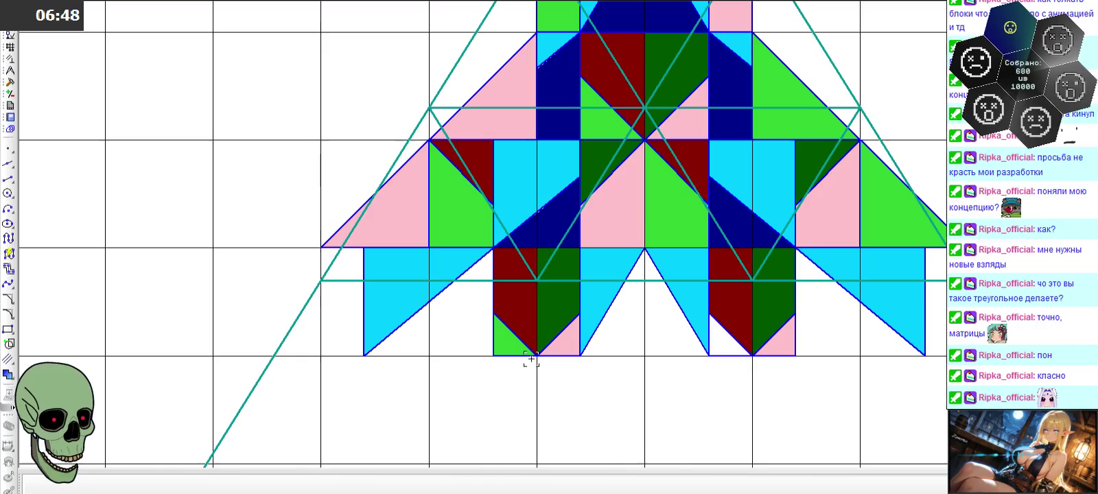
scroll(529, 360, "down", 3)
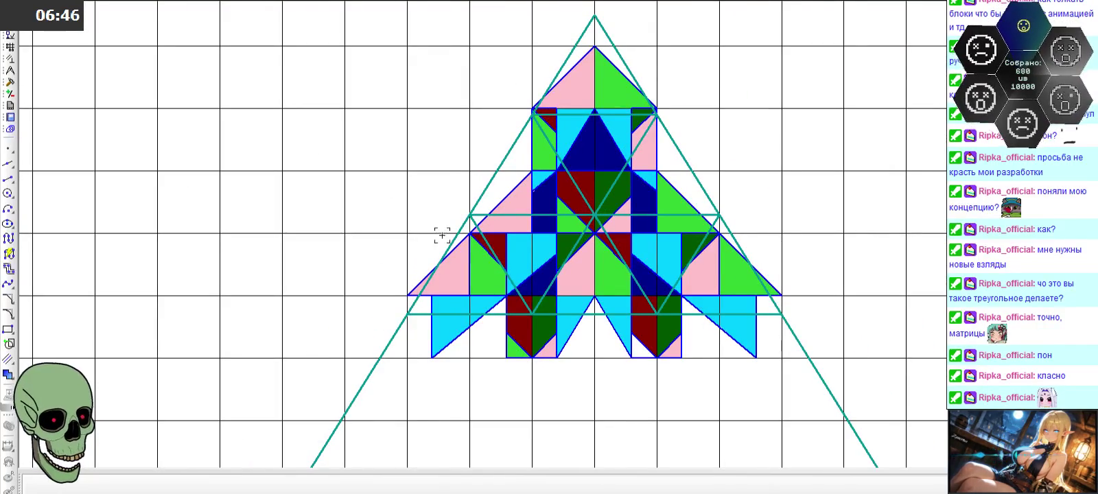
scroll(412, 241, "down", 3)
scroll(529, 342, "up", 4)
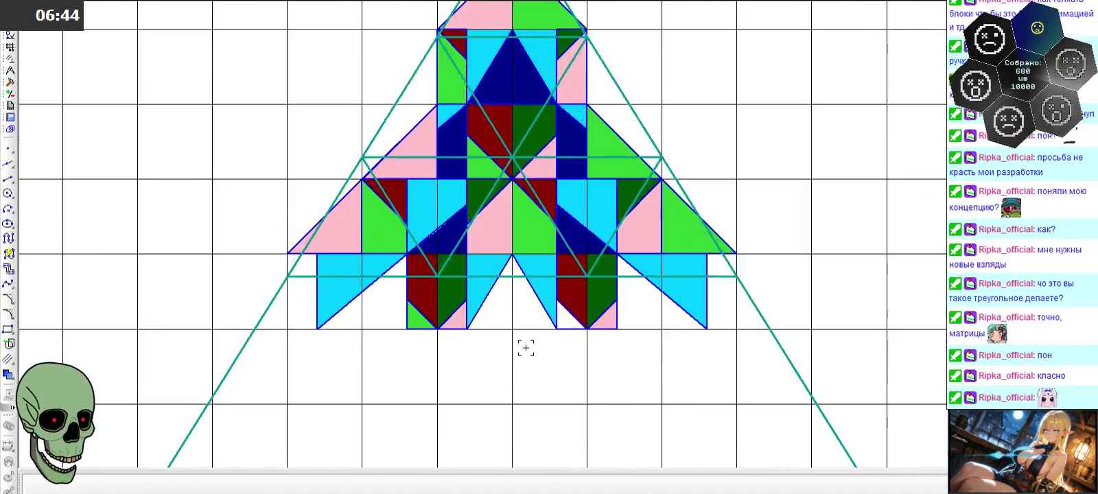
scroll(604, 309, "down", 5)
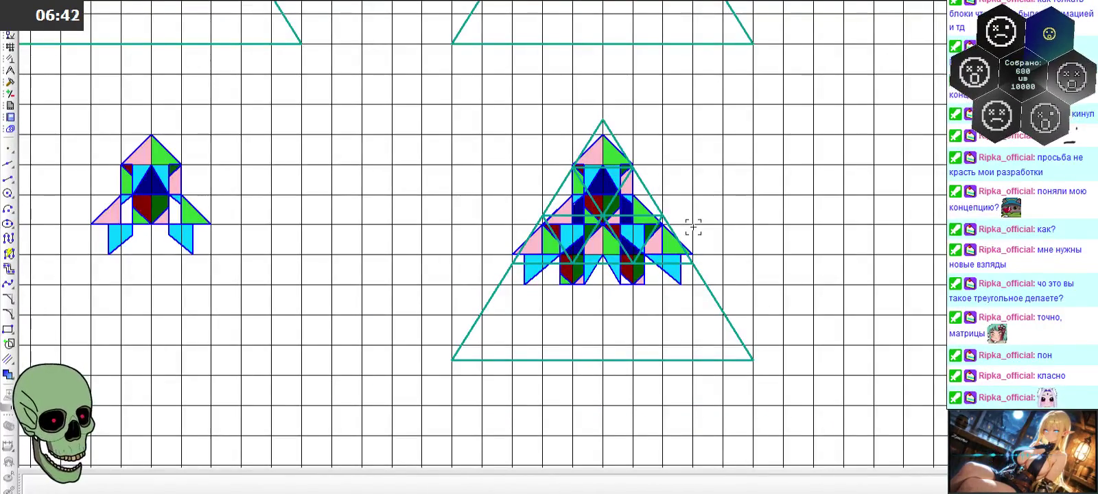
scroll(578, 233, "up", 4)
scroll(577, 234, "up", 1)
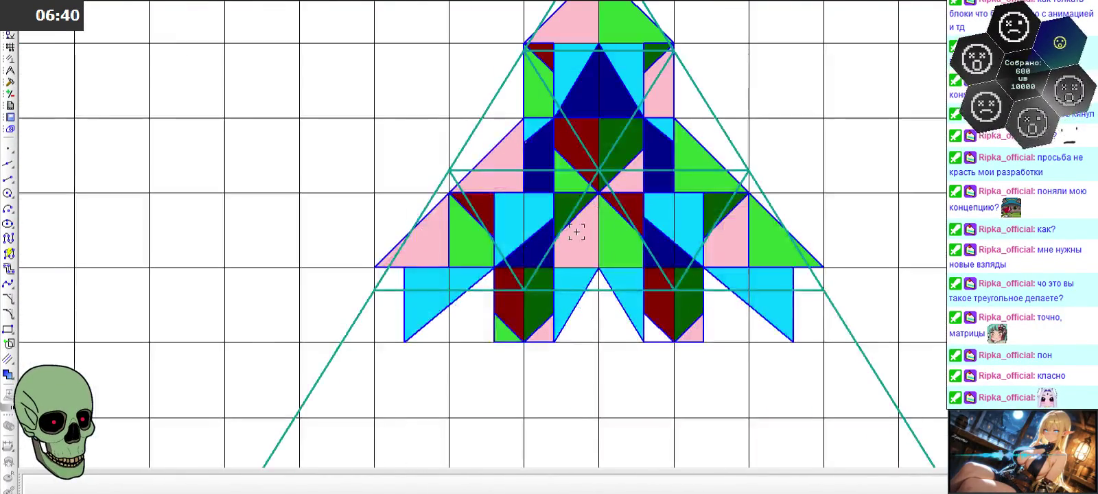
scroll(611, 275, "down", 1)
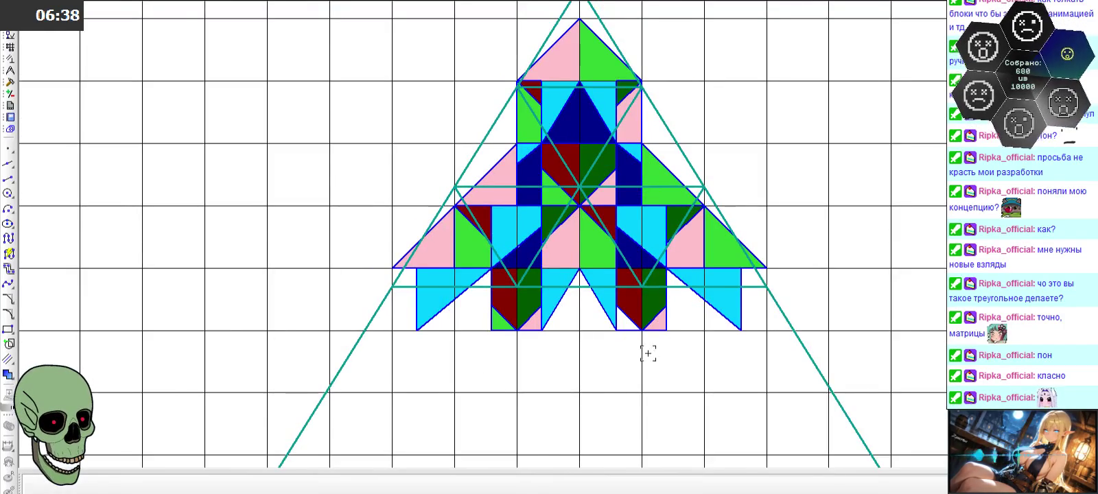
scroll(649, 356, "down", 3)
scroll(601, 113, "up", 5)
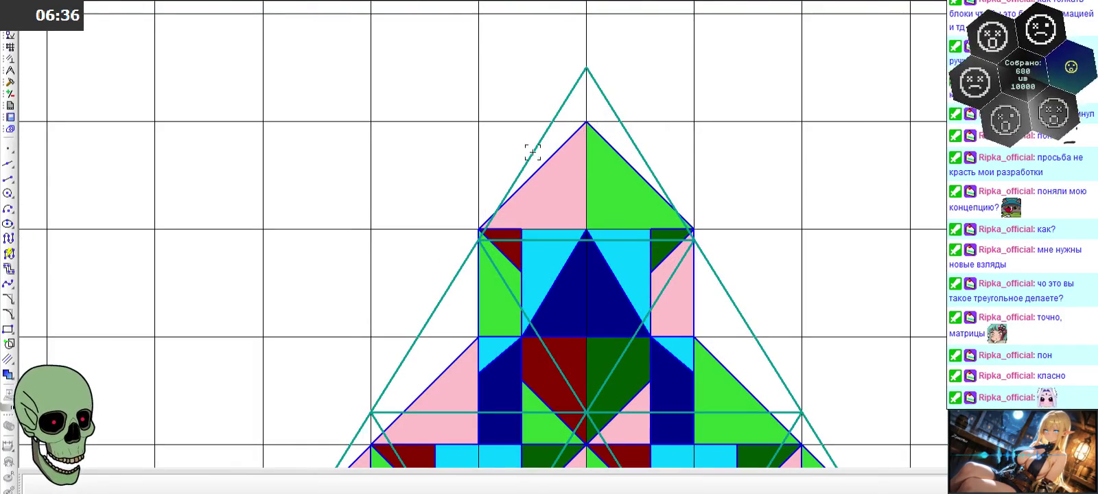
scroll(485, 31, "down", 3)
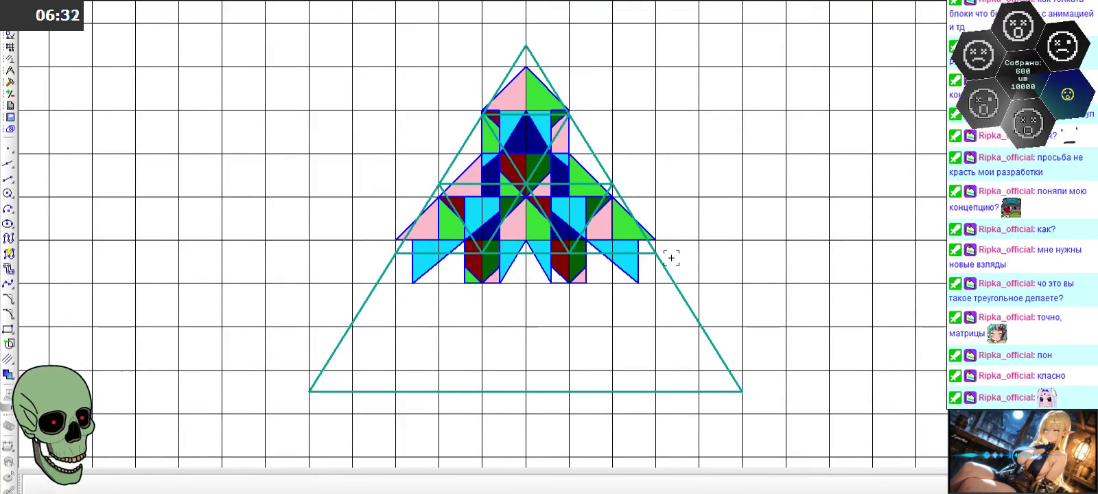
scroll(709, 233, "down", 3)
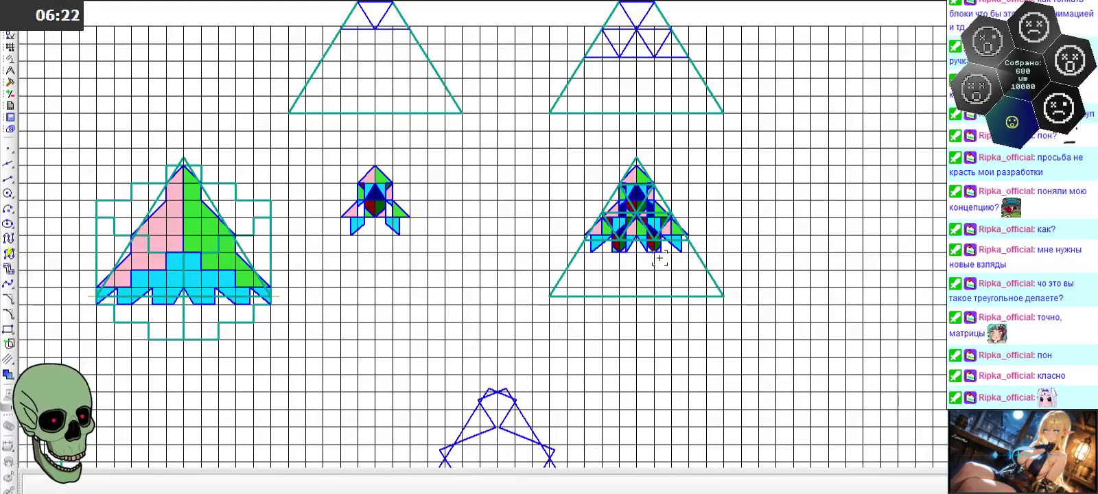
scroll(660, 258, "up", 3)
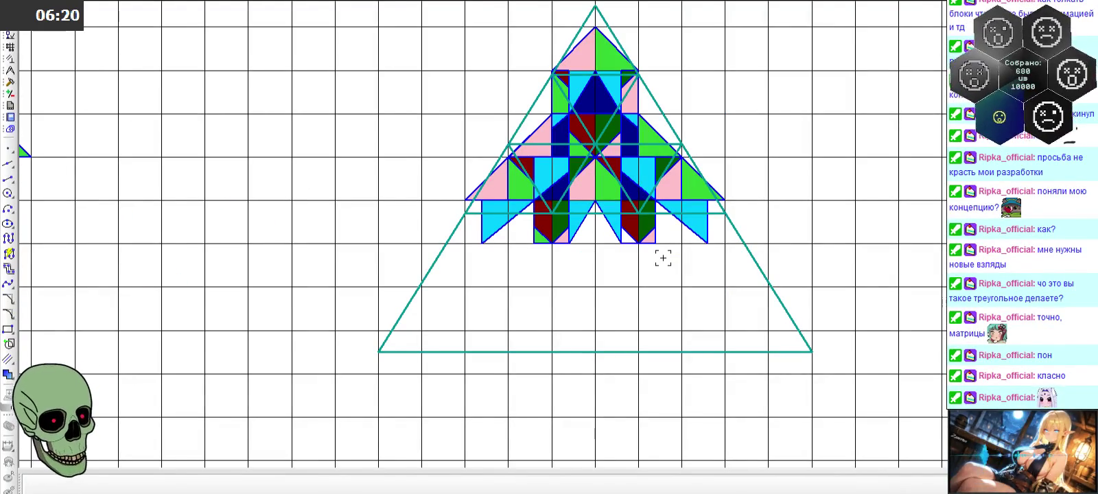
scroll(600, 170, "down", 1)
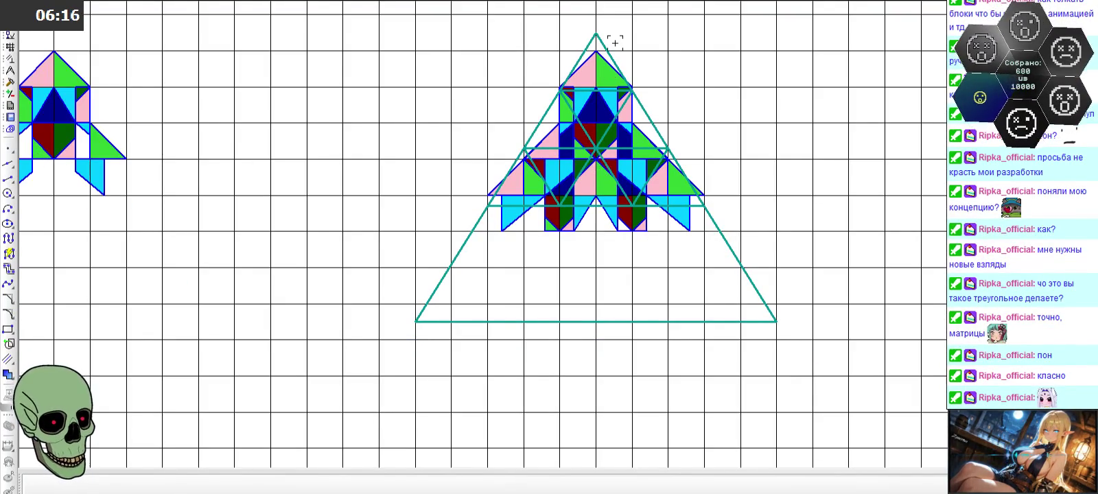
scroll(616, 40, "up", 2)
scroll(615, 39, "down", 2)
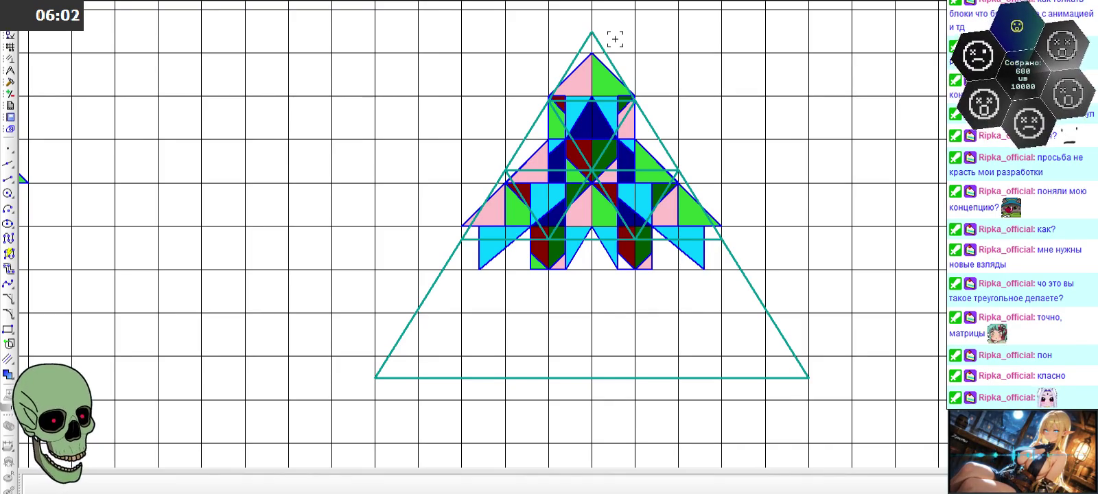
scroll(615, 109, "up", 2)
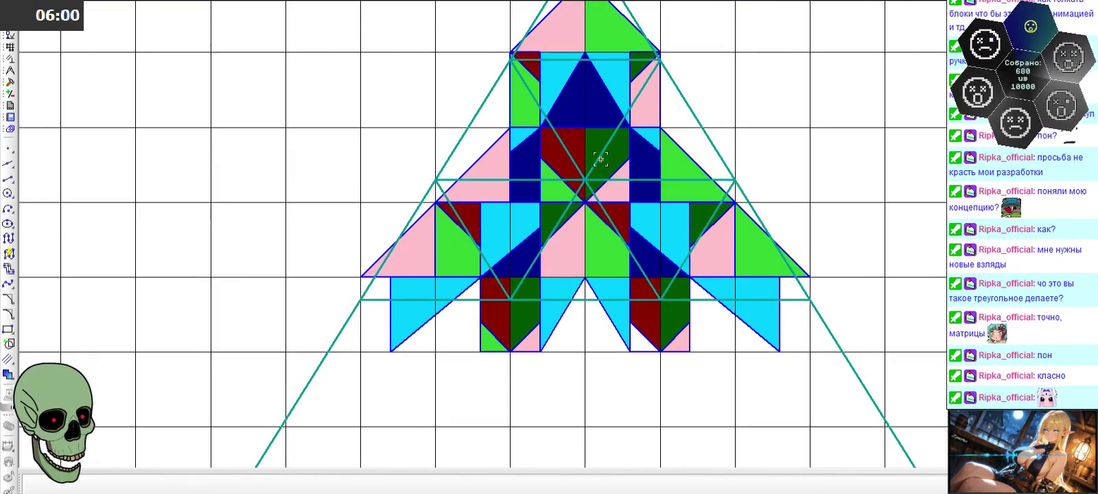
scroll(600, 159, "down", 2)
scroll(600, 159, "up", 2)
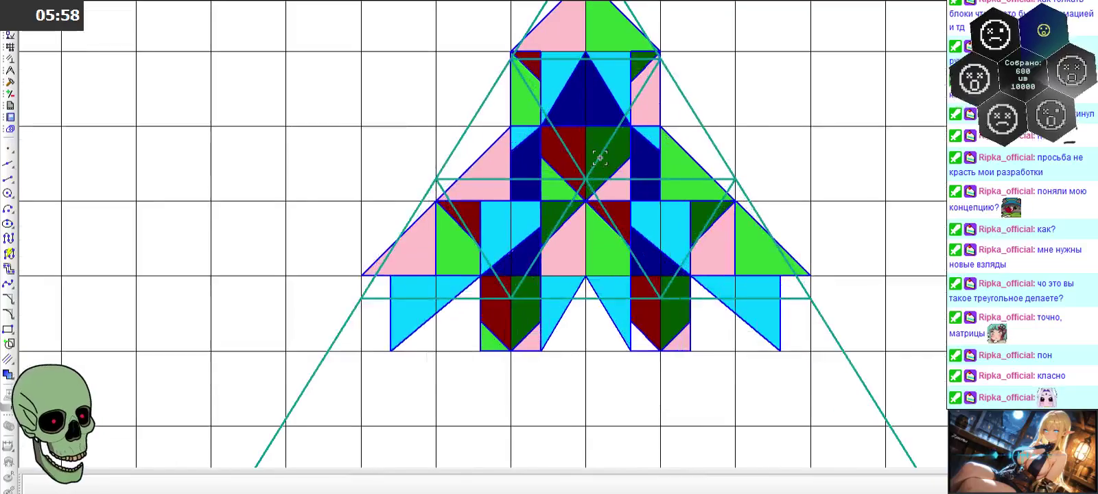
scroll(649, 180, "down", 3)
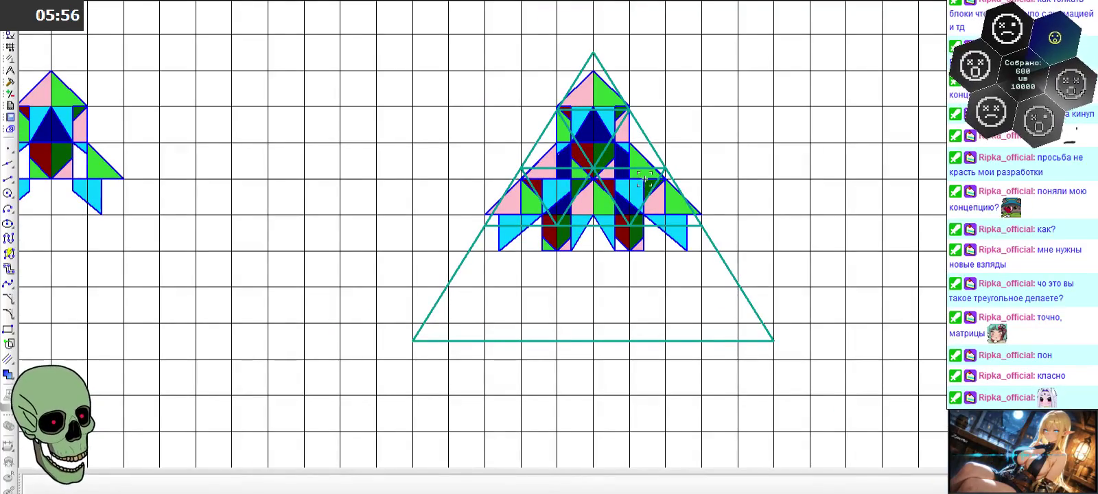
scroll(611, 168, "up", 3)
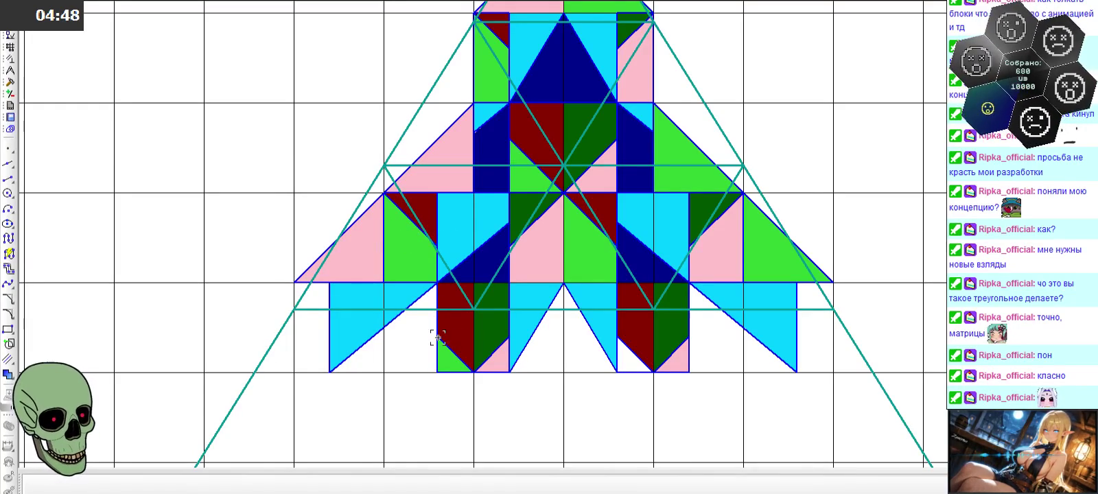
scroll(392, 295, "up", 3)
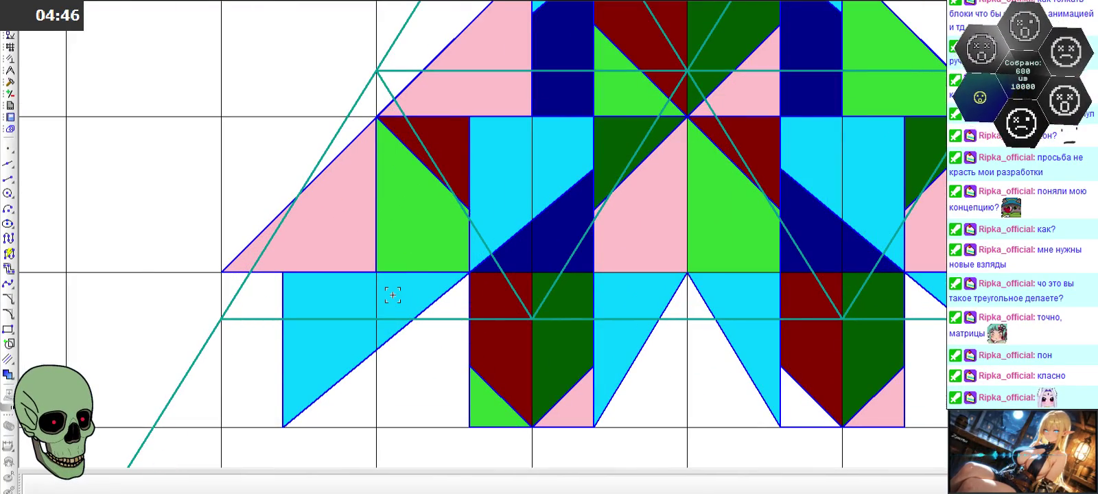
left_click(9, 179)
left_click(375, 273)
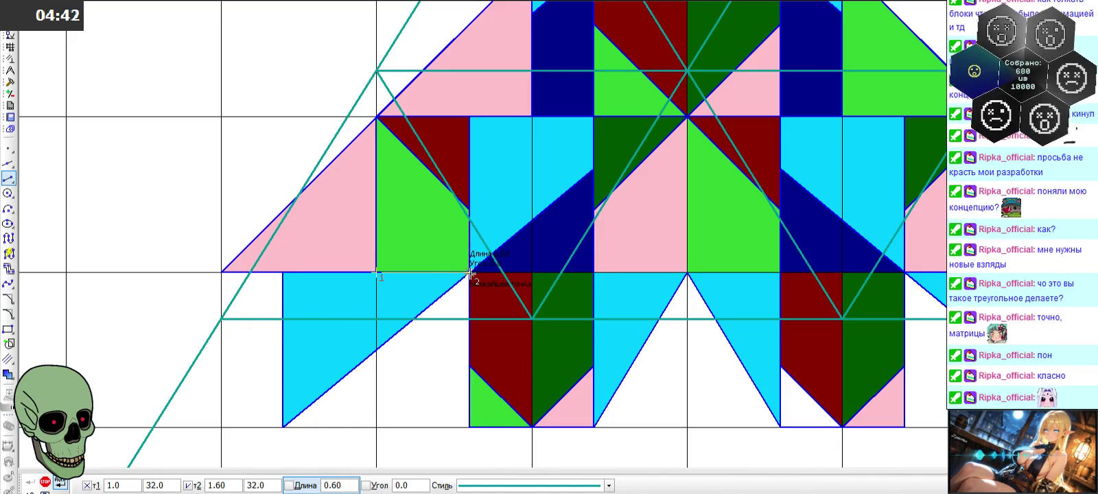
key("Escape")
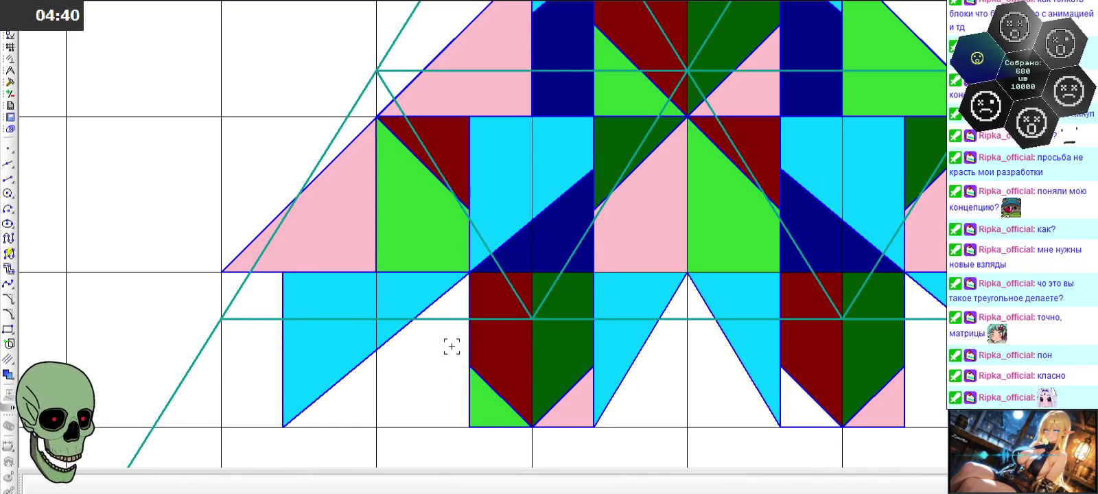
scroll(504, 339, "down", 1)
scroll(503, 339, "down", 1)
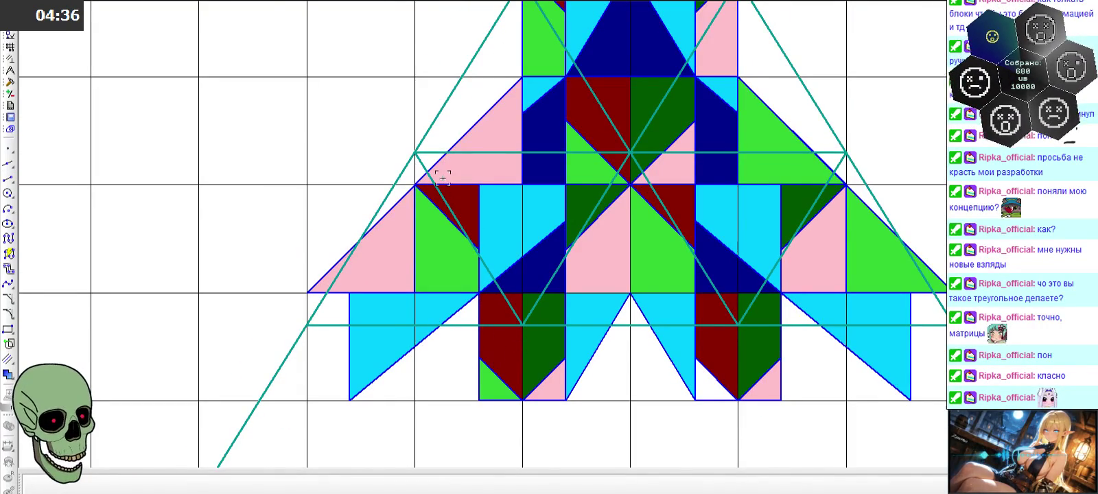
scroll(432, 212, "down", 1)
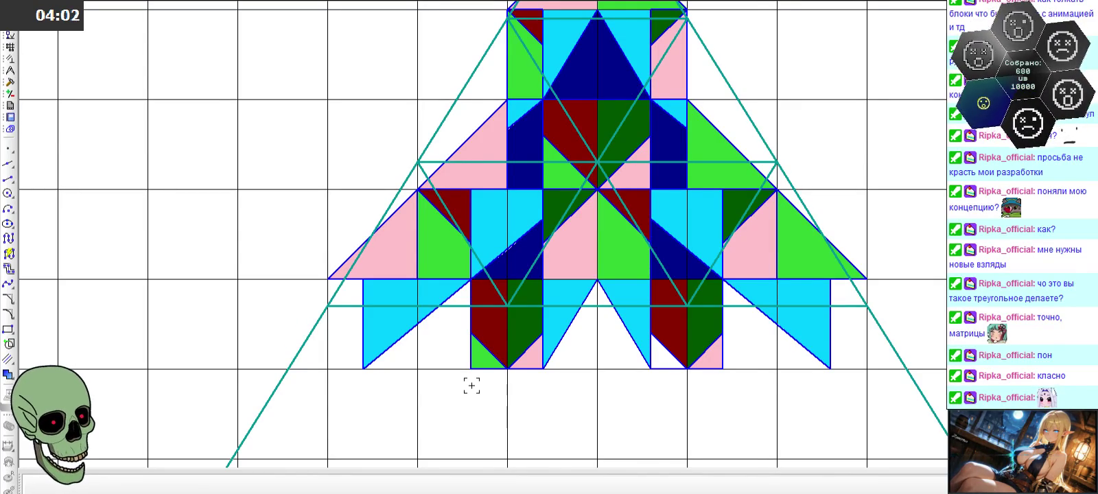
key("alt+f")
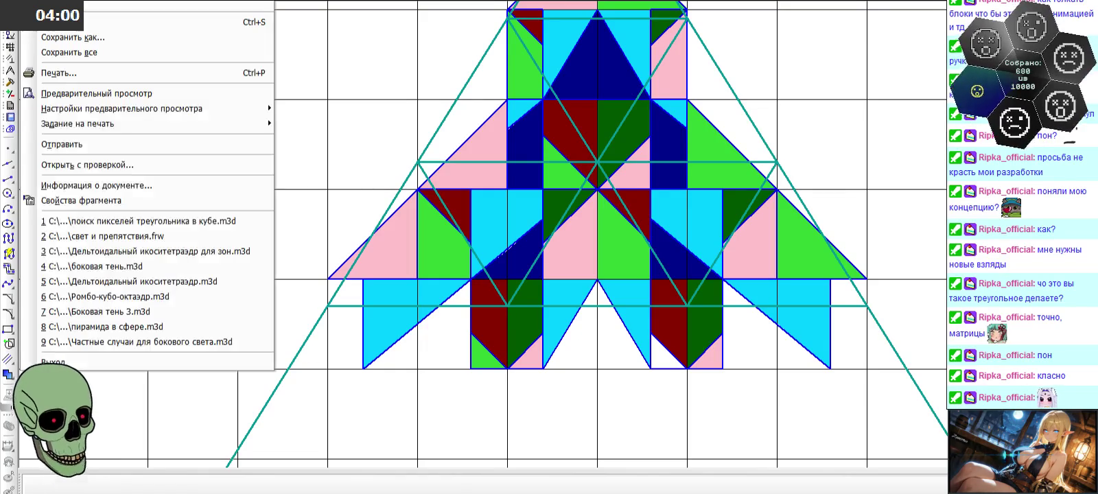
- Save the drawing with File > Сохранить все and then Сохранить
left_click(90, 53)
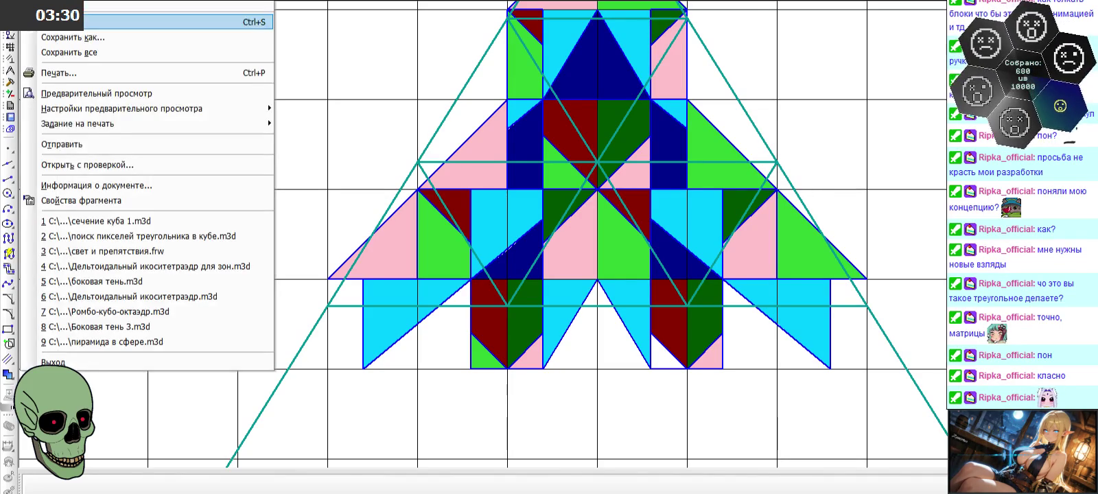
left_click(81, 51)
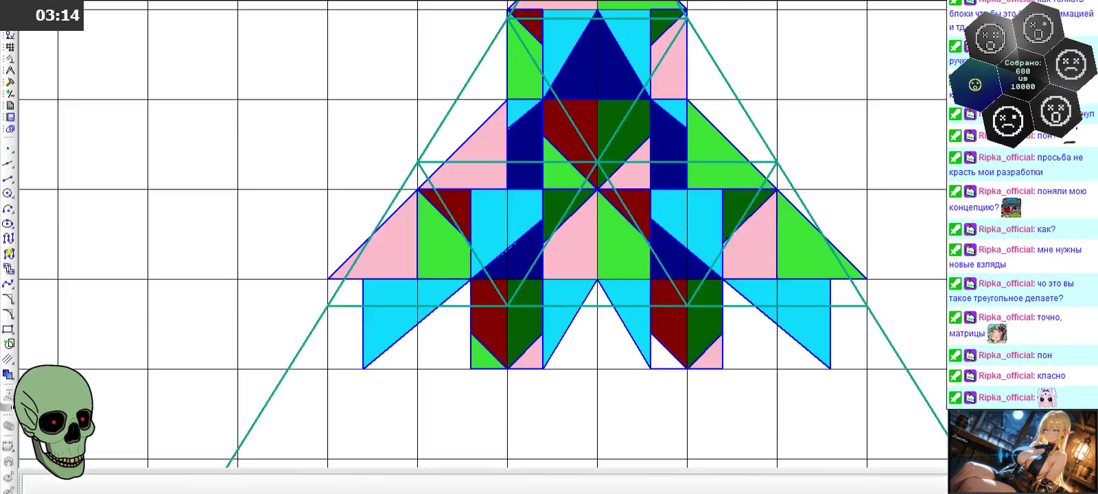
scroll(433, 223, "down", 2)
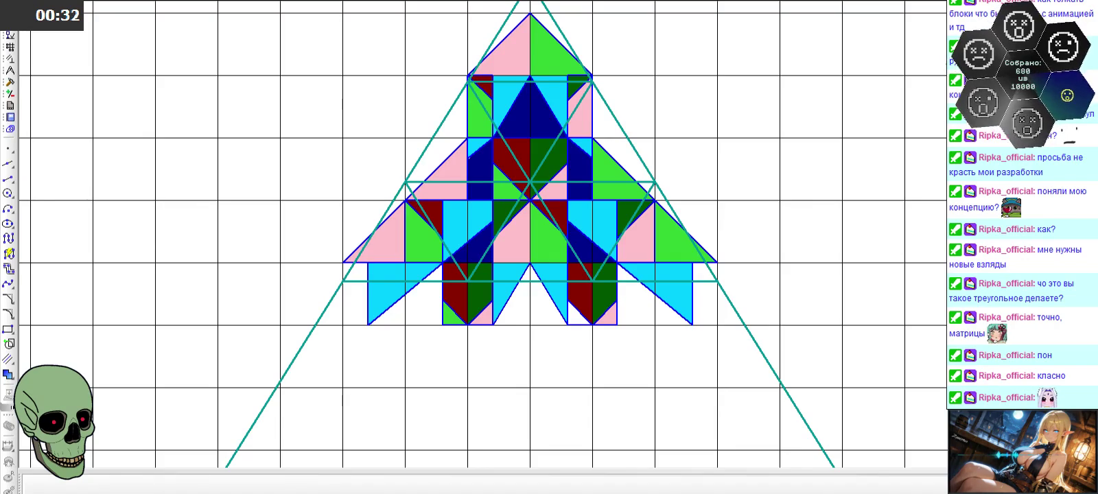
scroll(846, 275, "down", 3)
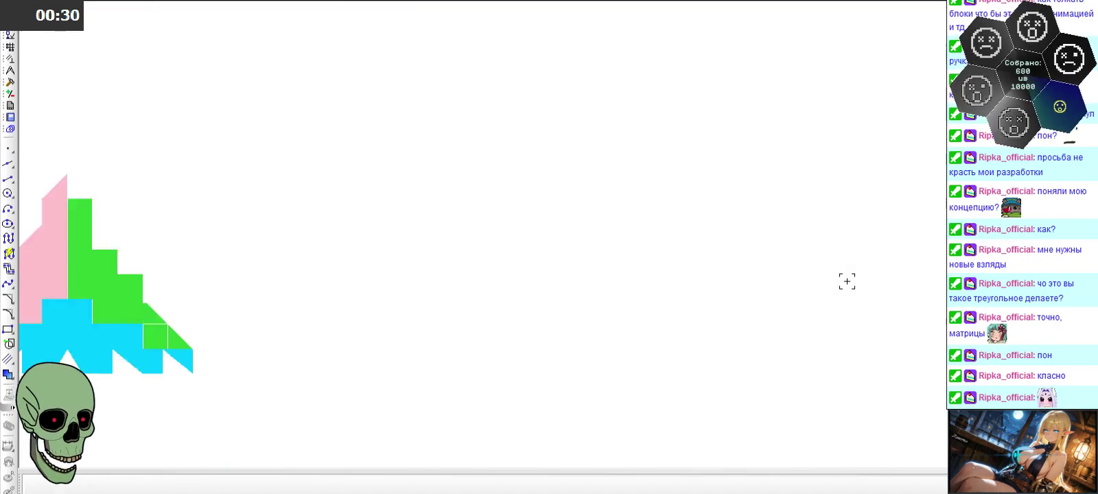
- Select the first lower pieces of the figure: the cyan region, pink triangle and adjacent squares
scroll(638, 289, "up", 2)
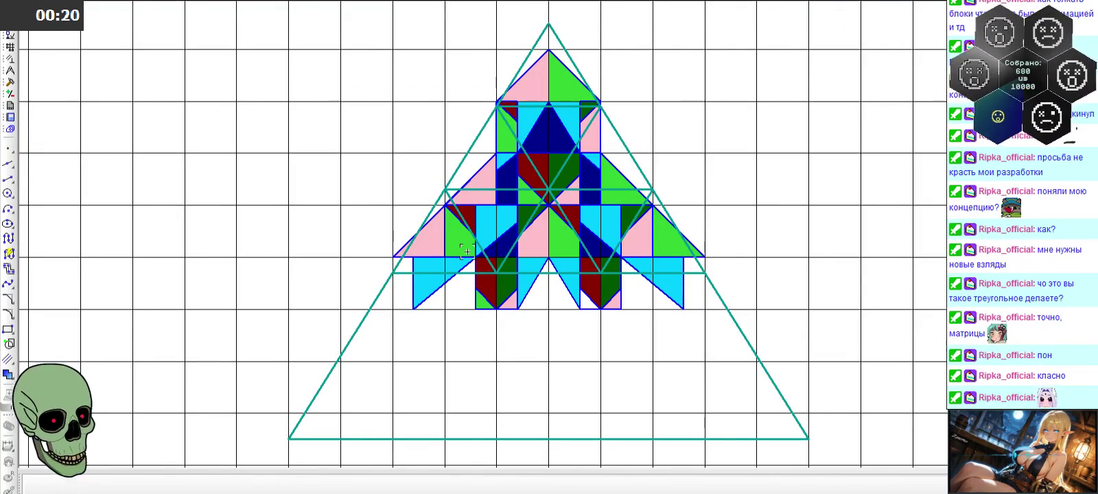
scroll(438, 257, "up", 2)
left_click(430, 254)
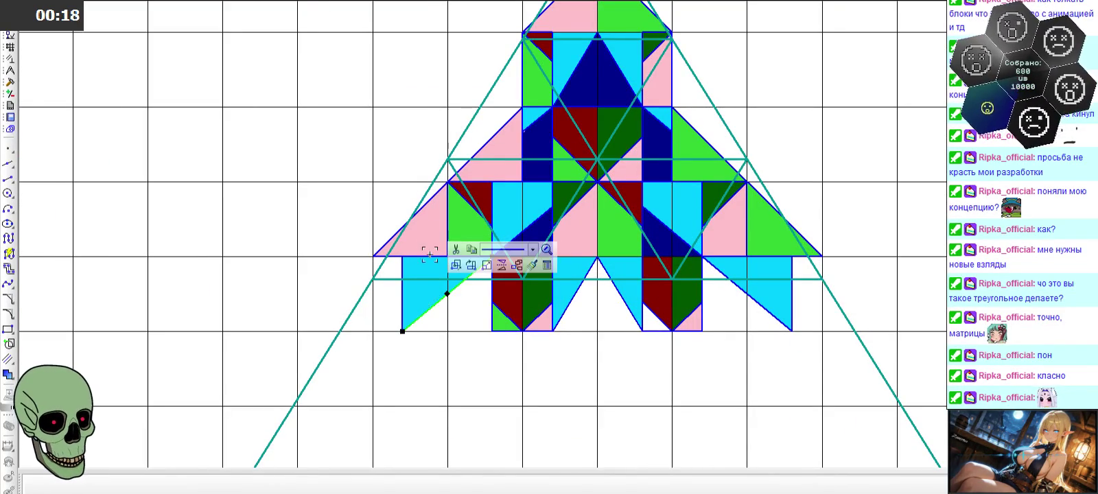
left_click(421, 297)
left_click(425, 229)
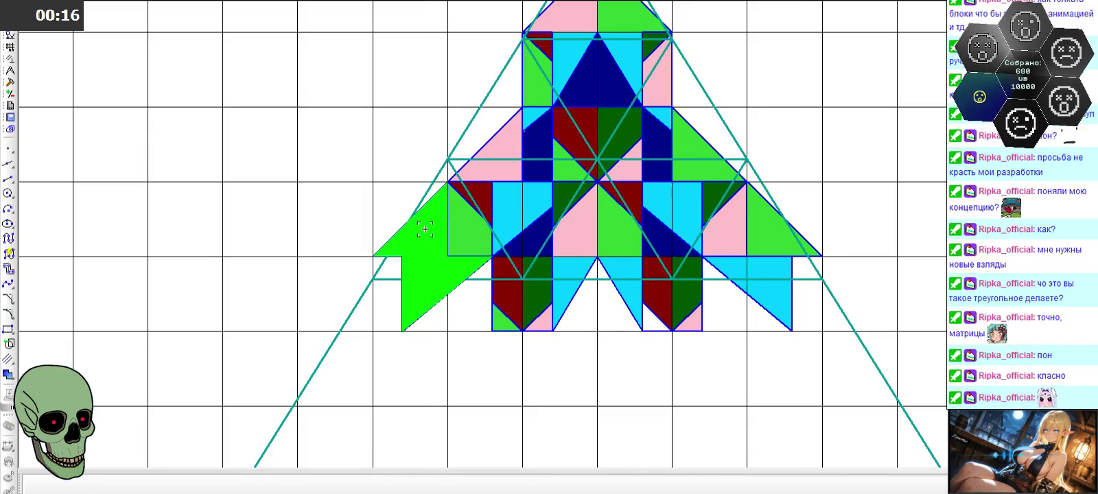
left_click(477, 253)
left_click(509, 302)
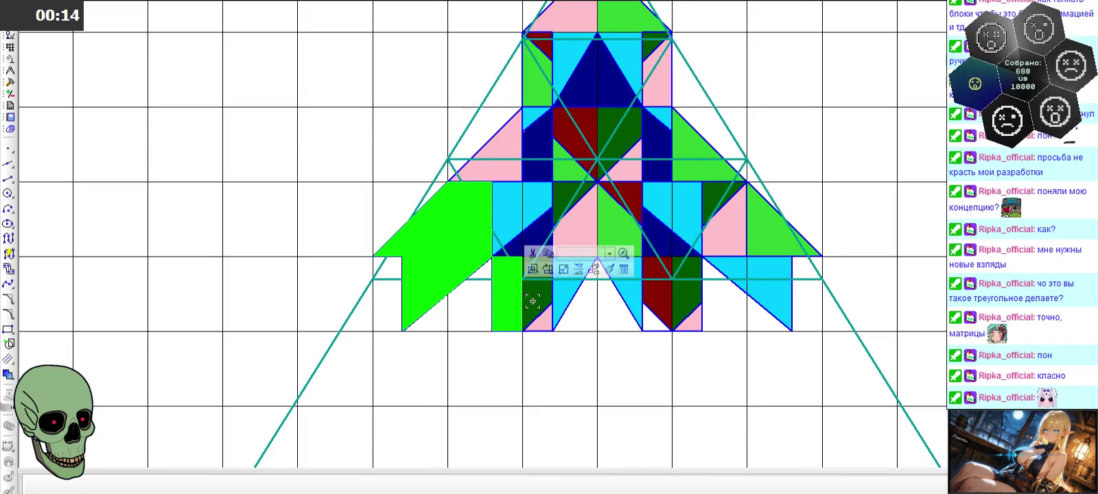
left_click(533, 301)
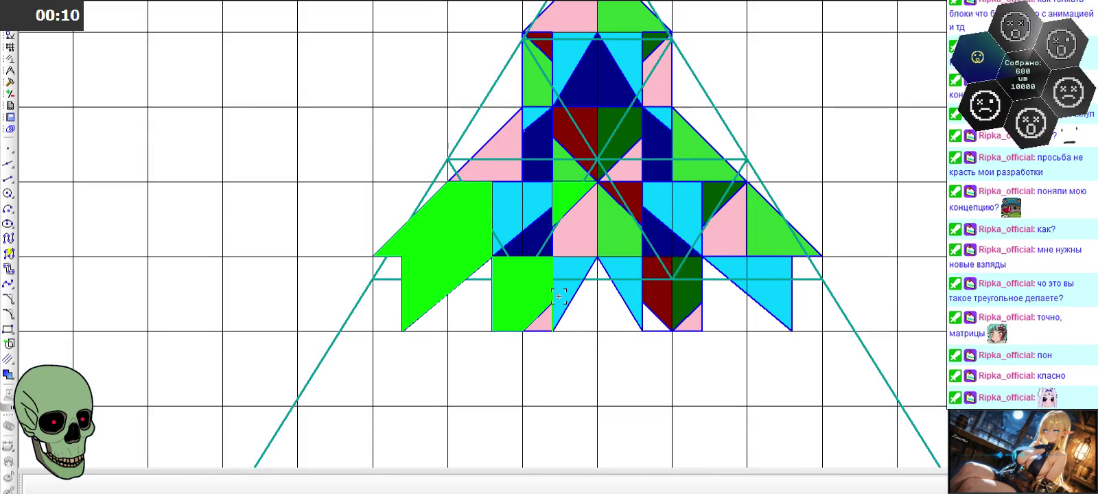
- Add the cyan, pink, dark-red, dark-green and dark-blue pieces to the selection
scroll(562, 295, "up", 2)
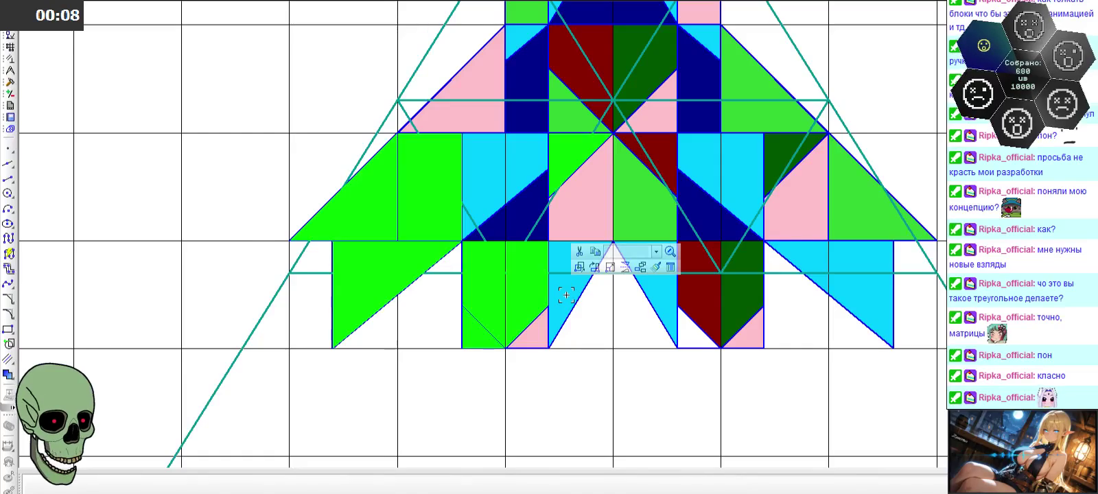
scroll(560, 292, "up", 2)
left_click(562, 291)
left_click(582, 168)
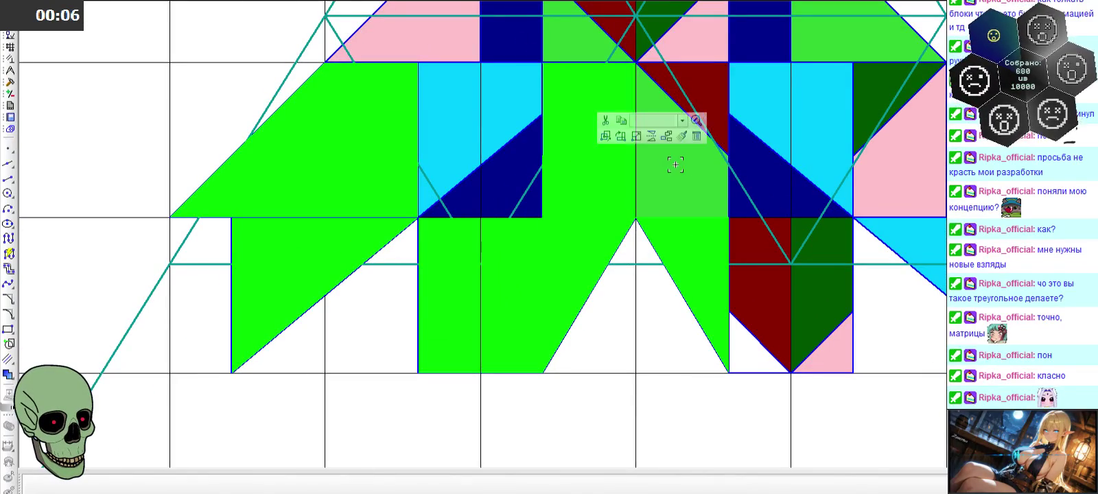
scroll(609, 250, "down", 2)
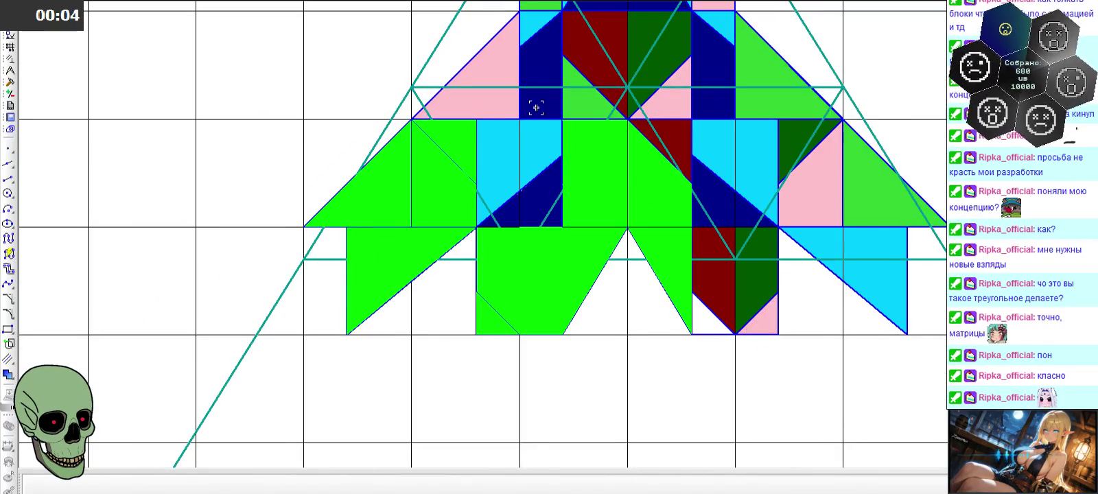
scroll(535, 106, "up", 3)
scroll(537, 106, "down", 4)
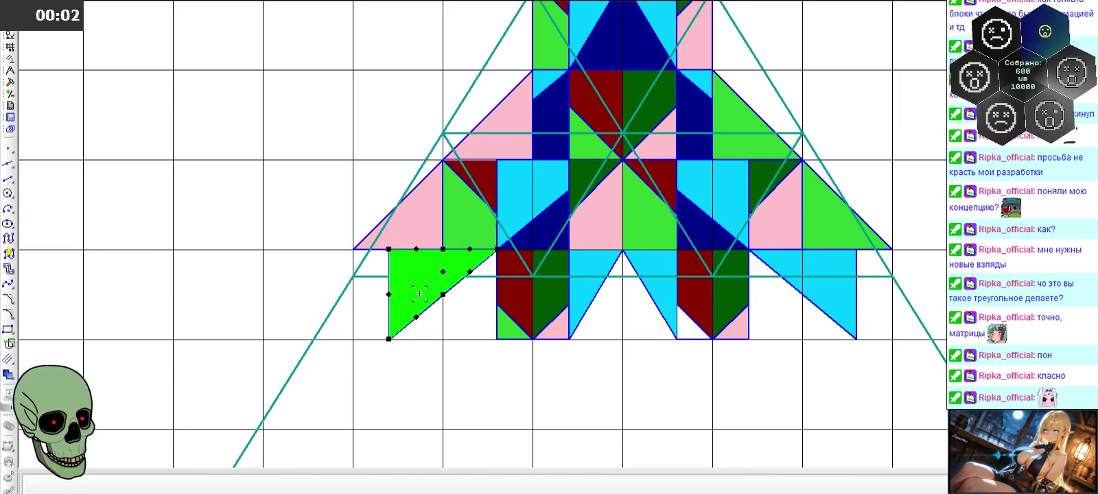
scroll(478, 162, "up", 3)
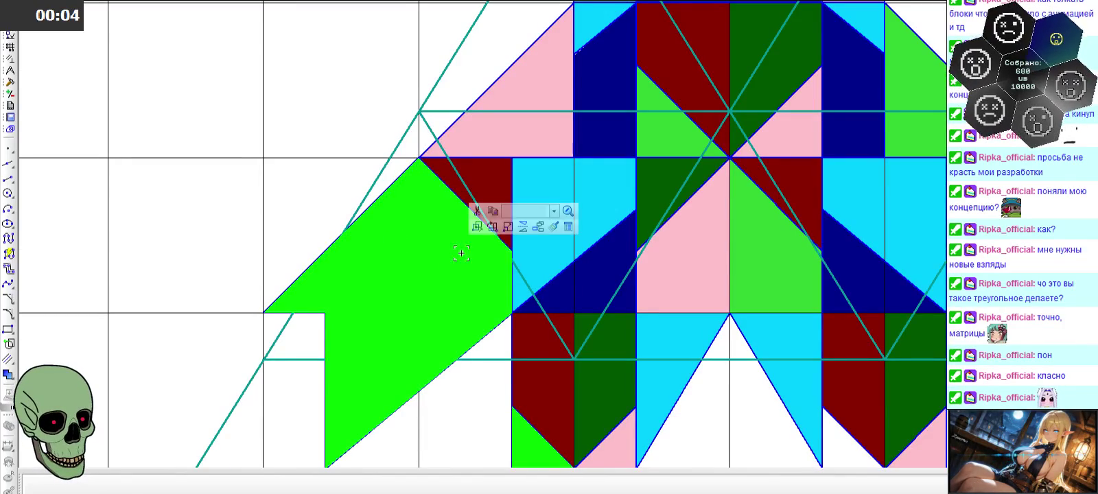
left_click(542, 383)
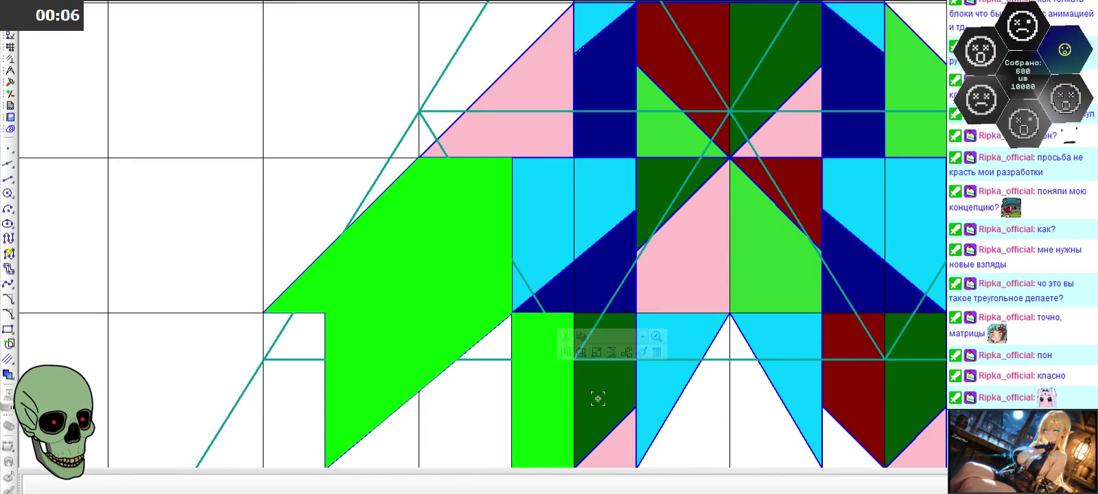
left_click(598, 398)
left_click(589, 262)
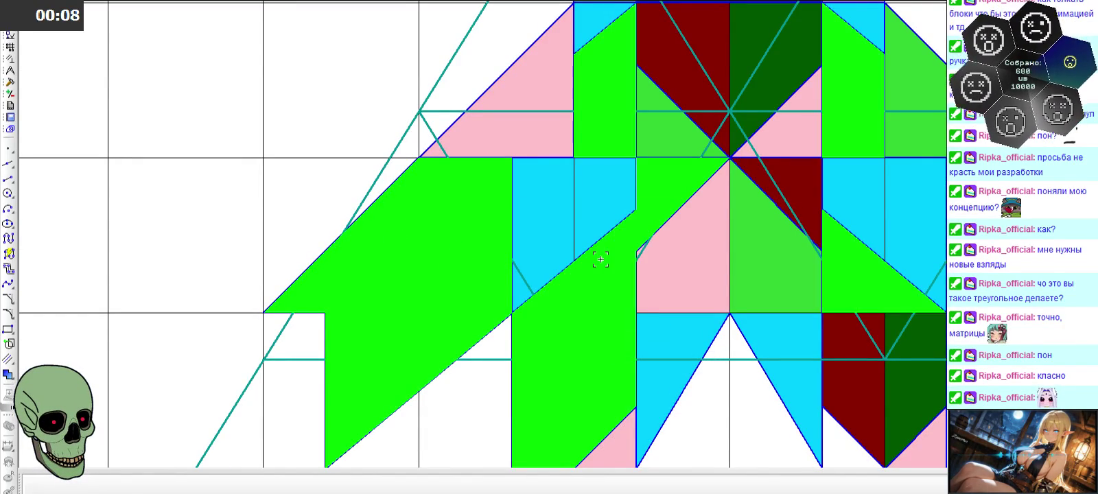
left_click(652, 333)
left_click(664, 249)
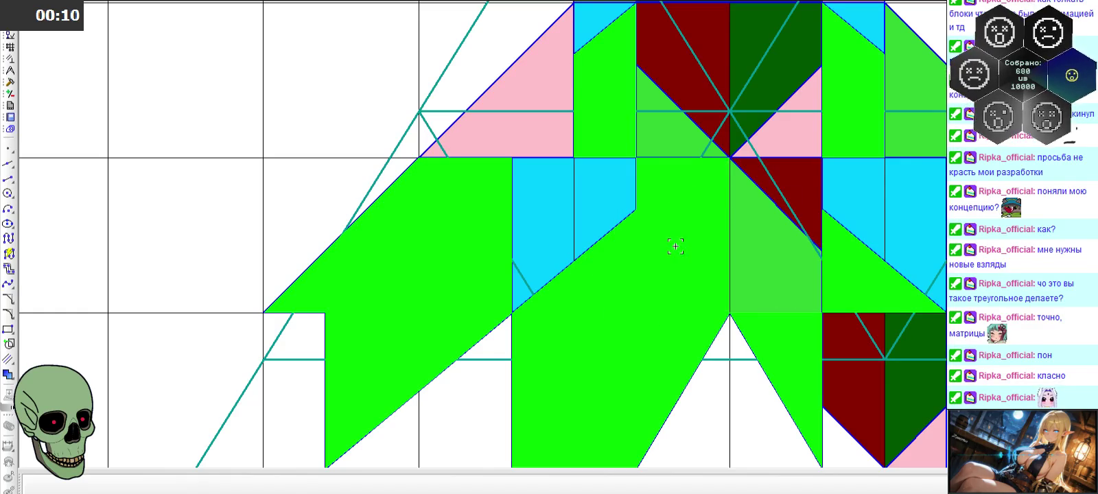
- Add the dark-red triangles, dark-green triangle, right medium-green cell and right pink triangles
scroll(534, 208, "down", 2)
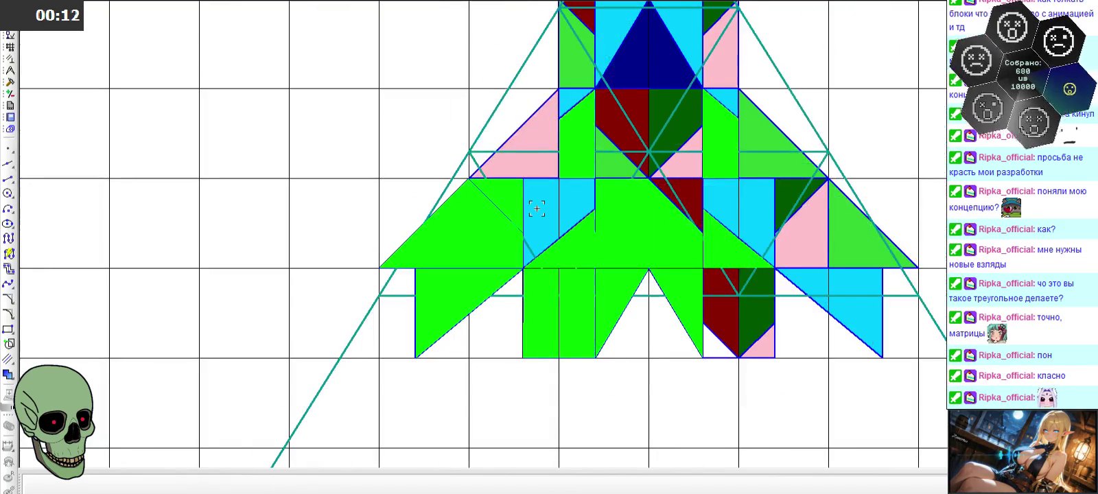
scroll(699, 215, "up", 2)
left_click(663, 188)
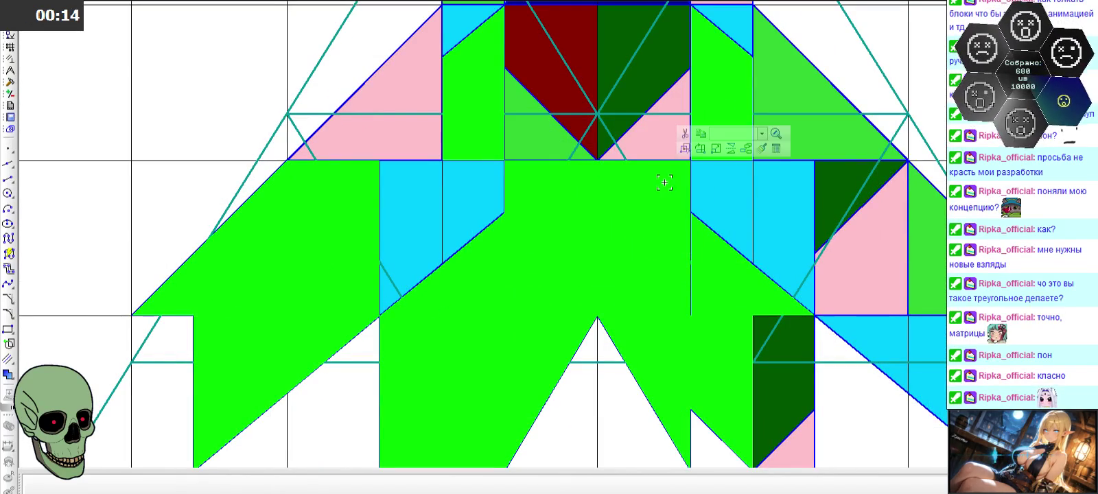
left_click(836, 184)
left_click(942, 282)
left_click(878, 274)
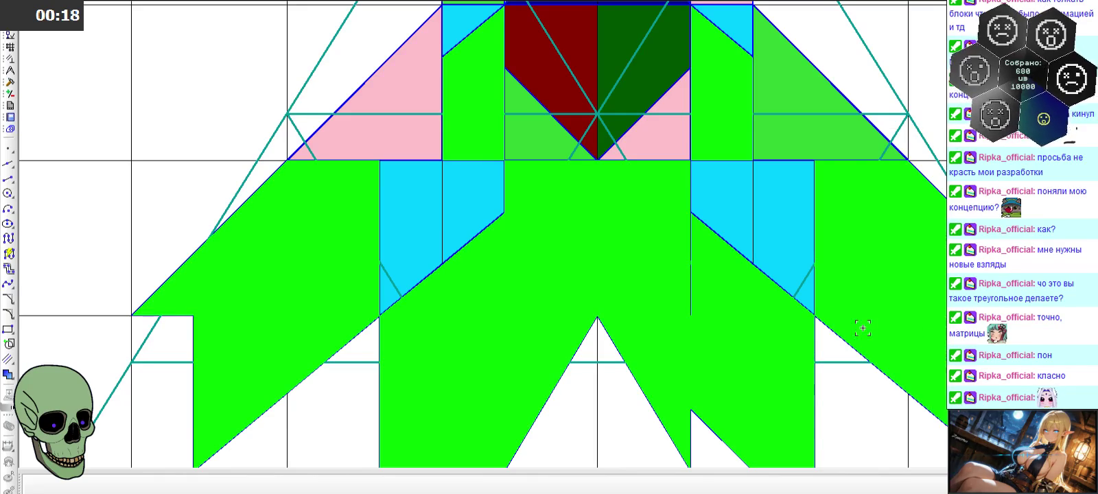
scroll(718, 244, "down", 3)
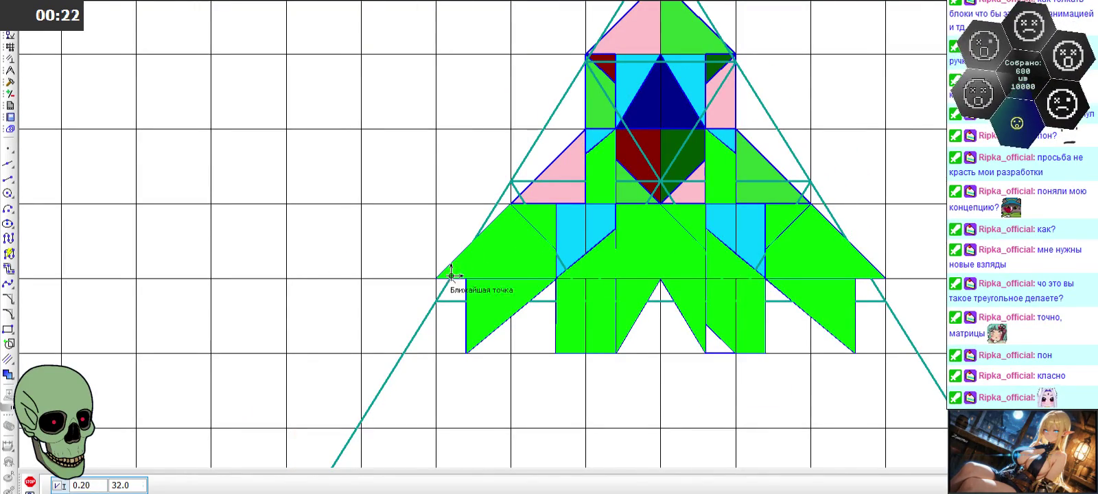
scroll(365, 223, "down", 1)
scroll(365, 224, "down", 3)
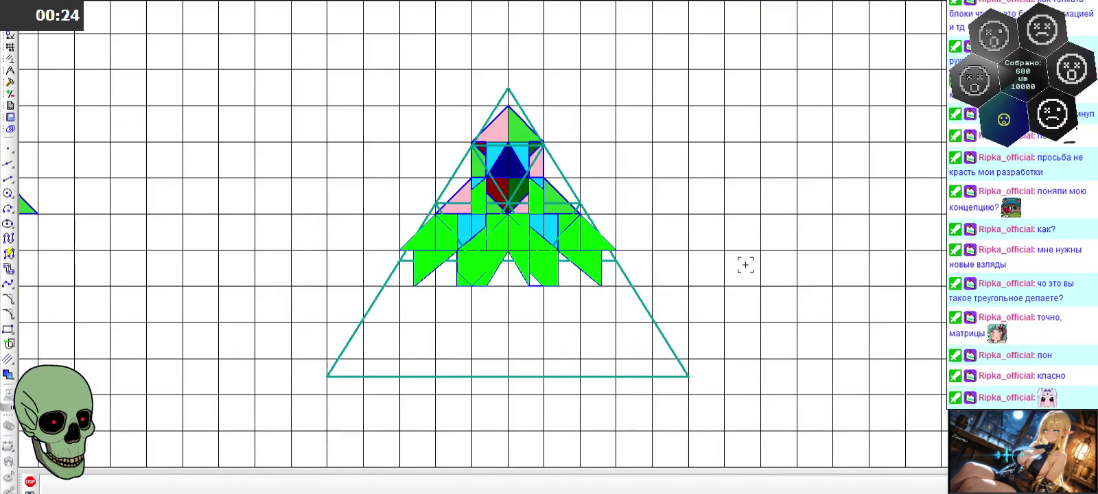
key("ctrl+v")
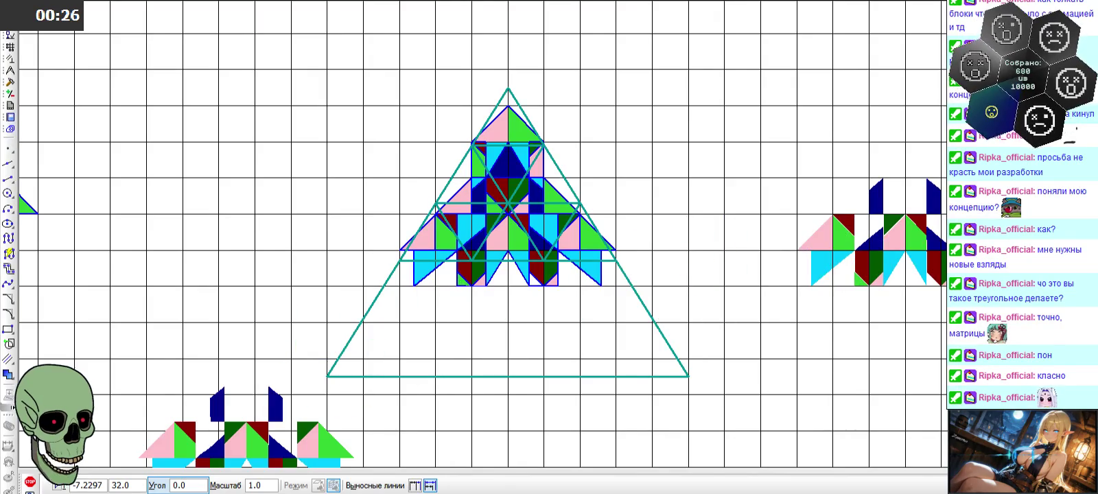
left_click(29, 482)
scroll(412, 412, "down", 2)
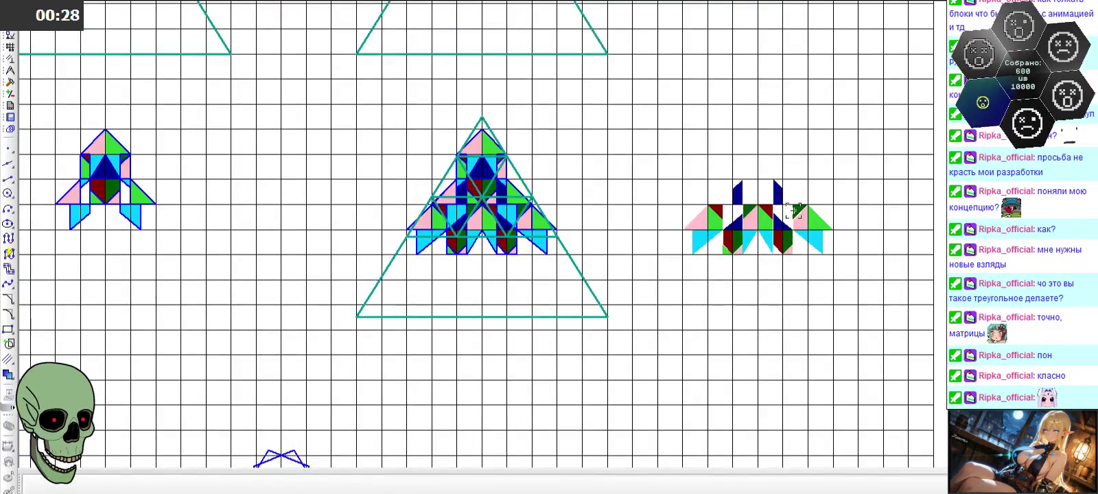
scroll(833, 237, "up", 4)
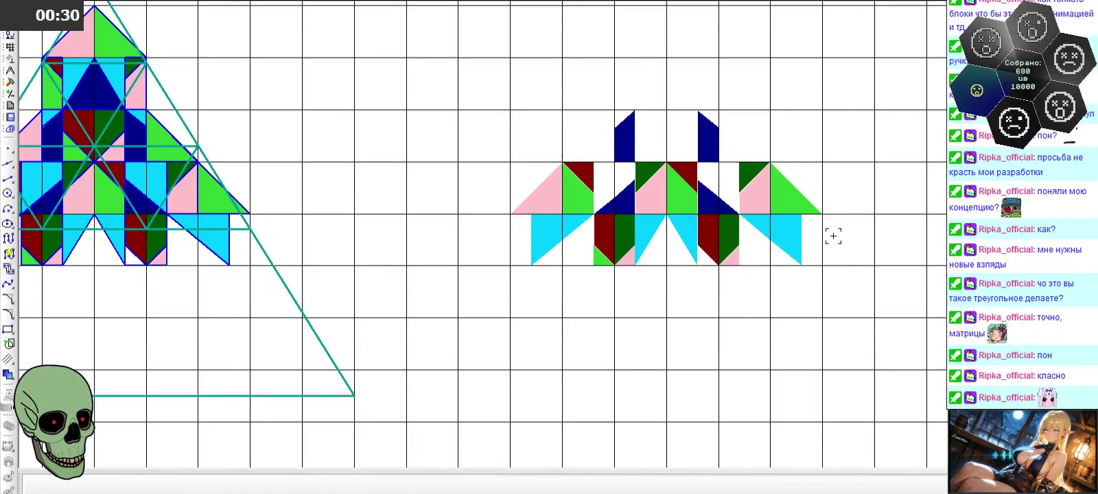
scroll(834, 236, "down", 3)
scroll(744, 175, "up", 5)
scroll(744, 175, "up", 1)
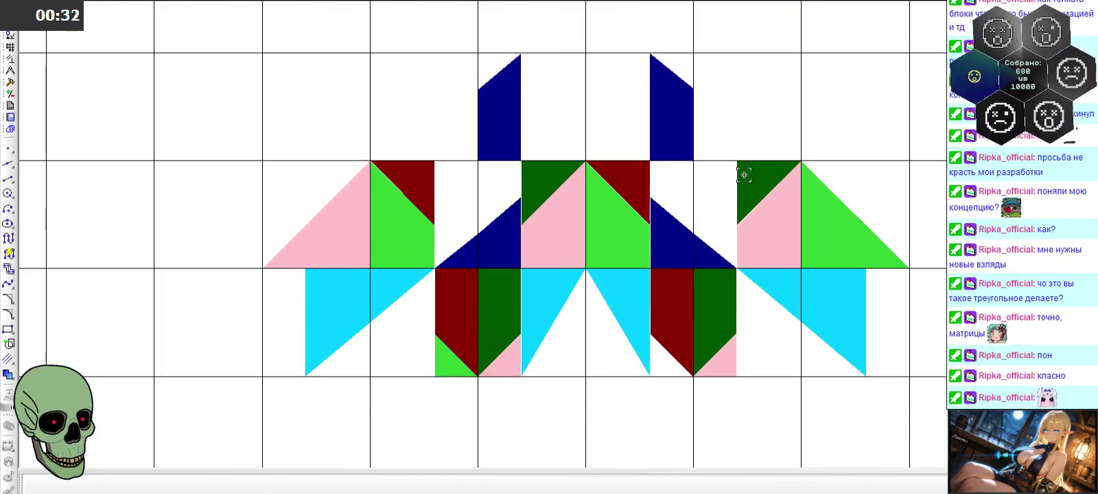
scroll(744, 175, "down", 2)
scroll(744, 175, "down", 1)
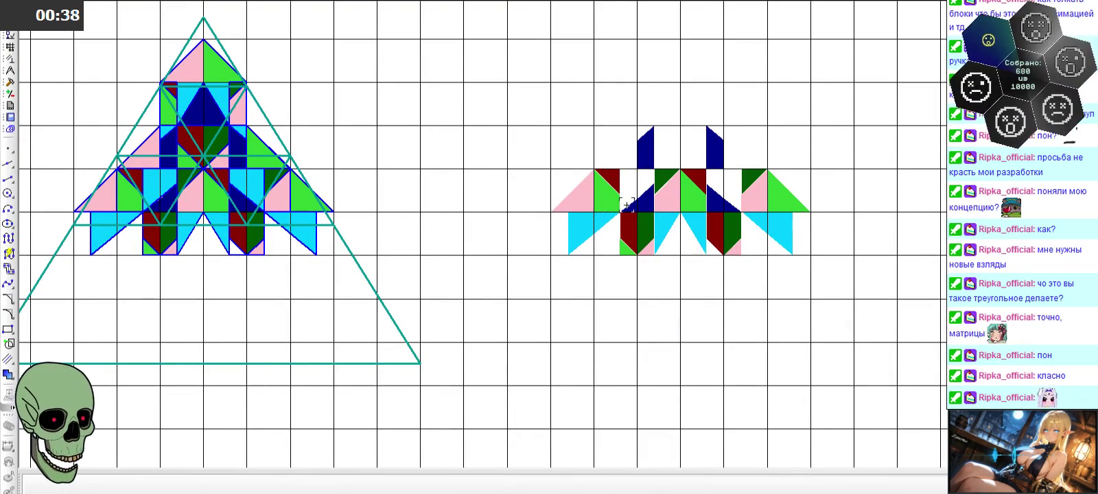
scroll(751, 182, "up", 2)
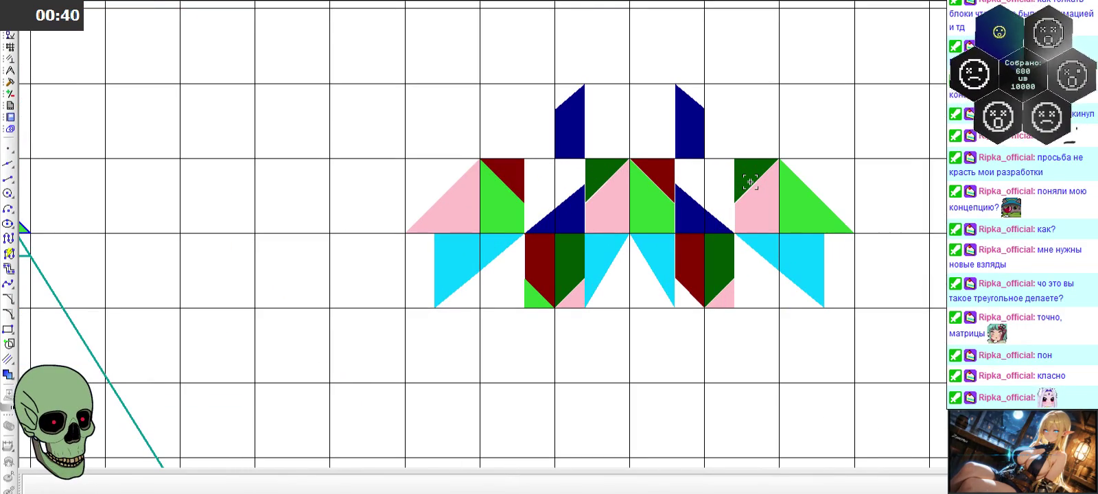
scroll(751, 181, "down", 3)
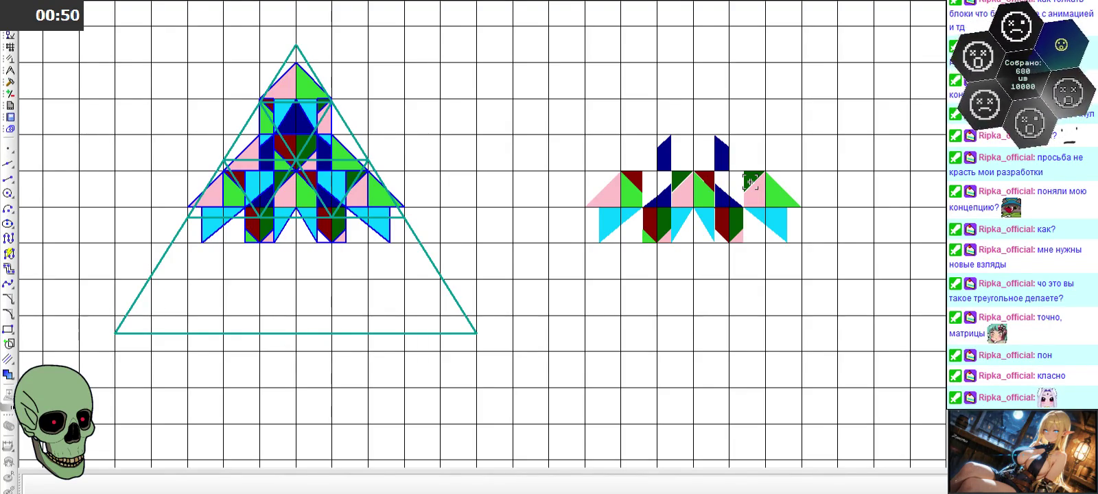
scroll(671, 191, "up", 4)
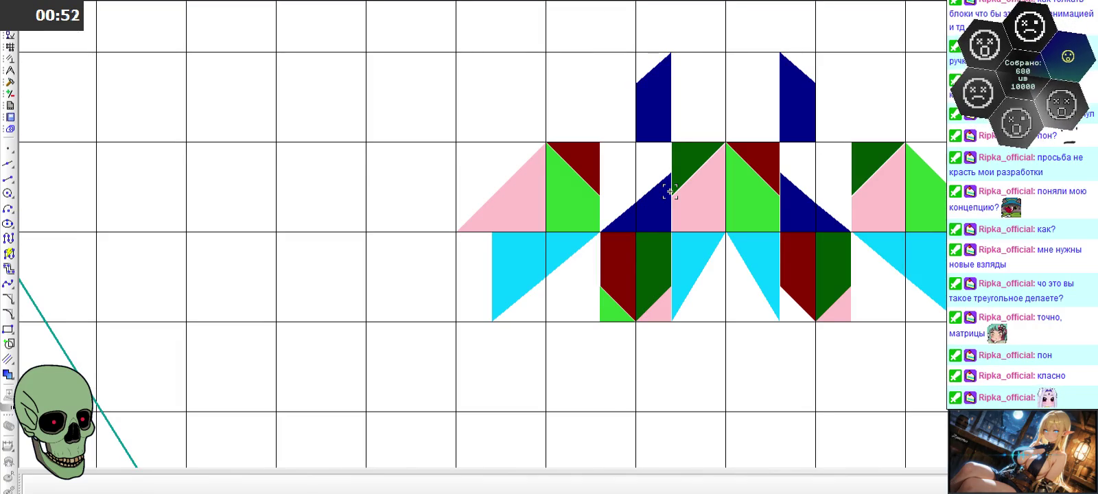
scroll(671, 191, "down", 5)
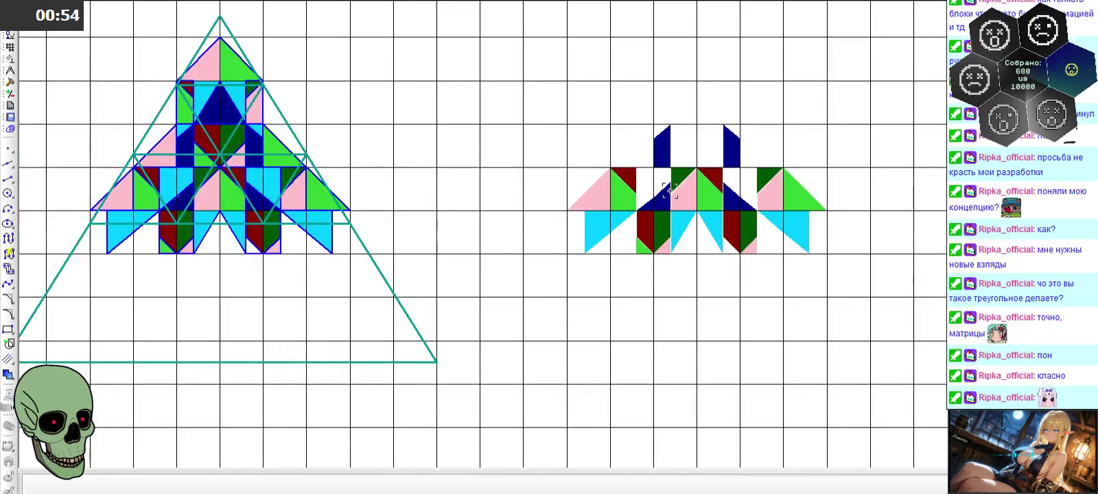
scroll(119, 161, "up", 5)
scroll(116, 141, "up", 1)
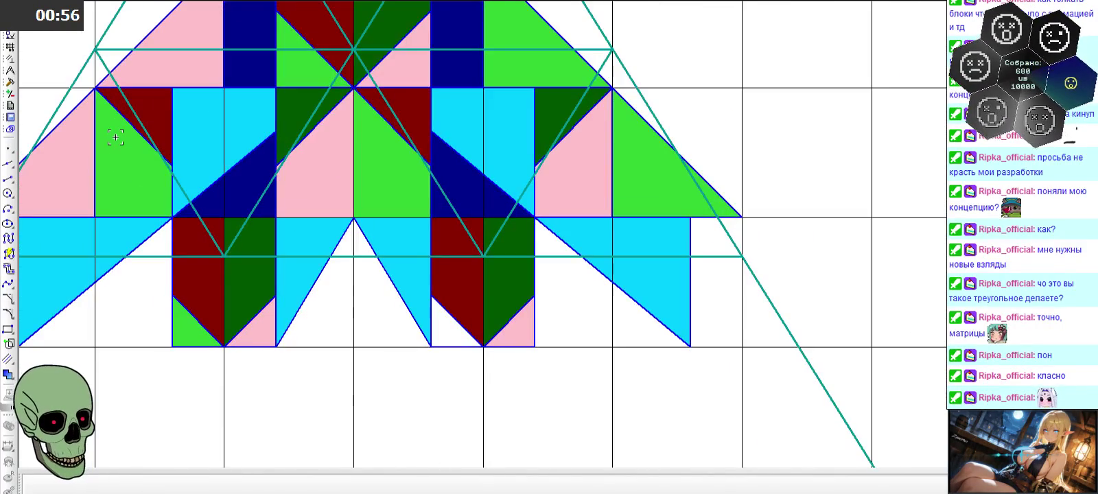
double_click(243, 156)
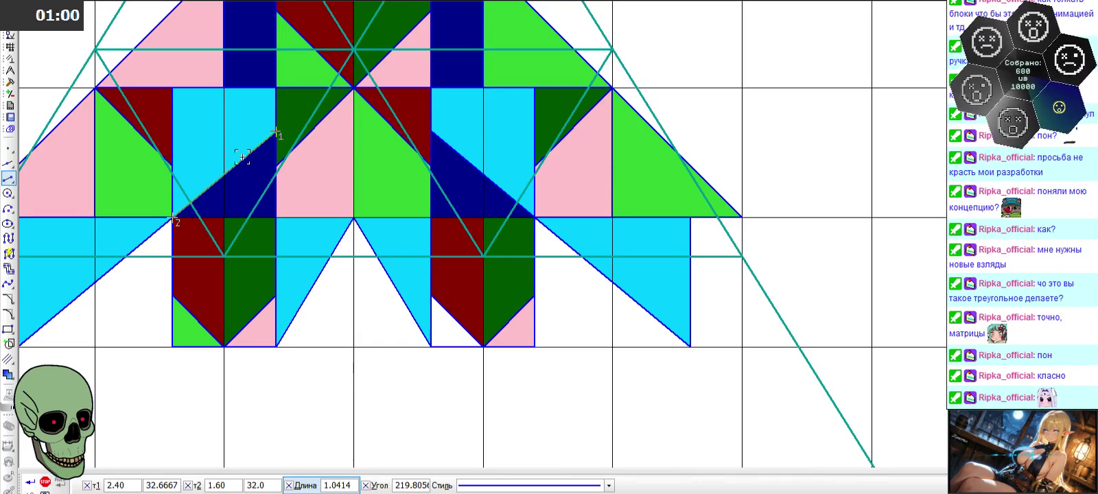
key("Escape")
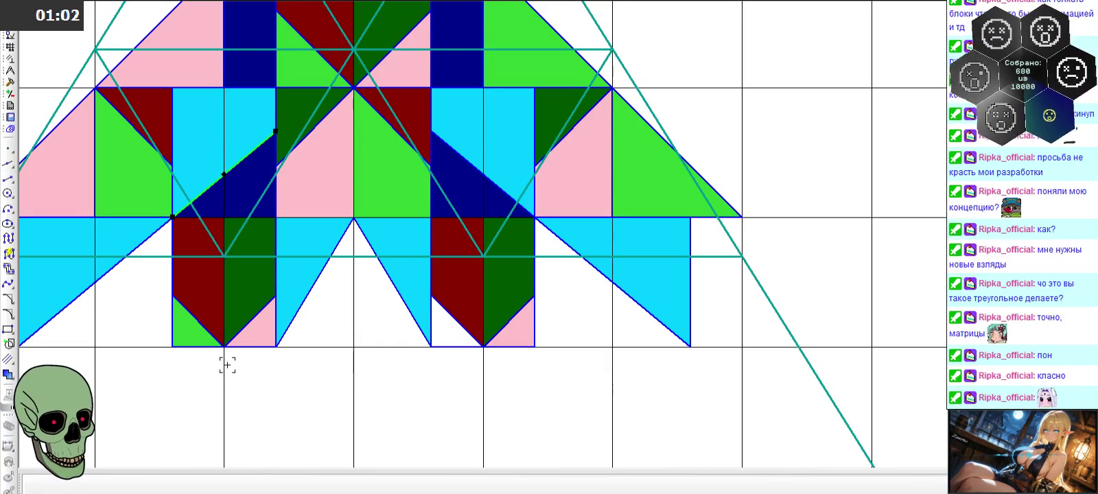
scroll(495, 251, "down", 3)
scroll(282, 111, "up", 4)
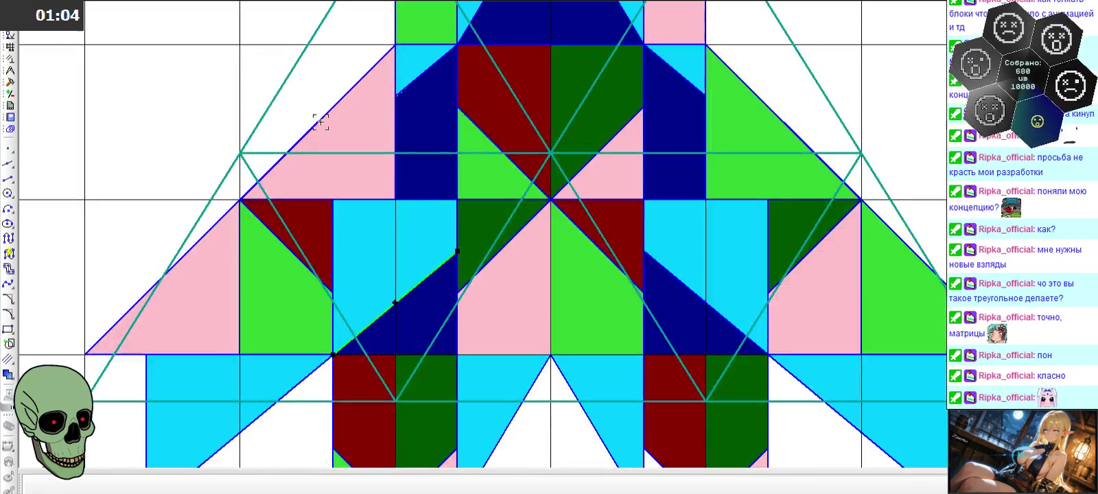
scroll(329, 124, "down", 5)
scroll(329, 122, "down", 3)
scroll(328, 122, "down", 3)
scroll(228, 133, "up", 5)
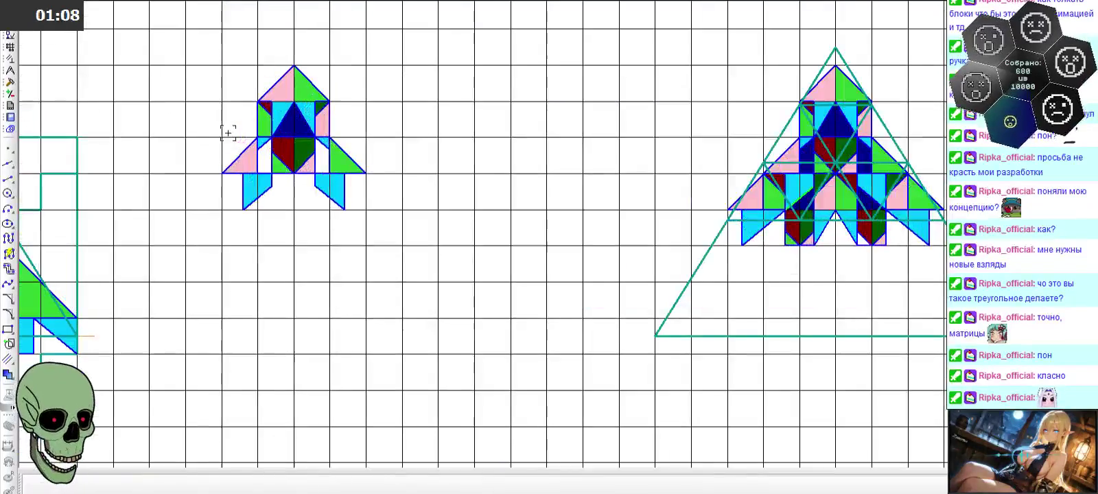
scroll(228, 134, "down", 1)
scroll(228, 133, "down", 2)
scroll(635, 162, "up", 2)
scroll(634, 162, "up", 3)
scroll(636, 206, "up", 2)
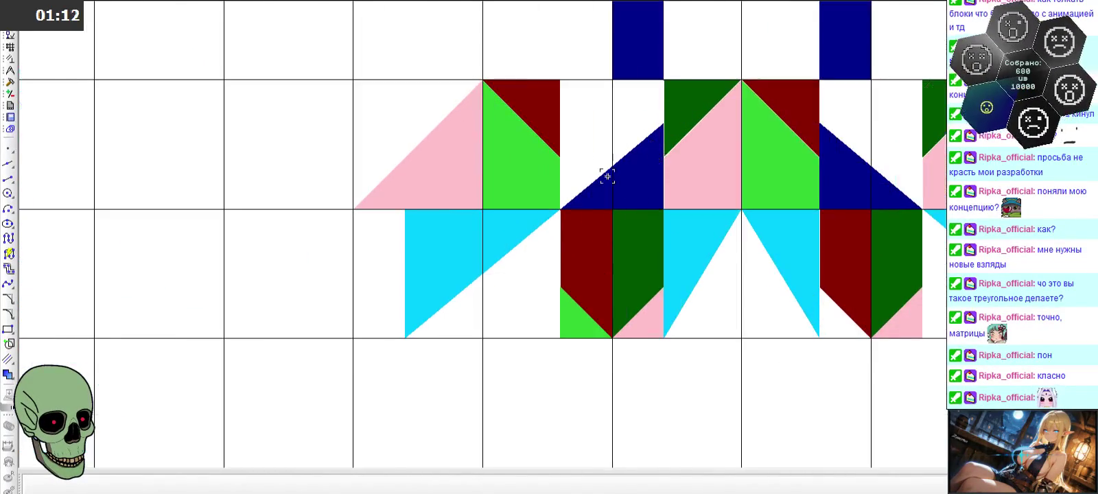
scroll(583, 130, "down", 3)
scroll(767, 171, "down", 2)
scroll(537, 189, "up", 3)
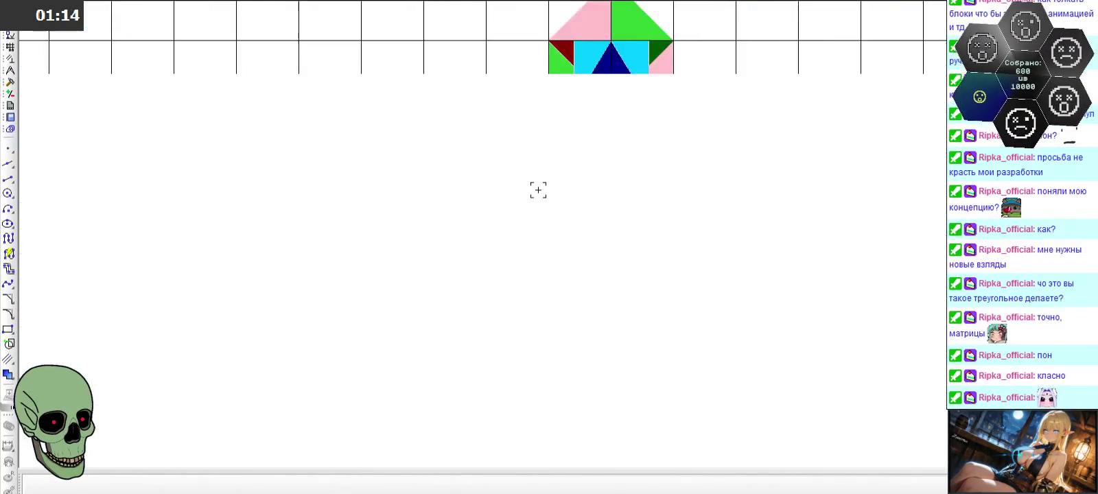
scroll(124, 192, "up", 2)
left_click(10, 93)
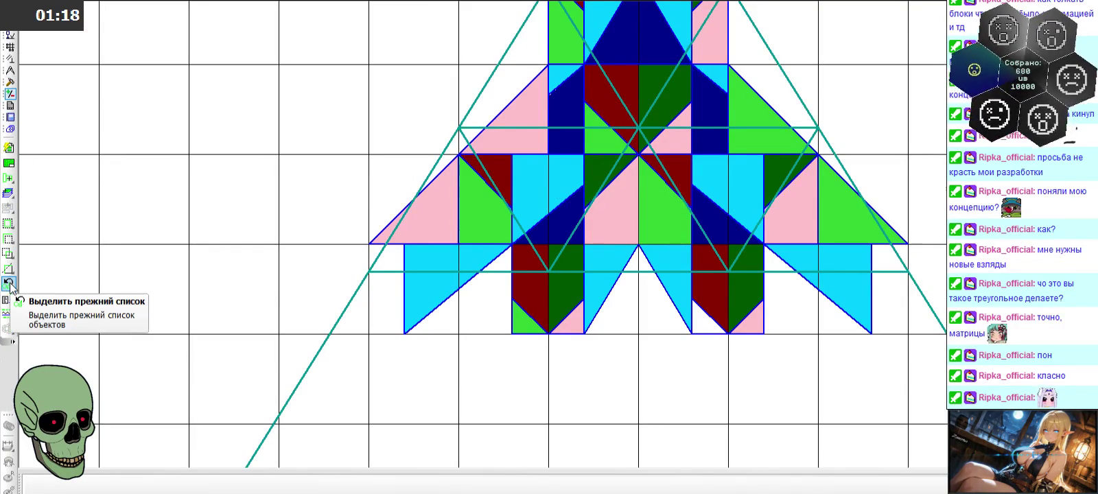
- Start the Area measurement tool and measure four triangular regions of the pyramid
left_click(10, 70)
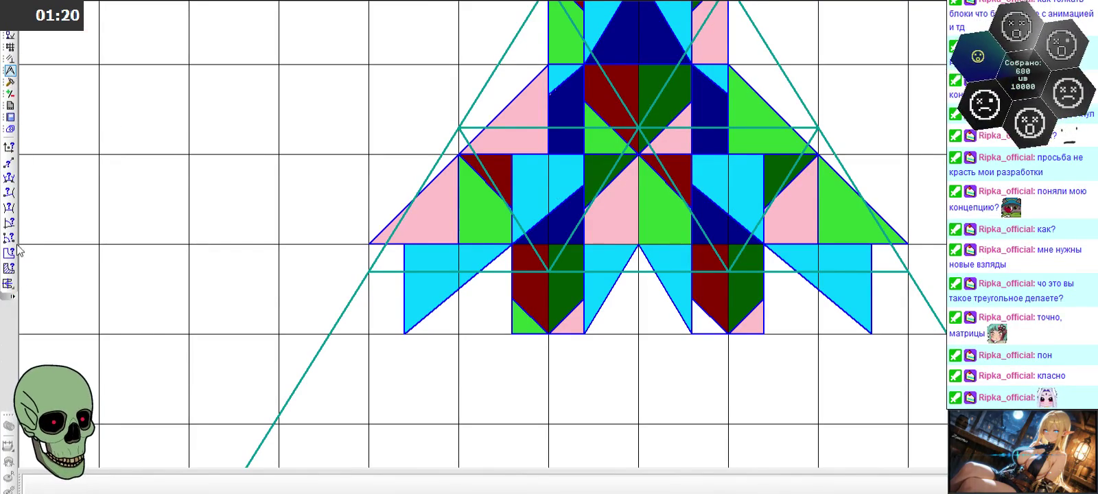
left_click(9, 267)
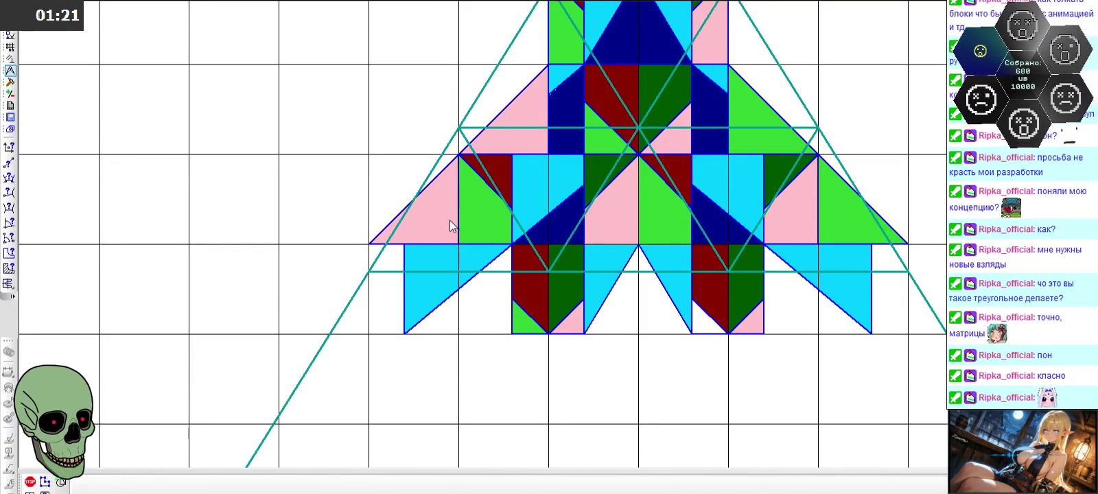
scroll(563, 216, "up", 4)
left_click(563, 216)
left_click(600, 262)
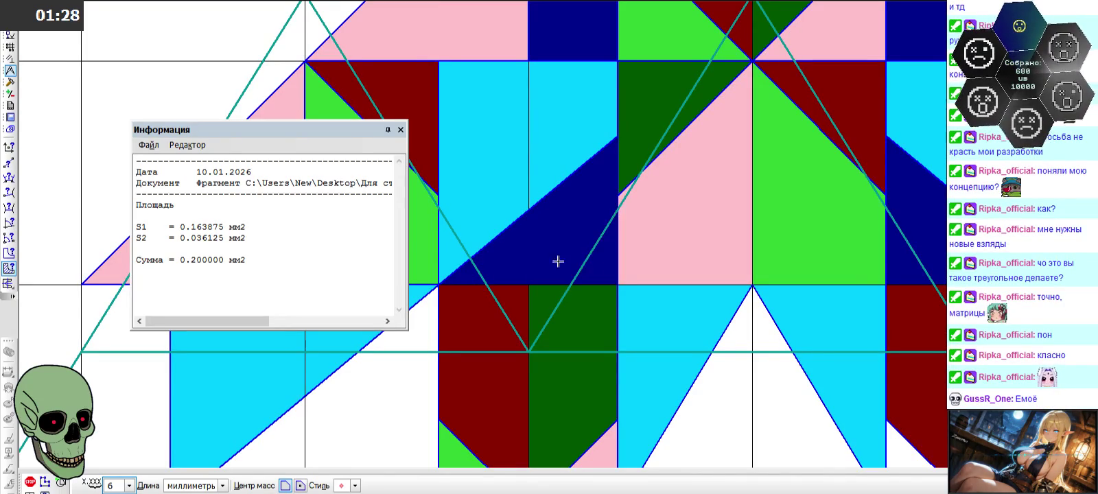
left_click(505, 265)
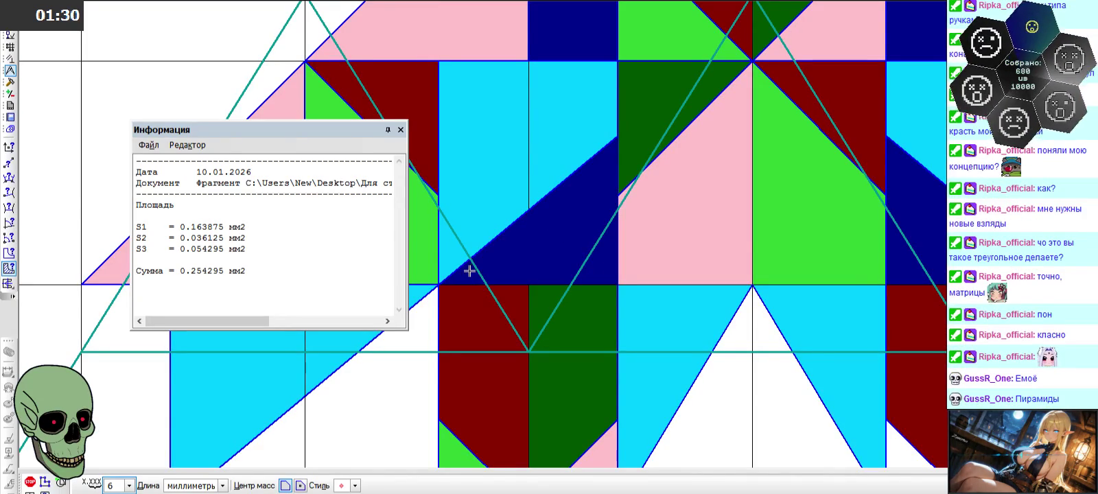
left_click(465, 272)
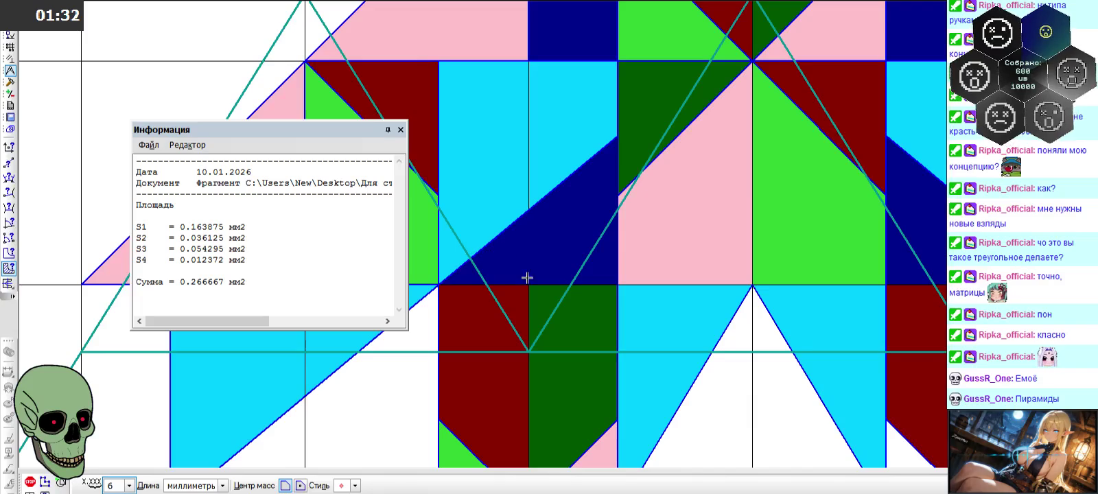
- Add the navy square and a sixth region, bringing the total to 0.600000 мм2
scroll(576, 201, "down", 2)
scroll(571, 147, "down", 1)
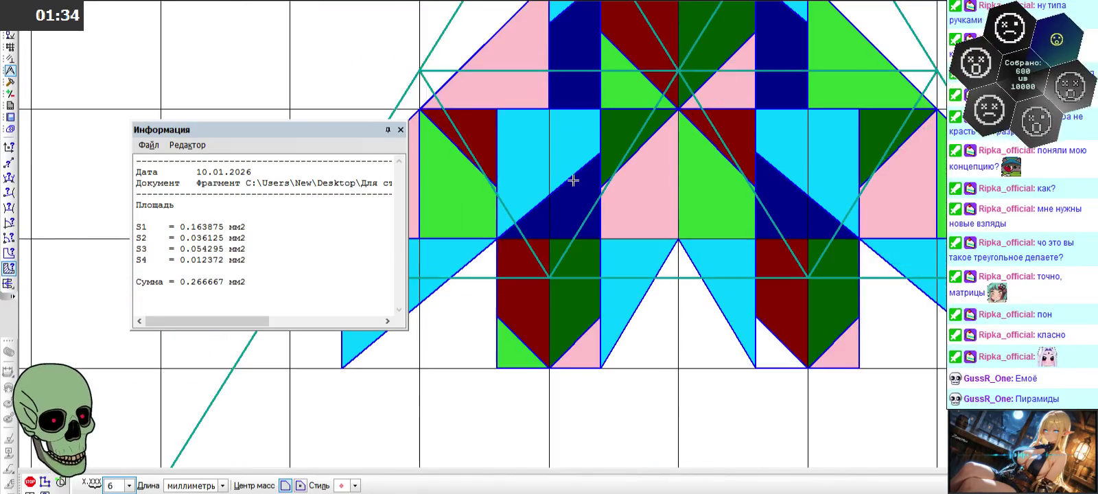
scroll(573, 144, "down", 3)
scroll(581, 139, "up", 2)
scroll(581, 140, "up", 1)
left_click(561, 163)
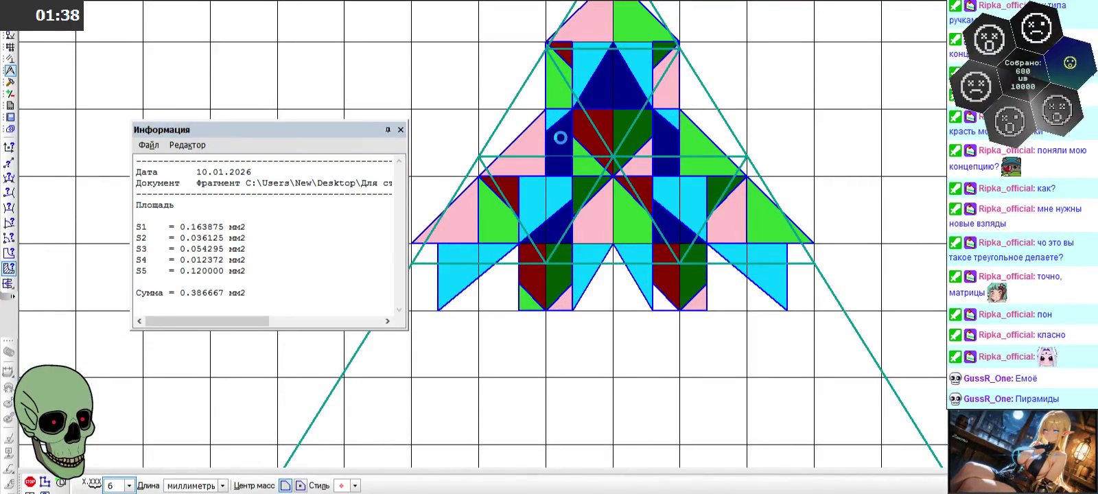
left_click(561, 137)
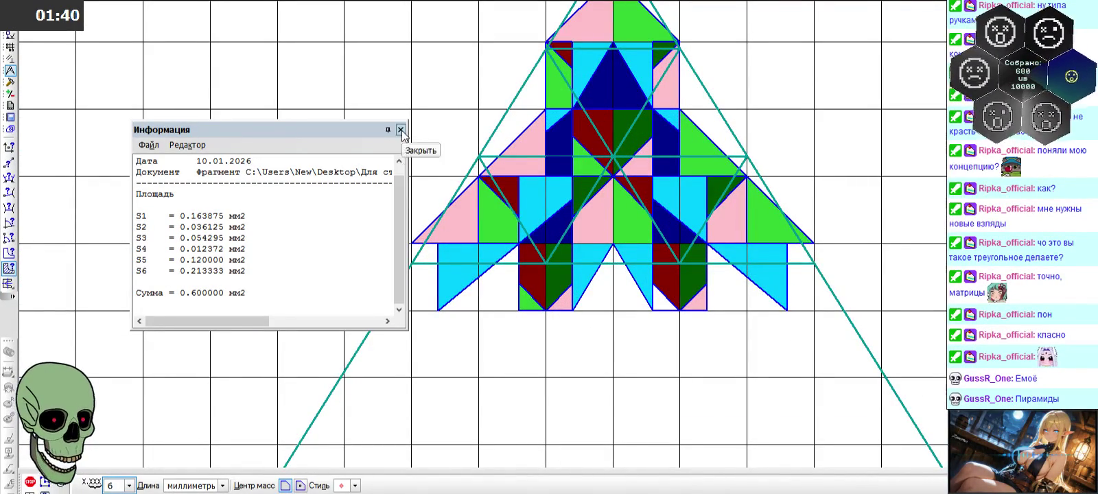
- Close the Информация area report and zoom back over the three mosaic variants
left_click(402, 130)
scroll(399, 270, "down", 2)
scroll(408, 271, "down", 2)
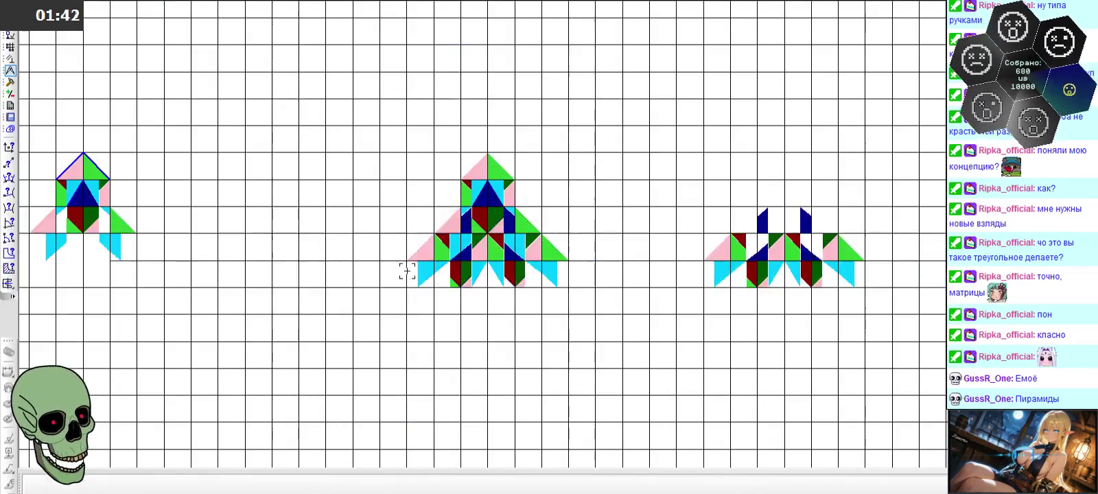
scroll(619, 220, "down", 2)
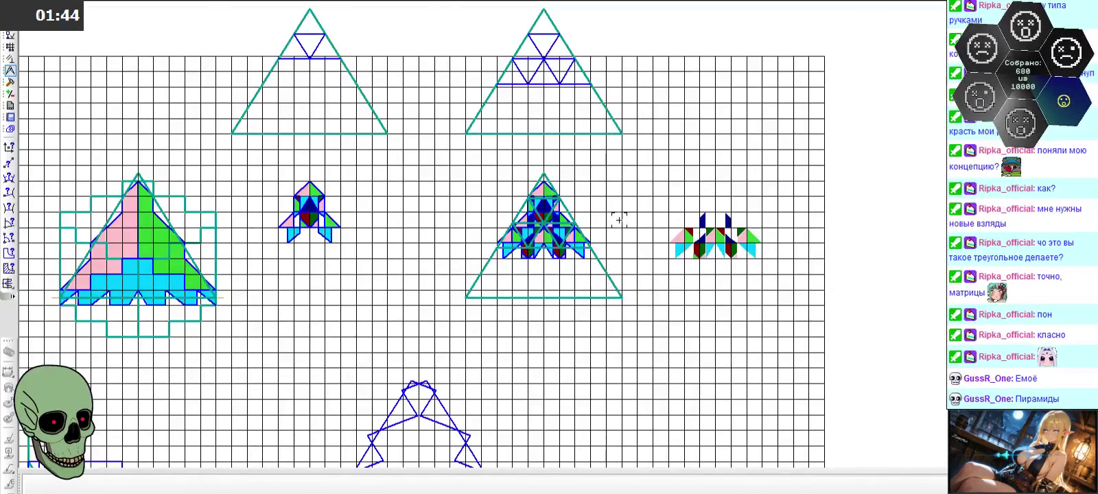
scroll(620, 219, "down", 1)
scroll(567, 244, "up", 3)
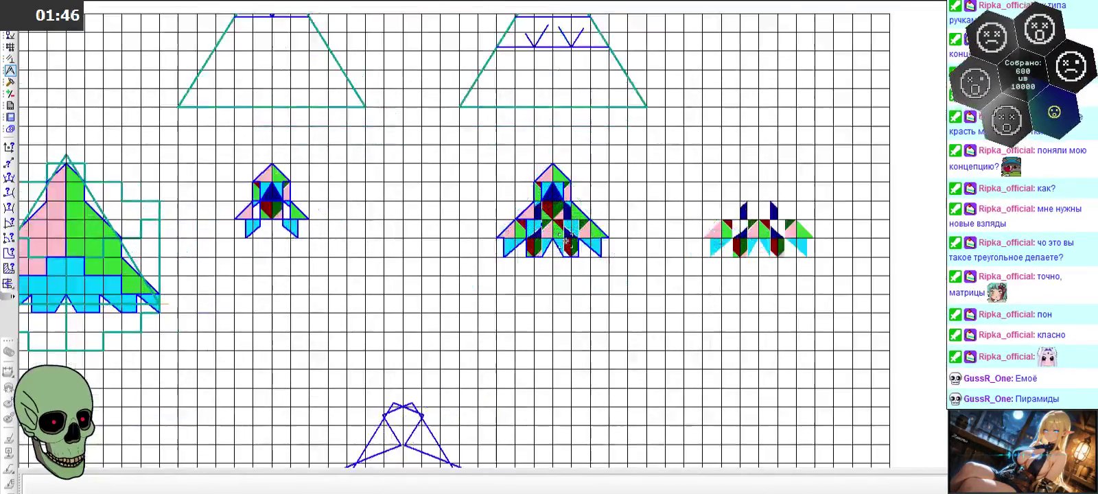
scroll(563, 237, "up", 1)
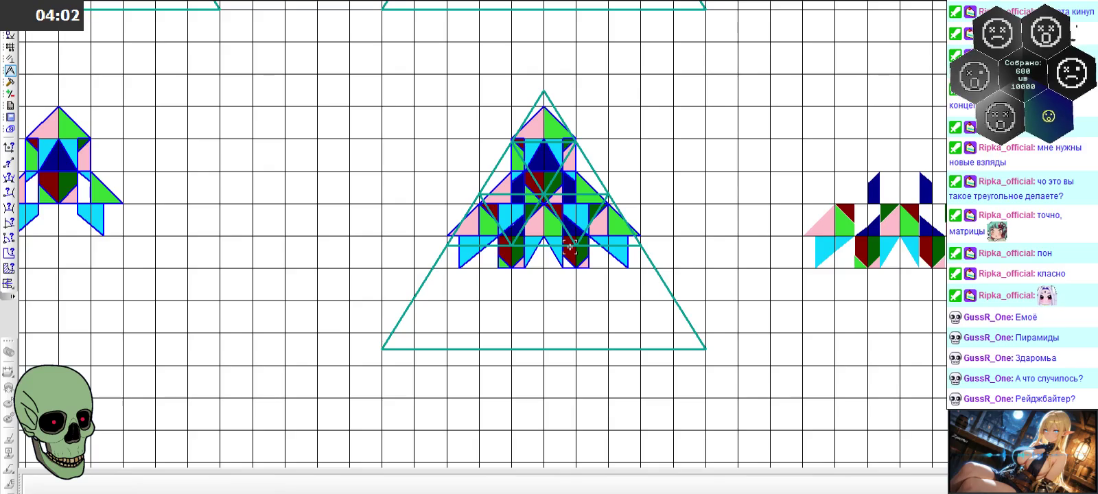
scroll(570, 248, "down", 2)
scroll(590, 254, "down", 3)
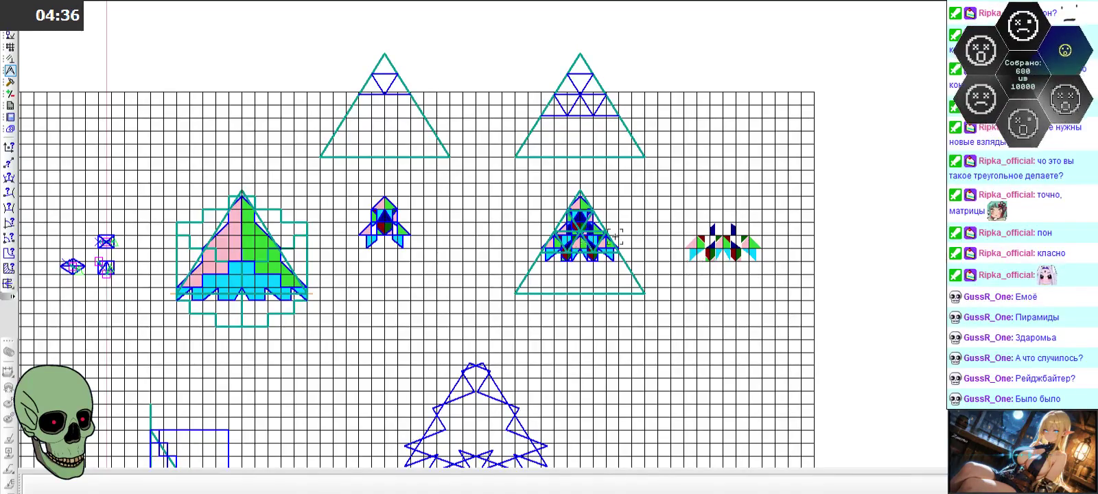
scroll(645, 235, "up", 3)
scroll(733, 210, "down", 3)
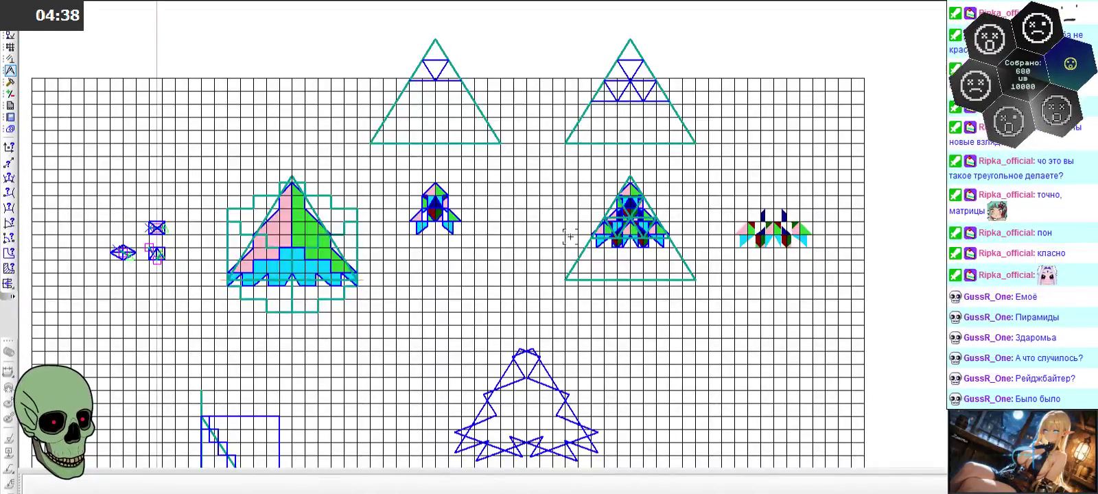
scroll(433, 317, "down", 3)
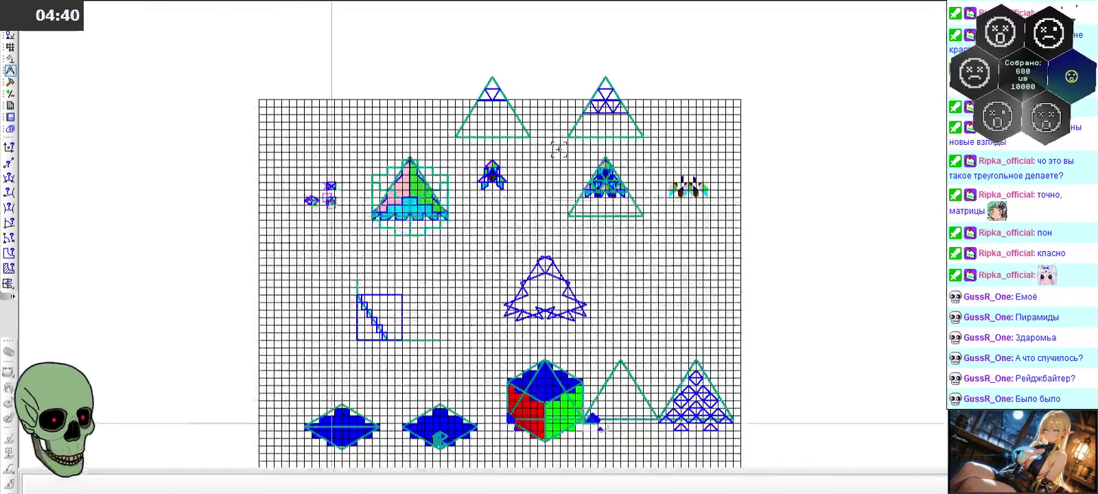
scroll(432, 318, "down", 3)
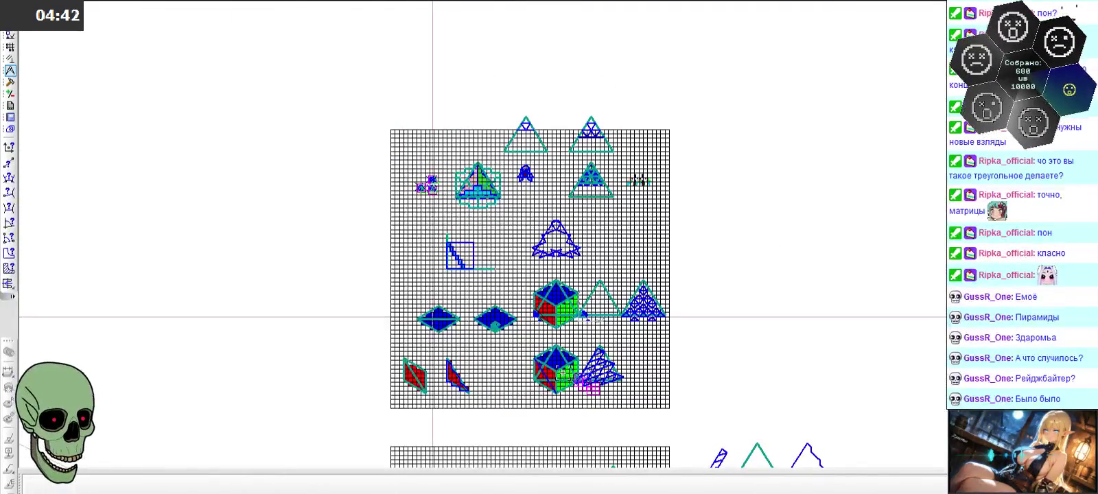
scroll(557, 396, "up", 3)
scroll(556, 397, "up", 1)
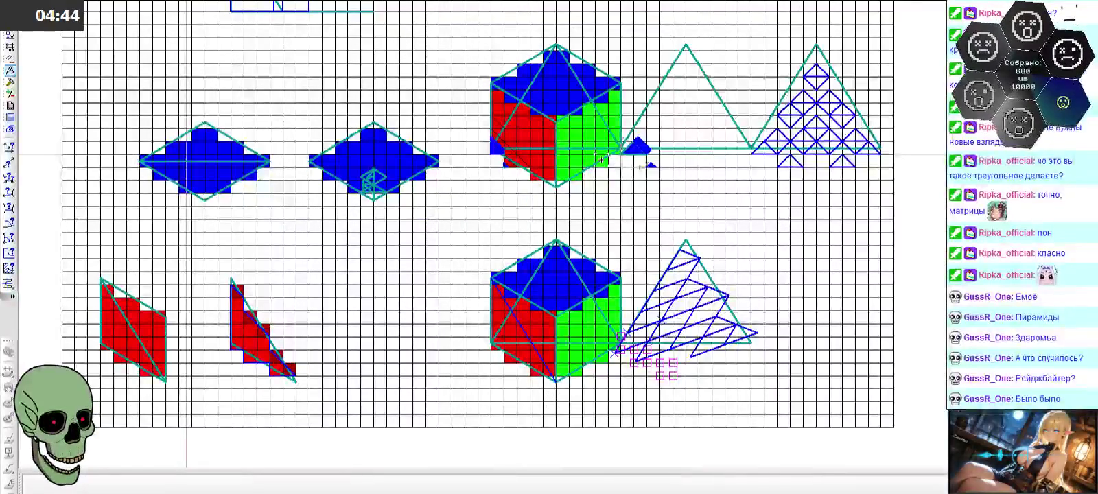
scroll(592, 165, "down", 2)
scroll(591, 164, "down", 1)
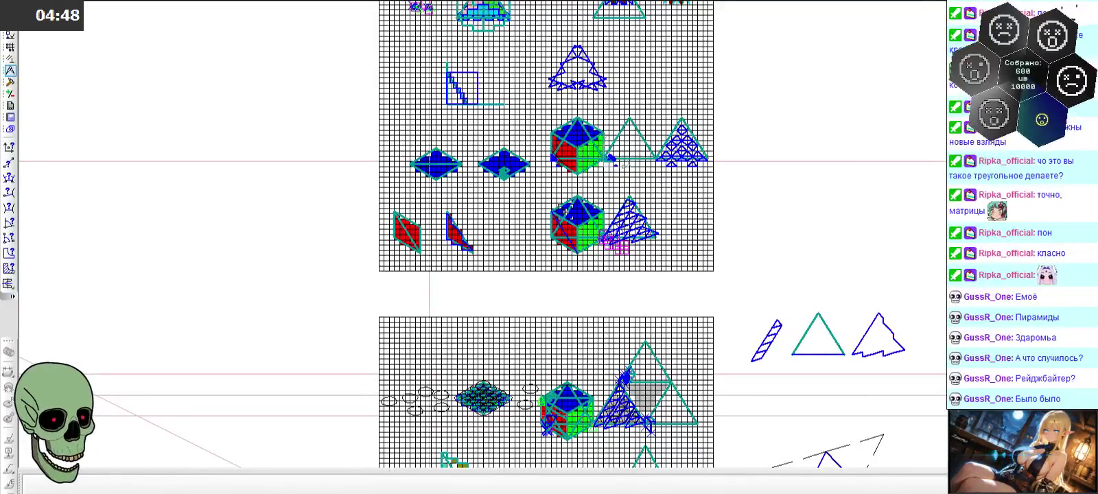
scroll(565, 227, "up", 2)
scroll(565, 226, "up", 1)
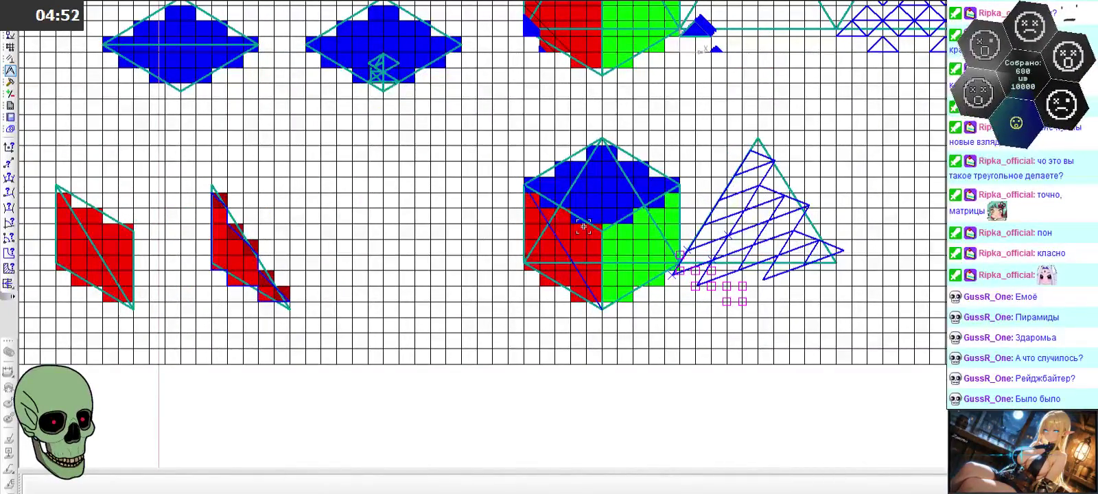
scroll(583, 226, "down", 1)
scroll(584, 226, "down", 1)
scroll(610, 77, "up", 1)
scroll(393, 99, "up", 1)
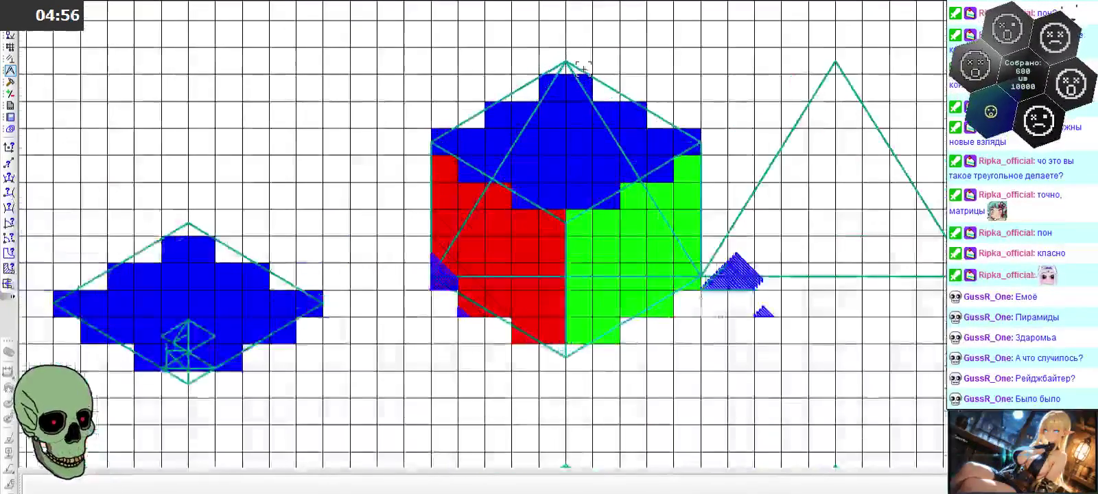
scroll(340, 149, "down", 1)
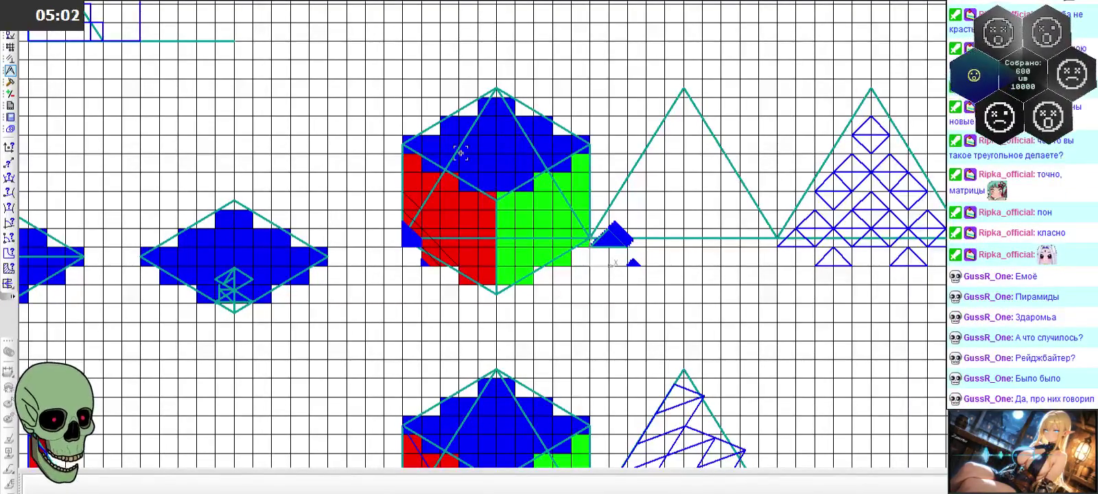
scroll(447, 177, "up", 1)
scroll(439, 175, "up", 1)
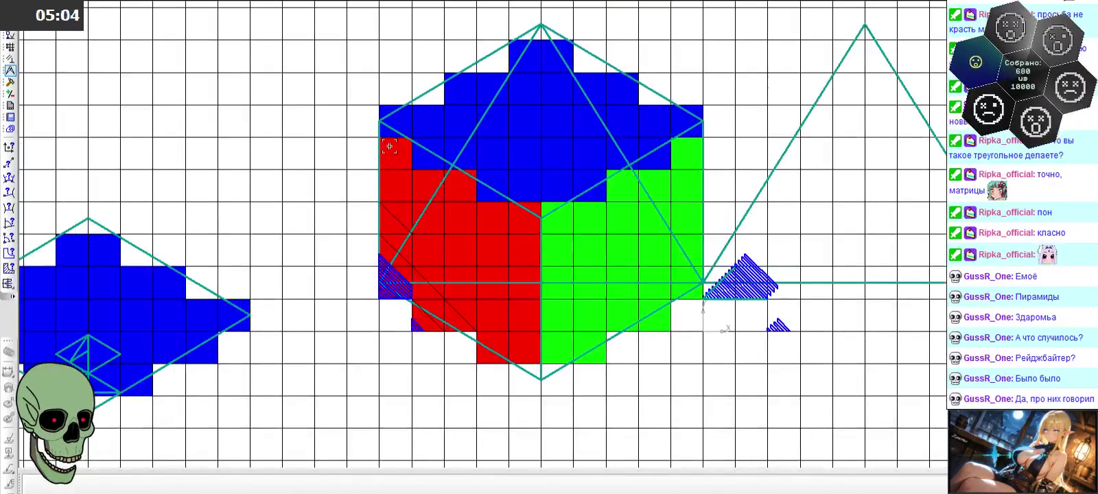
left_click(395, 157)
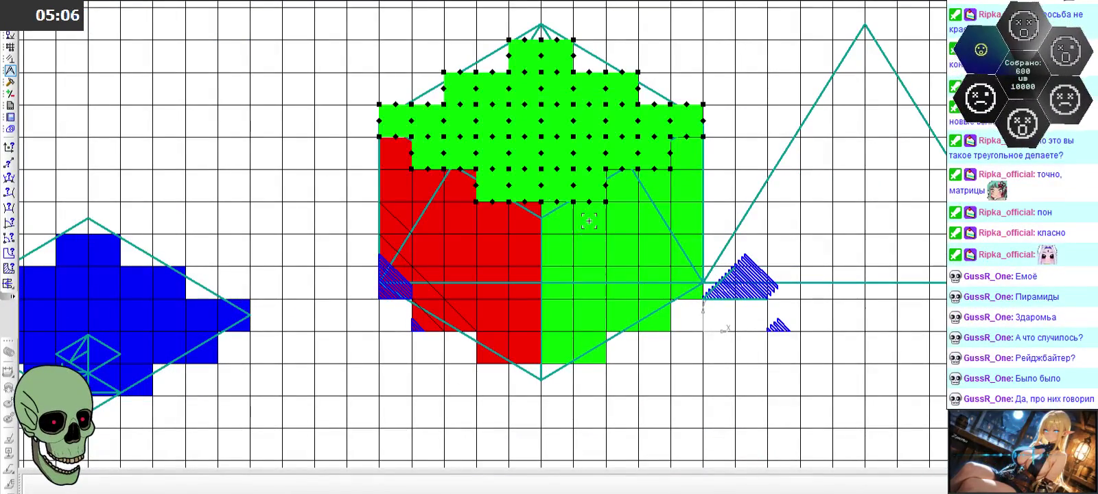
left_click(653, 313)
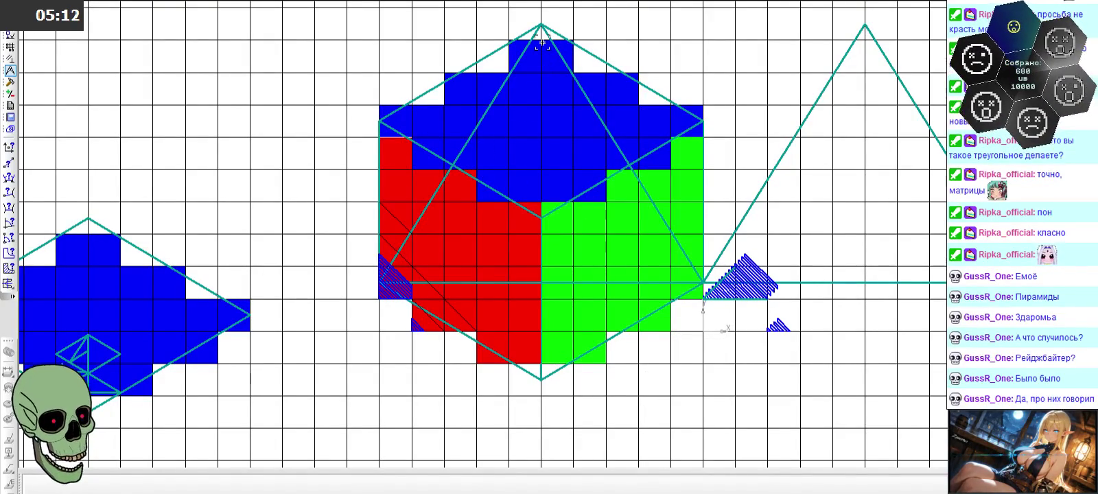
scroll(657, 397, "down", 1)
scroll(657, 397, "down", 2)
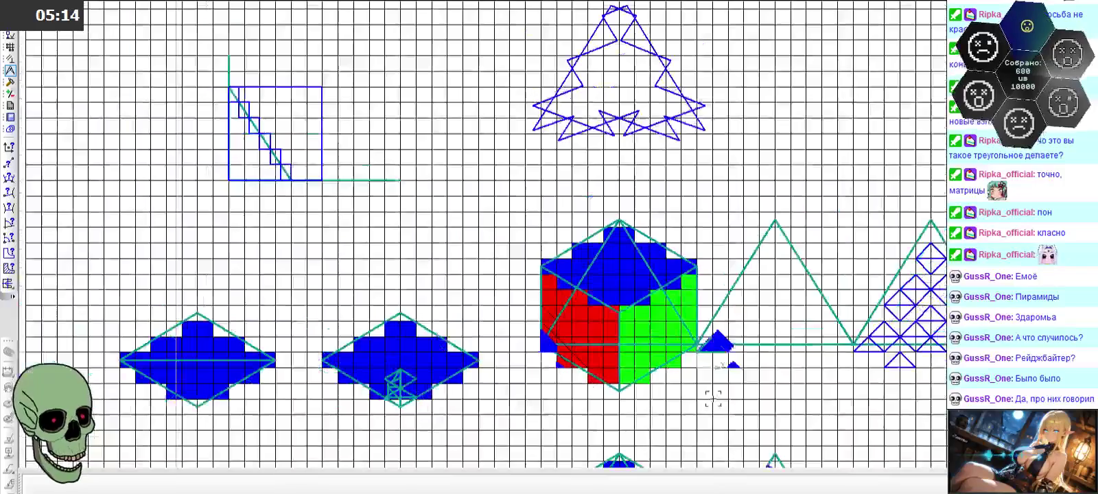
scroll(653, 331, "up", 3)
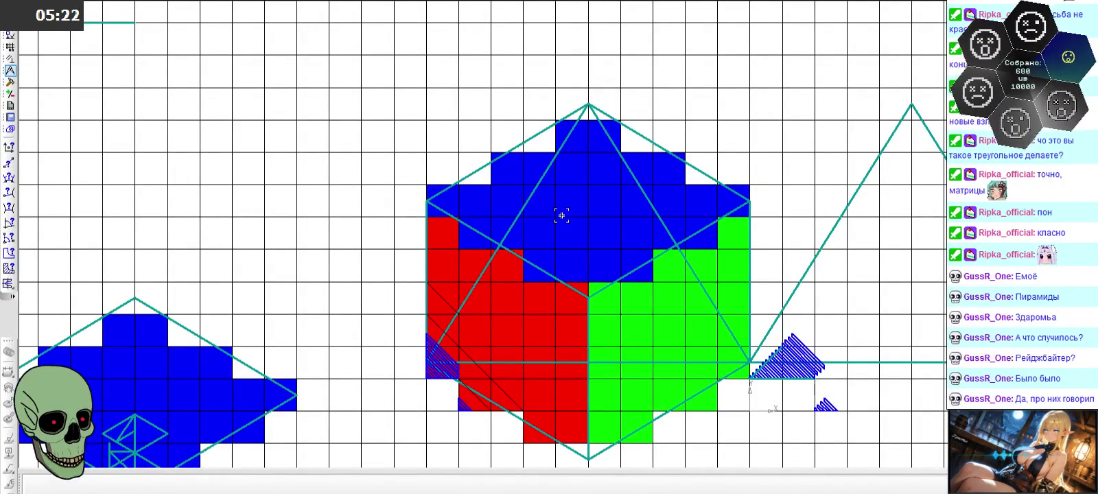
scroll(576, 123, "up", 2)
scroll(576, 111, "up", 2)
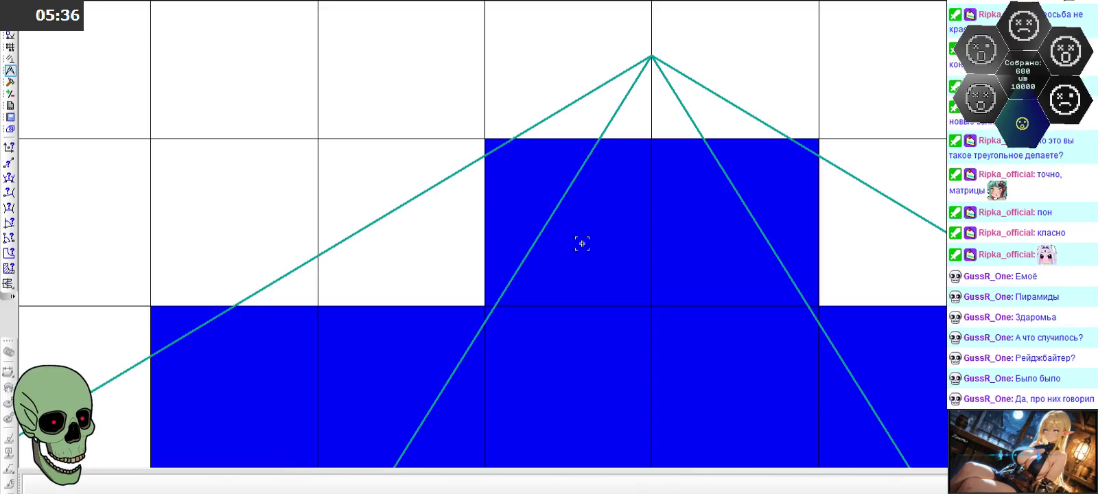
scroll(549, 226, "down", 2)
scroll(564, 261, "up", 2)
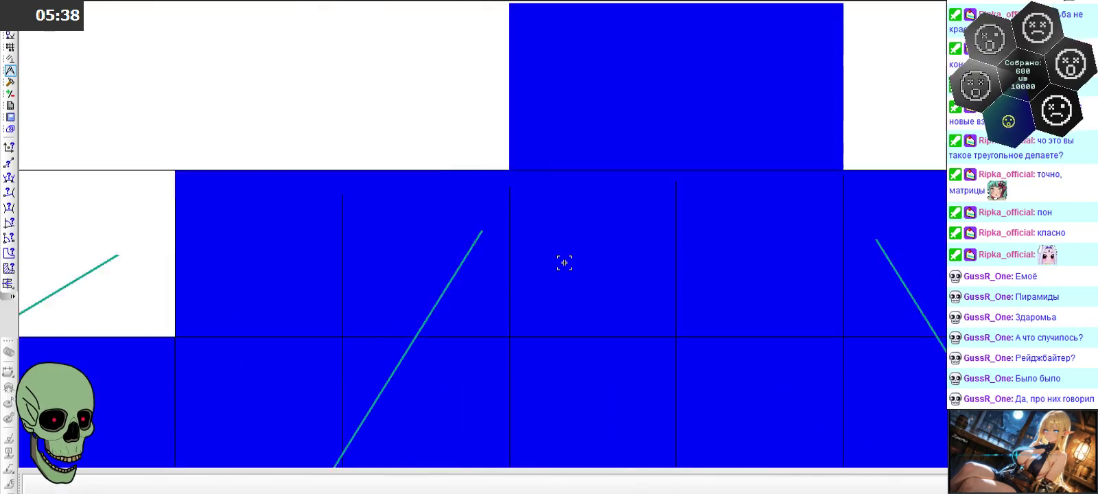
scroll(606, 167, "up", 1)
scroll(590, 226, "down", 1)
scroll(584, 333, "down", 1)
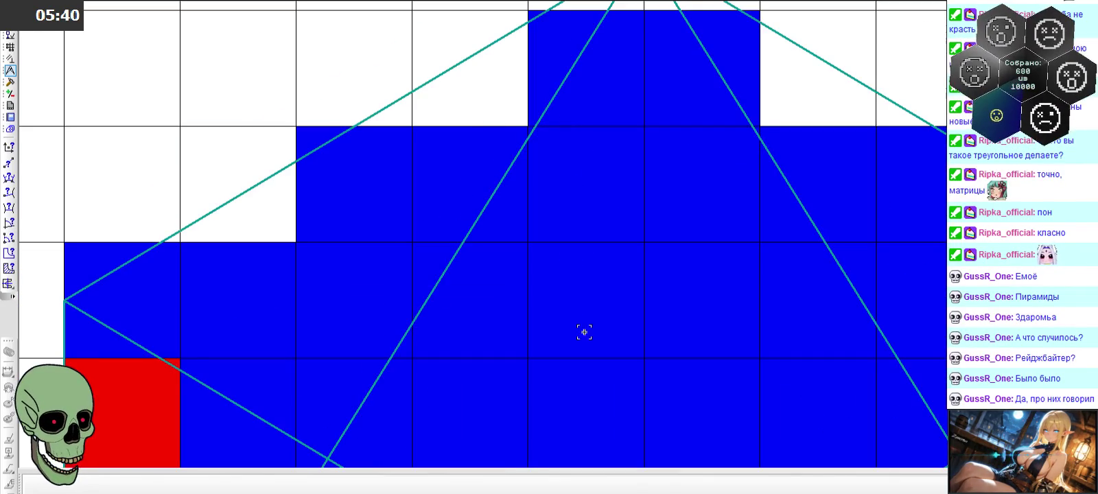
scroll(535, 166, "up", 2)
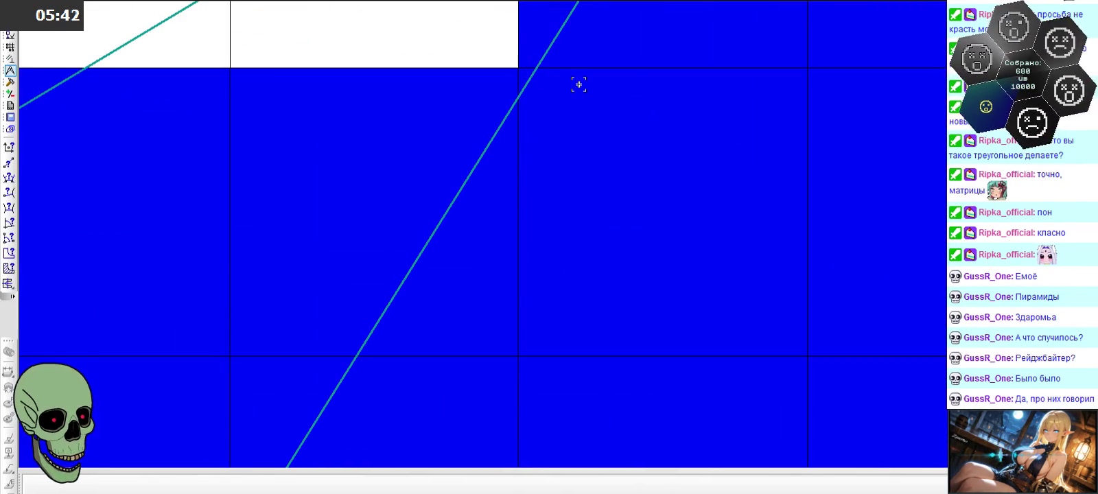
scroll(583, 259, "down", 1)
scroll(589, 134, "down", 2)
scroll(621, 79, "up", 2)
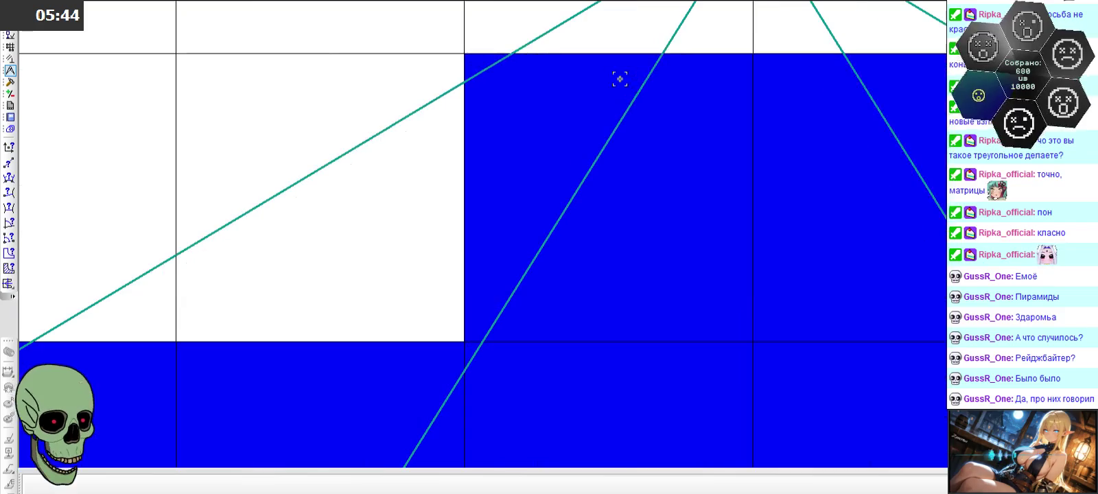
scroll(584, 227, "down", 2)
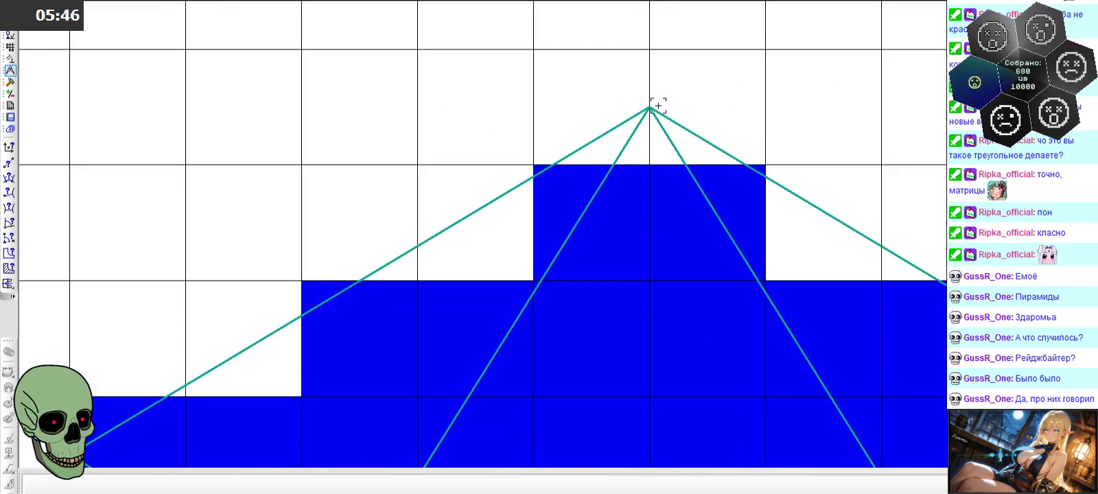
scroll(658, 109, "up", 2)
scroll(622, 213, "down", 1)
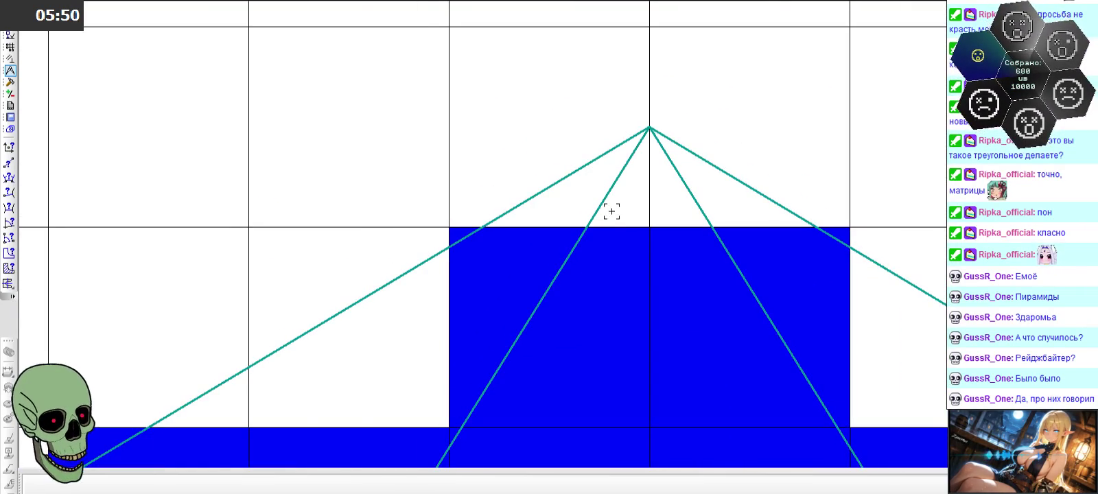
scroll(616, 178, "down", 2)
scroll(578, 106, "down", 1)
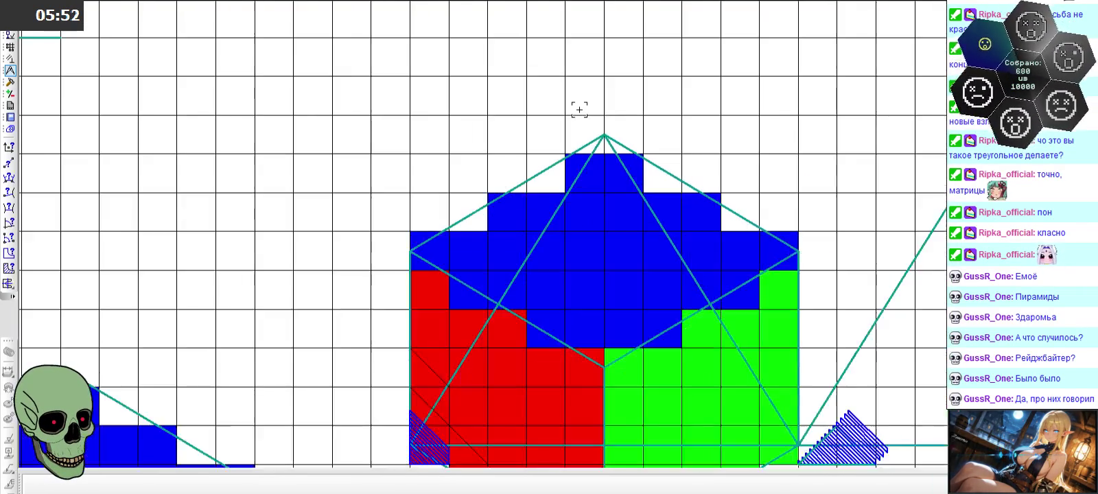
scroll(580, 108, "down", 1)
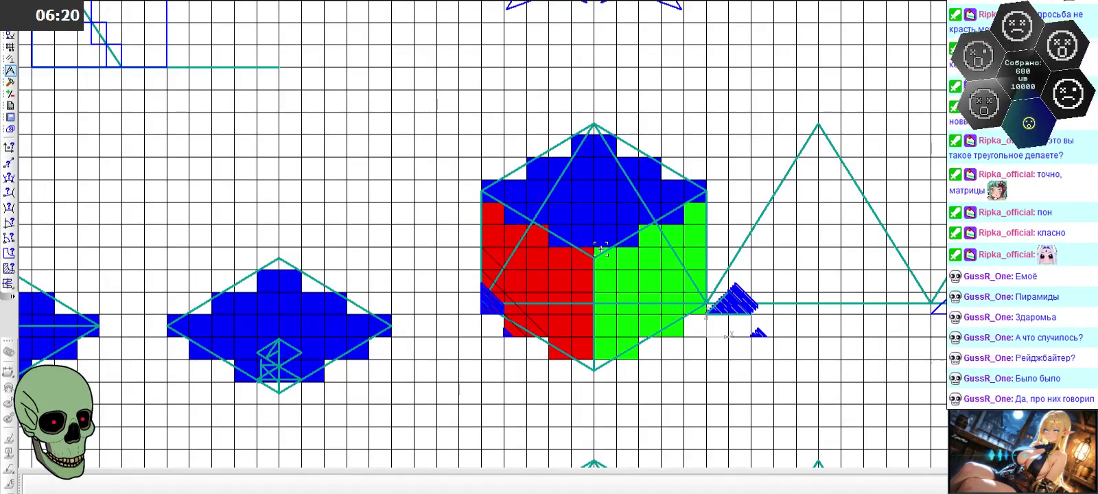
scroll(601, 249, "down", 2)
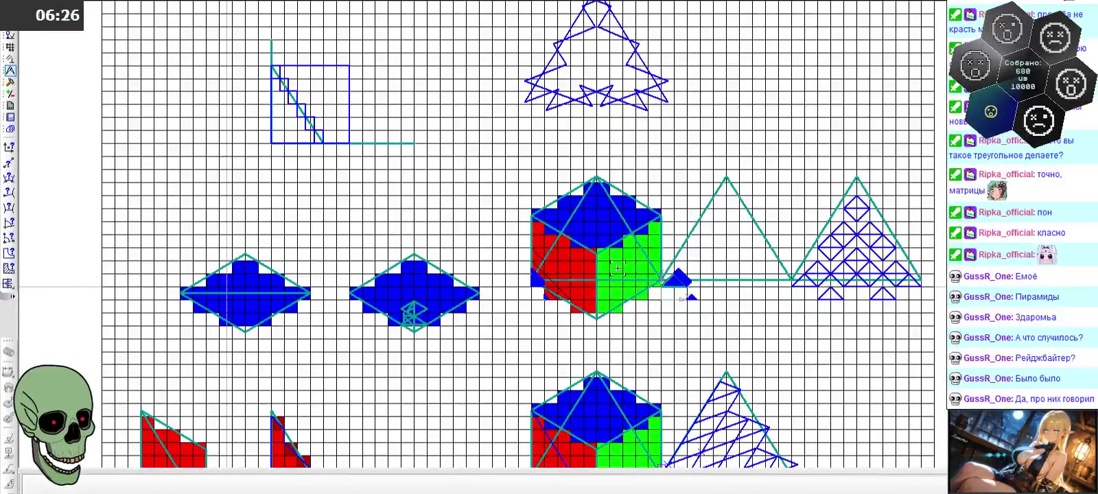
scroll(596, 256, "up", 1)
scroll(596, 256, "up", 1)
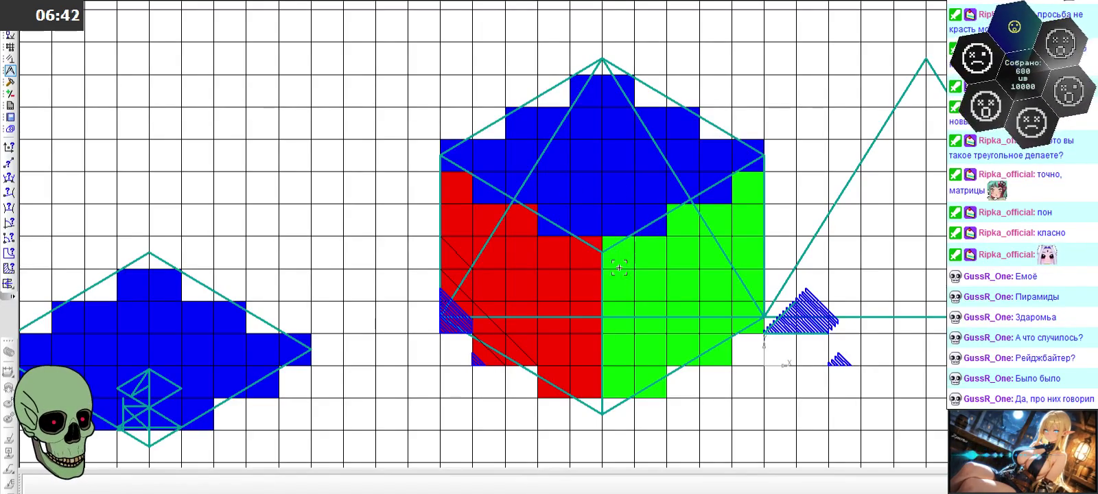
scroll(621, 261, "down", 2)
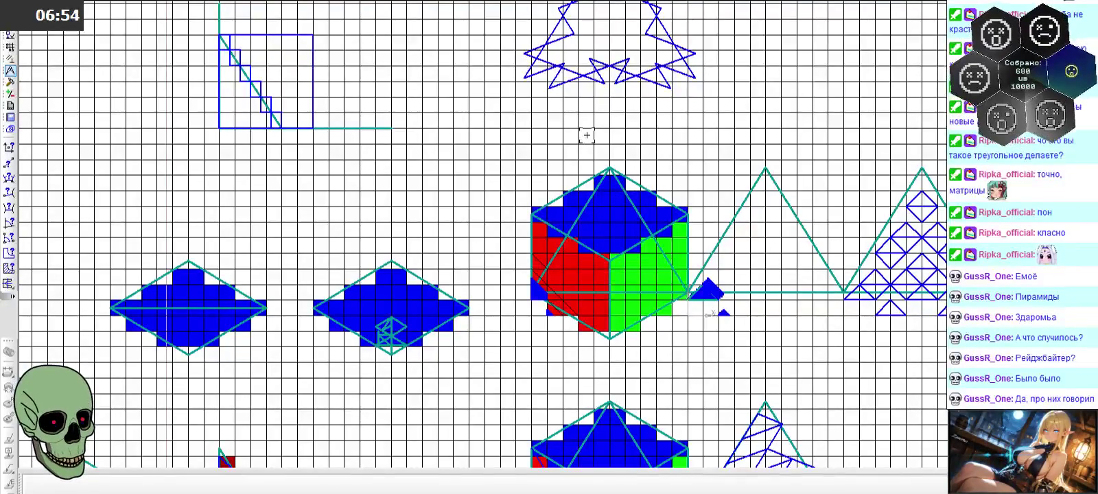
scroll(587, 135, "down", 2)
scroll(586, 135, "down", 1)
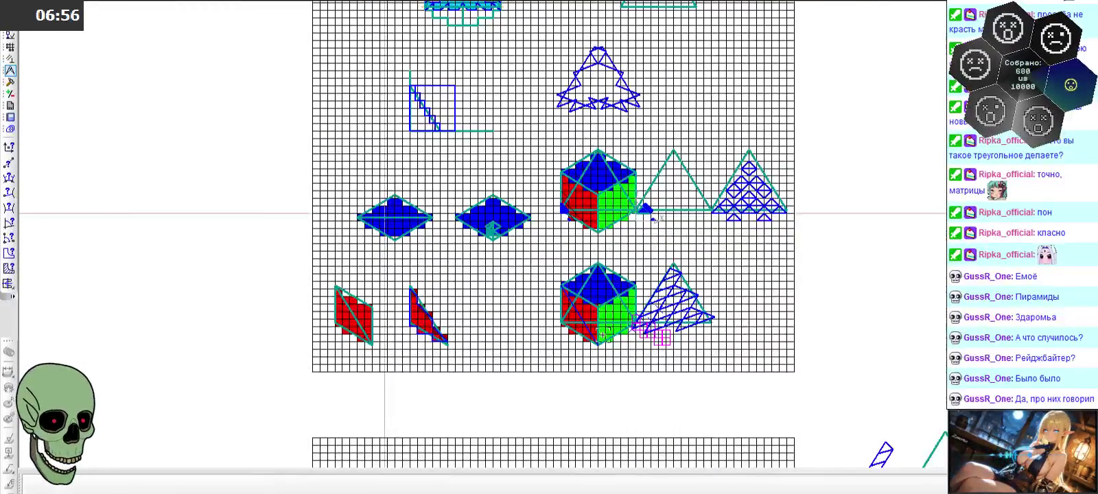
scroll(607, 244, "up", 2)
scroll(607, 244, "up", 1)
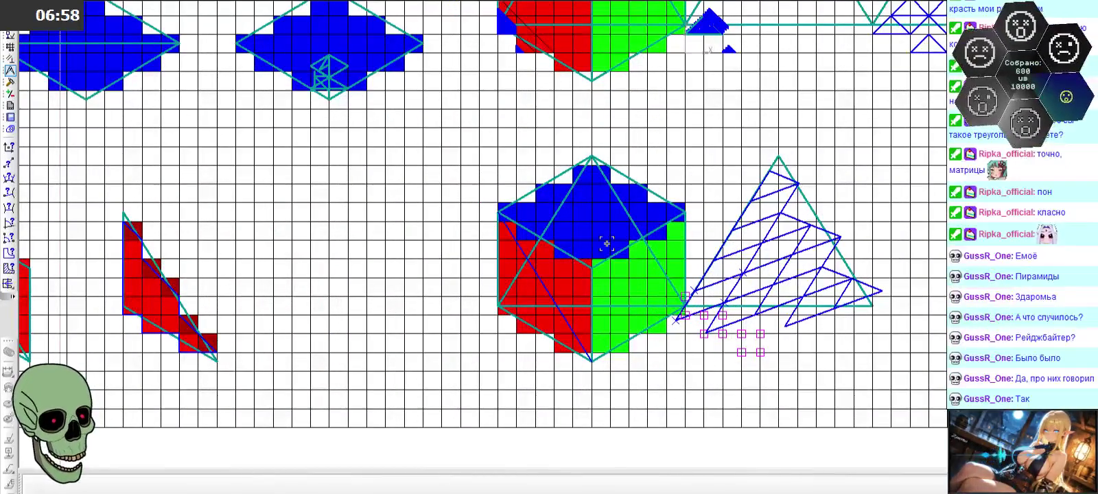
scroll(606, 333, "up", 2)
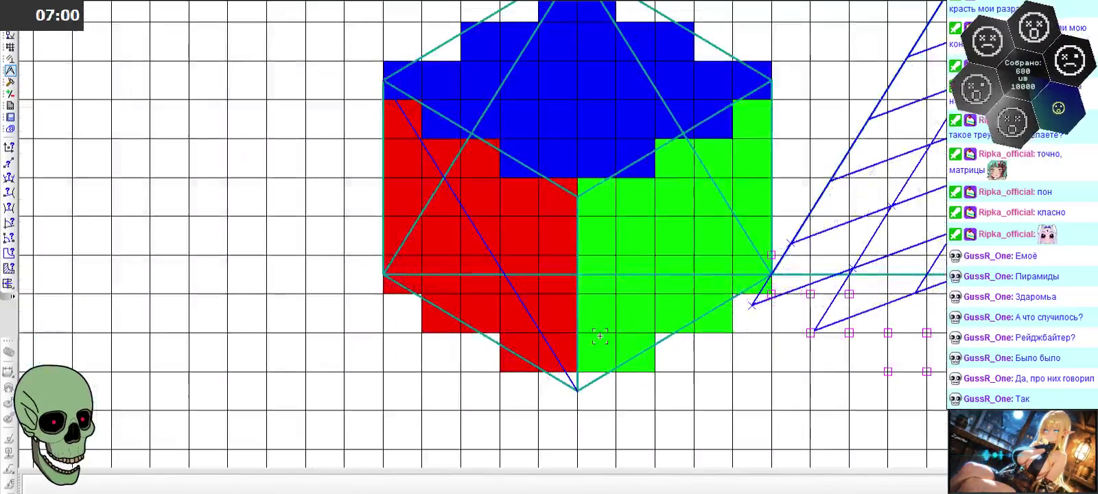
scroll(533, 348, "down", 2)
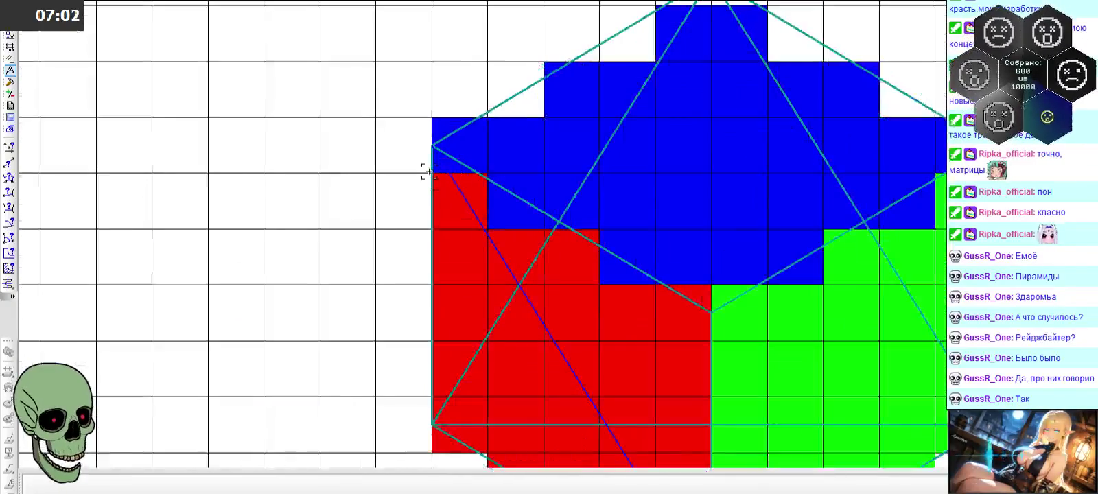
scroll(424, 177, "up", 3)
scroll(430, 143, "down", 2)
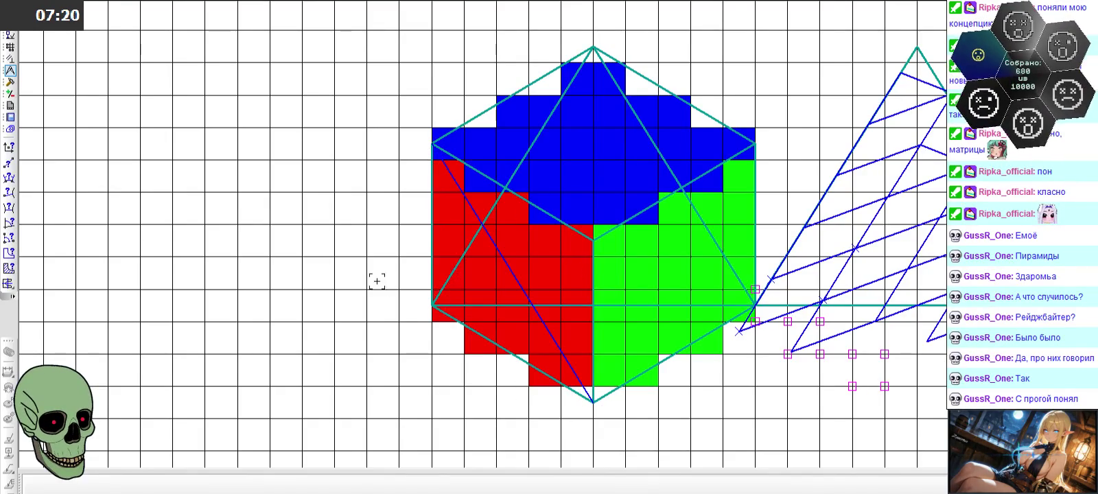
scroll(373, 273, "down", 2)
scroll(823, 244, "up", 2)
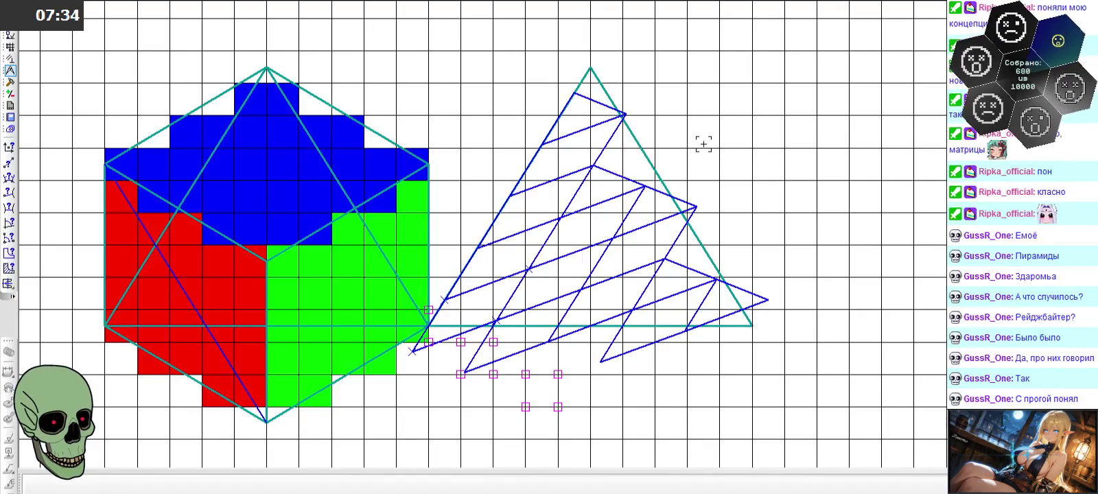
scroll(703, 144, "down", 2)
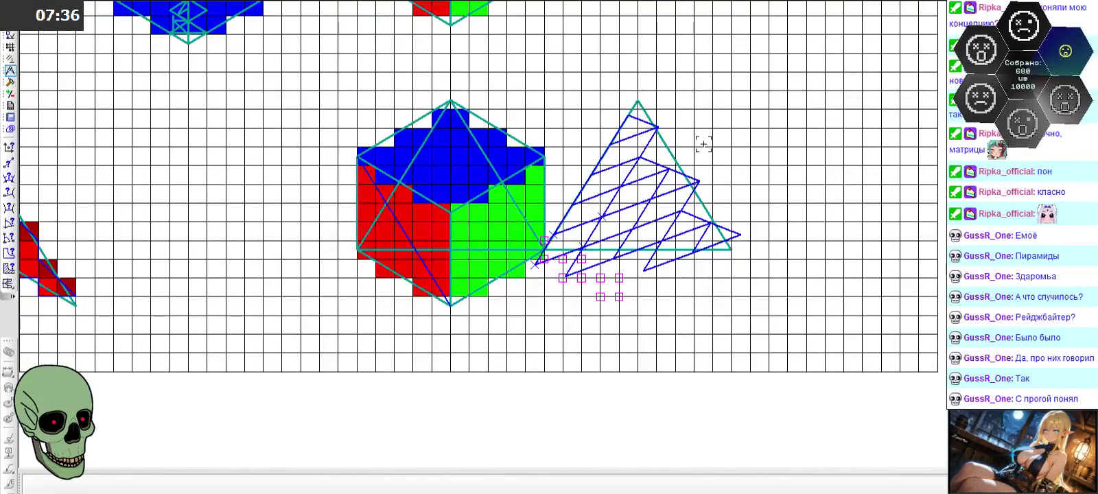
scroll(704, 144, "down", 1)
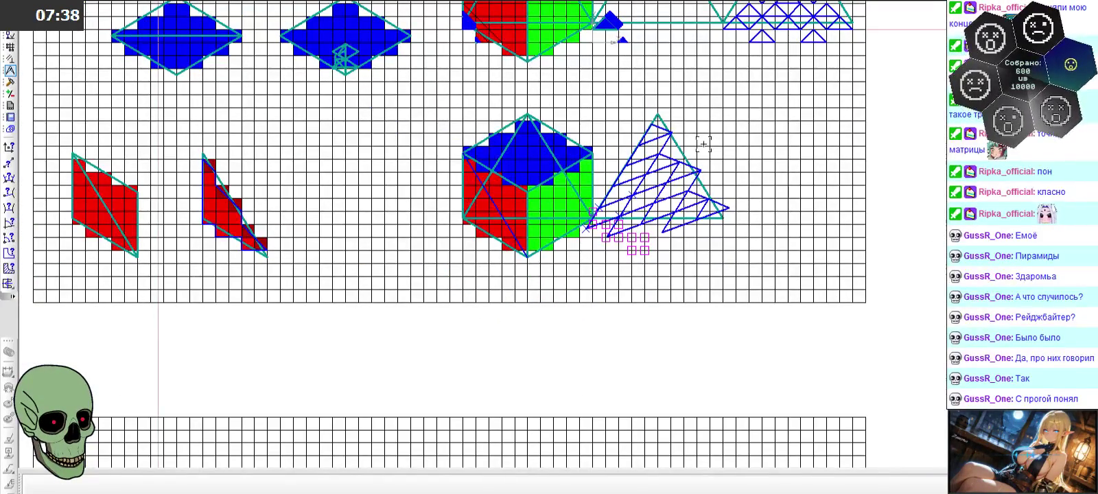
scroll(704, 145, "up", 1)
scroll(581, 232, "up", 3)
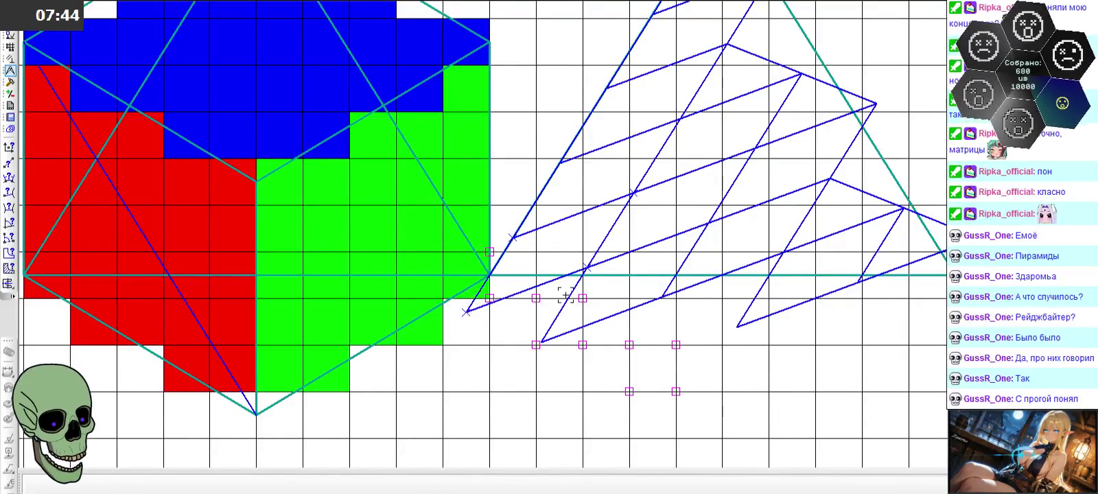
scroll(558, 298, "down", 2)
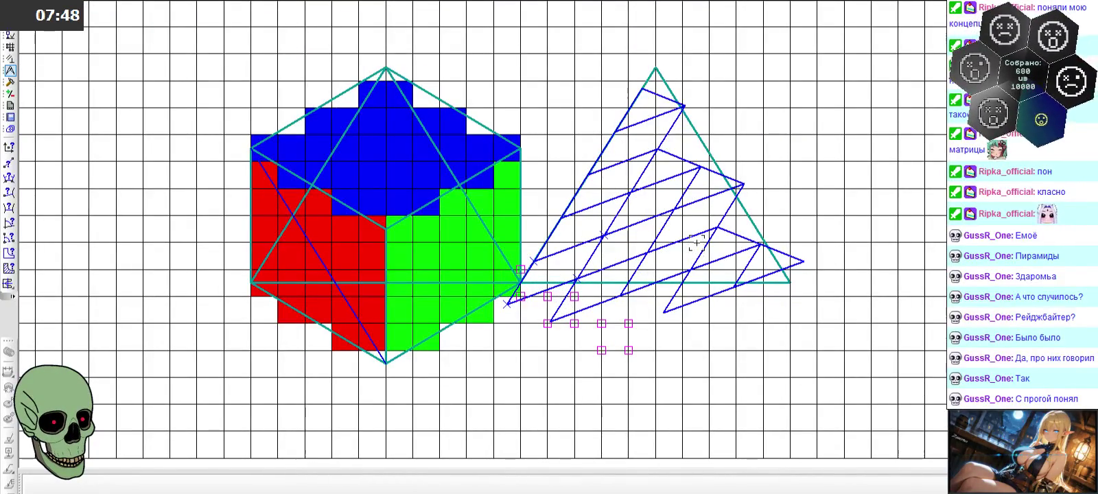
scroll(697, 241, "down", 1)
scroll(697, 242, "down", 1)
scroll(697, 241, "down", 1)
scroll(697, 242, "down", 3)
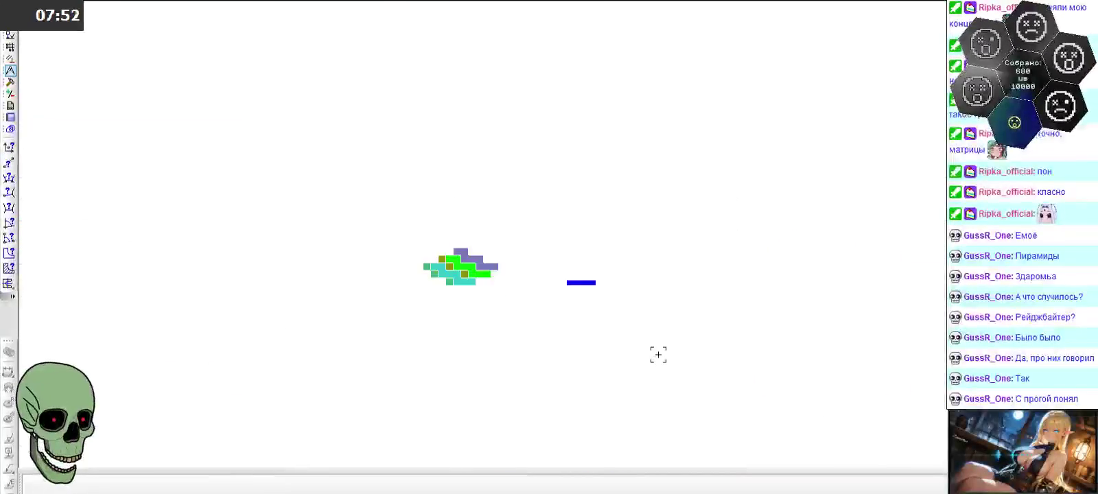
scroll(657, 355, "up", 5)
scroll(640, 240, "up", 2)
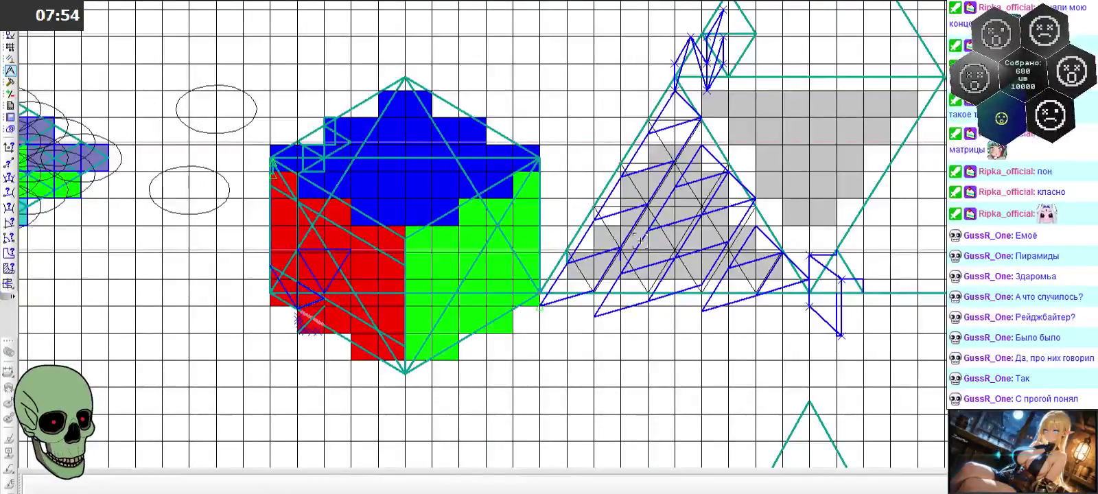
scroll(663, 203, "up", 3)
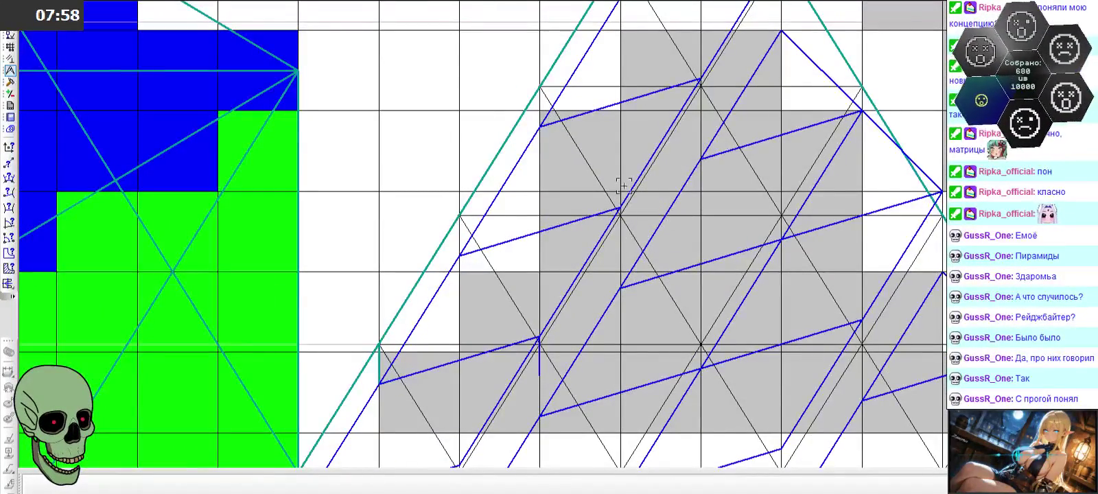
scroll(609, 180, "down", 2)
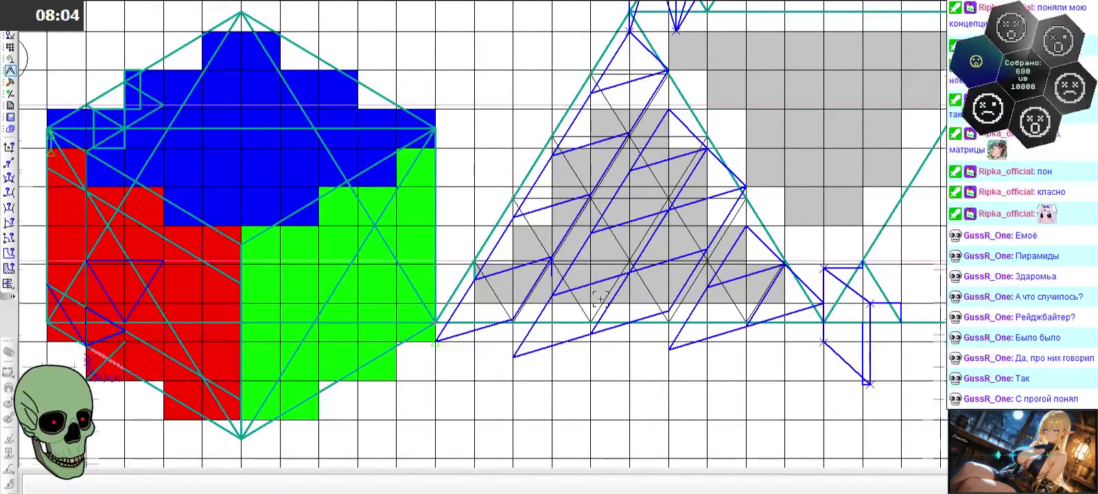
scroll(587, 294, "down", 2)
scroll(666, 338, "down", 2)
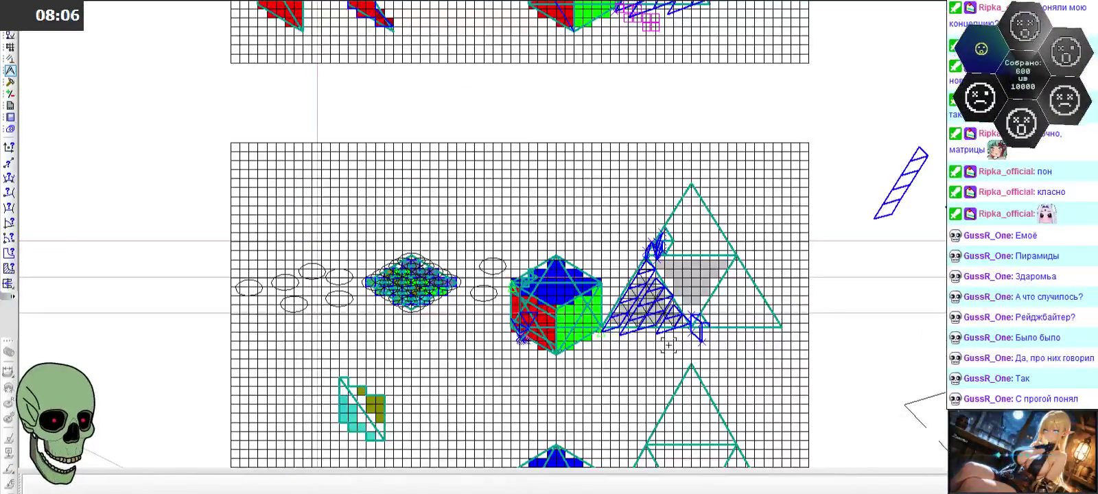
scroll(602, 120, "down", 3)
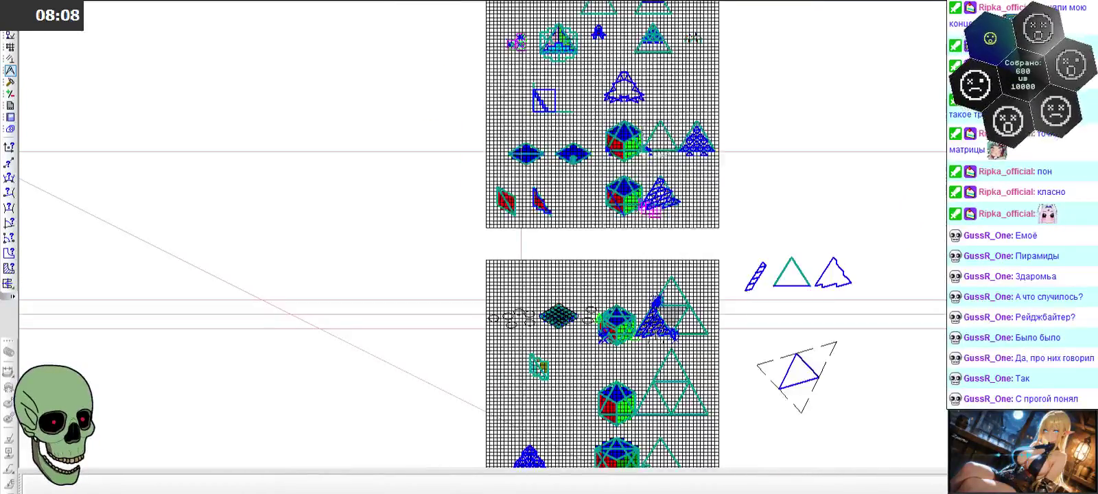
scroll(602, 120, "up", 2)
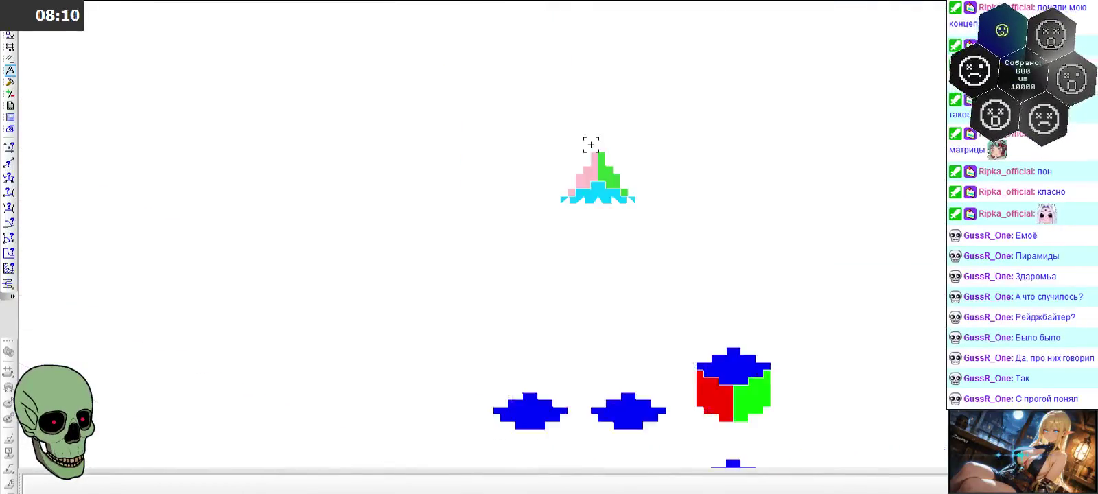
scroll(594, 144, "up", 2)
scroll(586, 167, "up", 2)
scroll(586, 167, "down", 2)
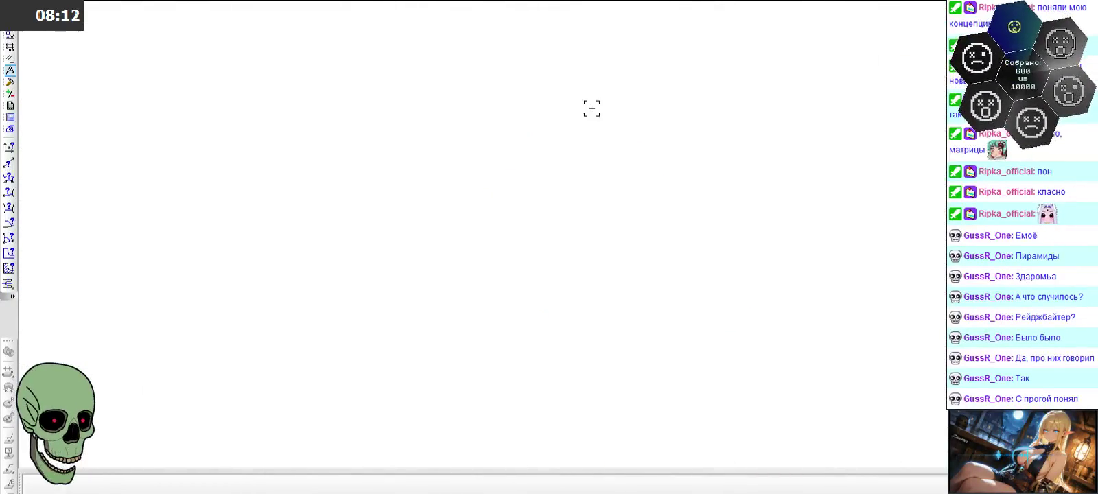
scroll(591, 108, "down", 2)
scroll(591, 108, "down", 1)
scroll(524, 384, "up", 2)
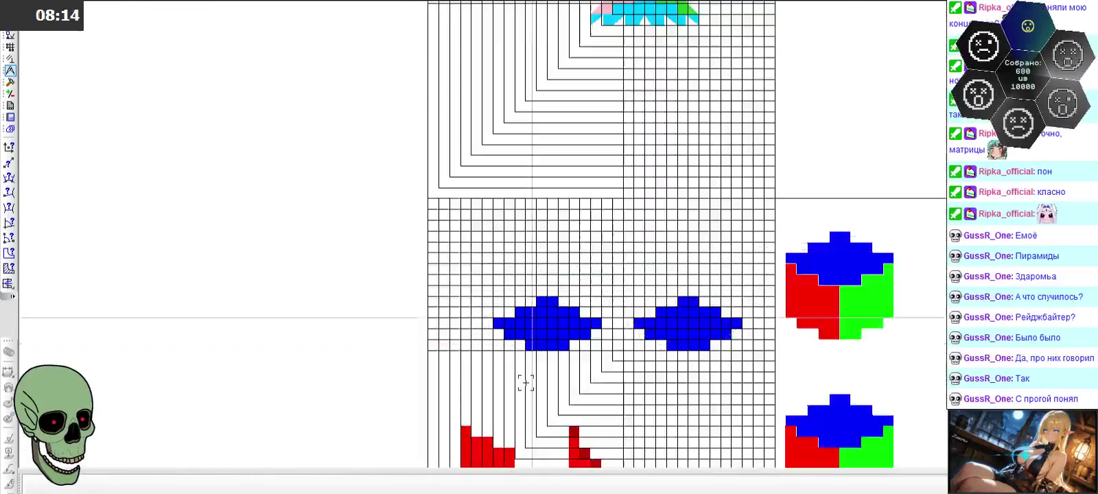
scroll(532, 374, "up", 1)
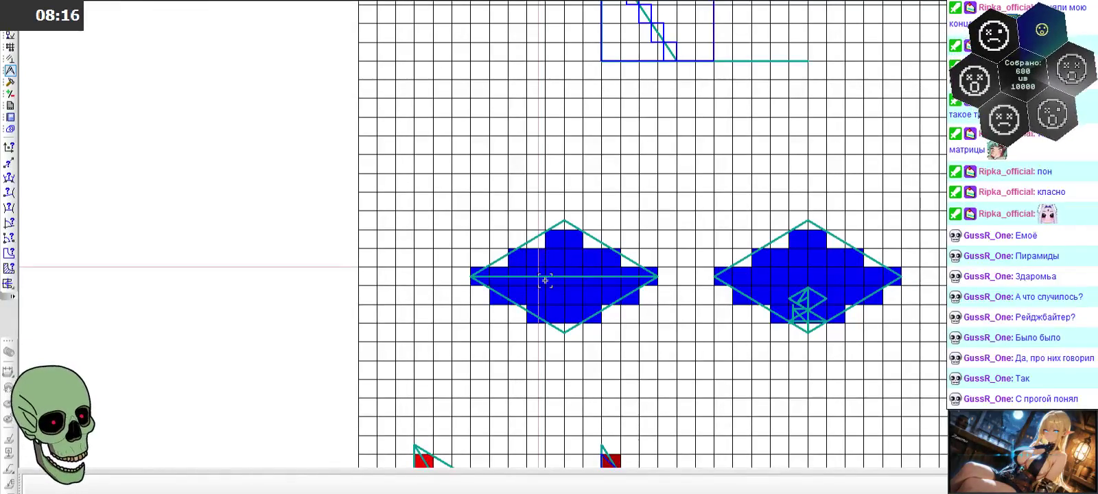
scroll(560, 176, "down", 2)
scroll(501, 375, "up", 2)
scroll(510, 312, "up", 1)
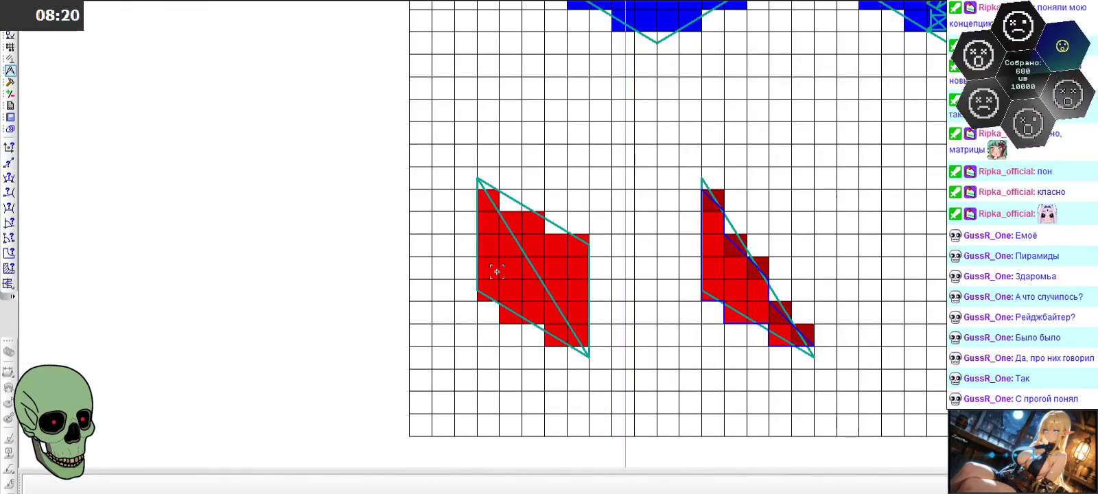
scroll(498, 273, "up", 1)
scroll(498, 275, "up", 1)
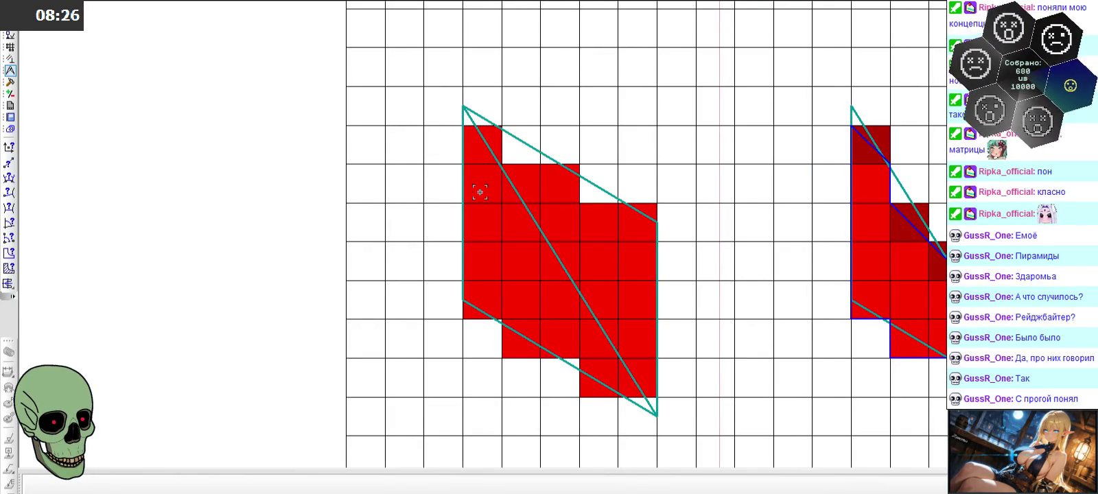
scroll(411, 172, "down", 2)
scroll(409, 171, "down", 2)
scroll(607, 184, "up", 3)
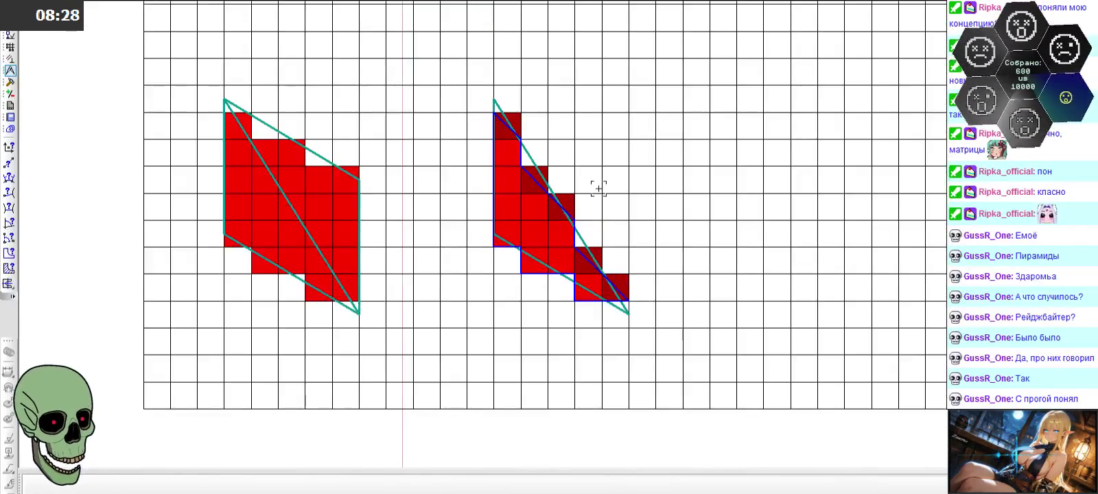
scroll(607, 184, "up", 2)
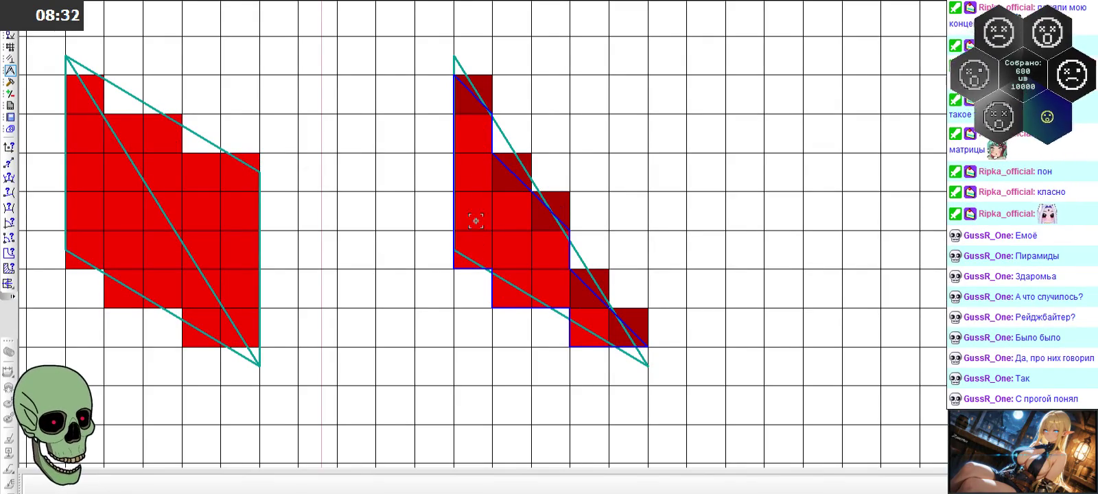
scroll(462, 82, "up", 2)
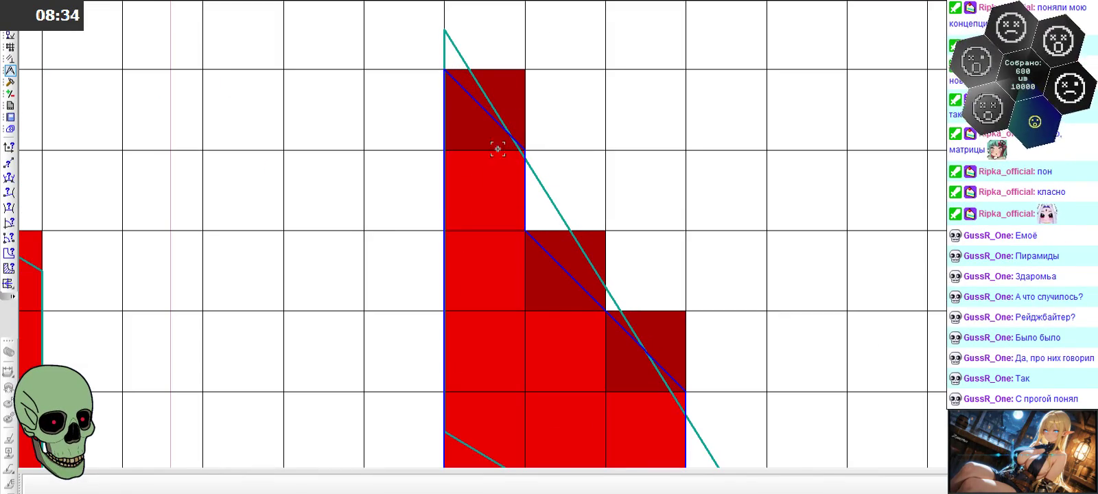
scroll(449, 93, "down", 2)
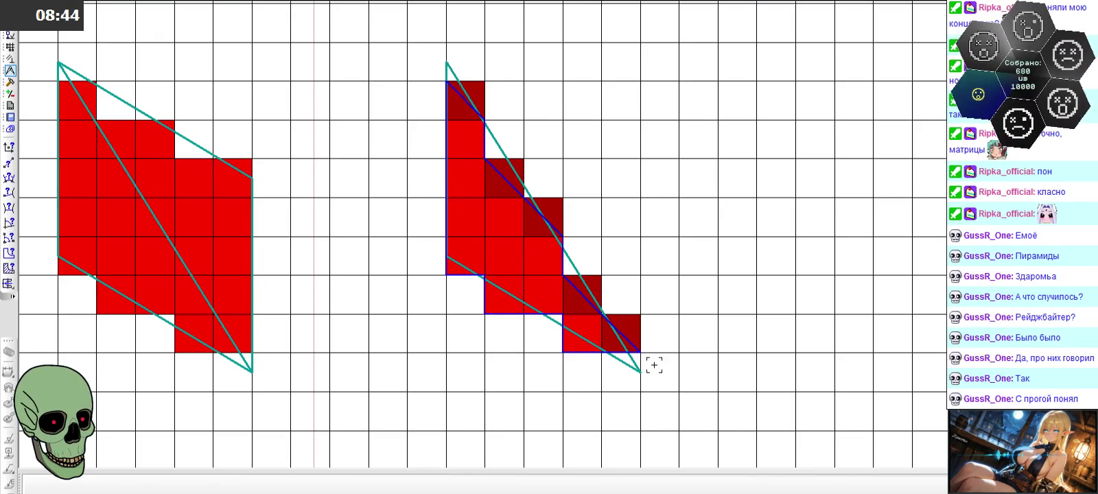
scroll(546, 281, "down", 2)
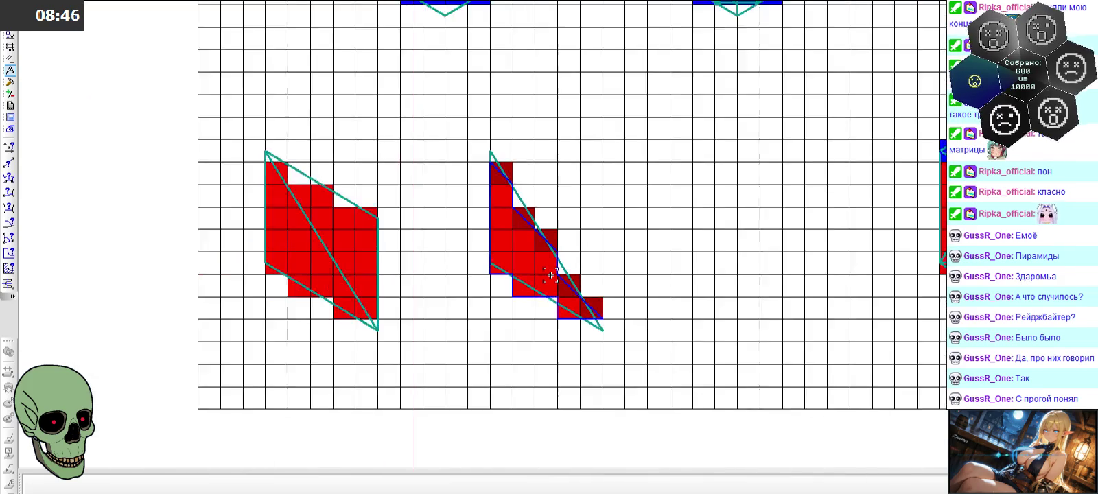
scroll(546, 281, "down", 2)
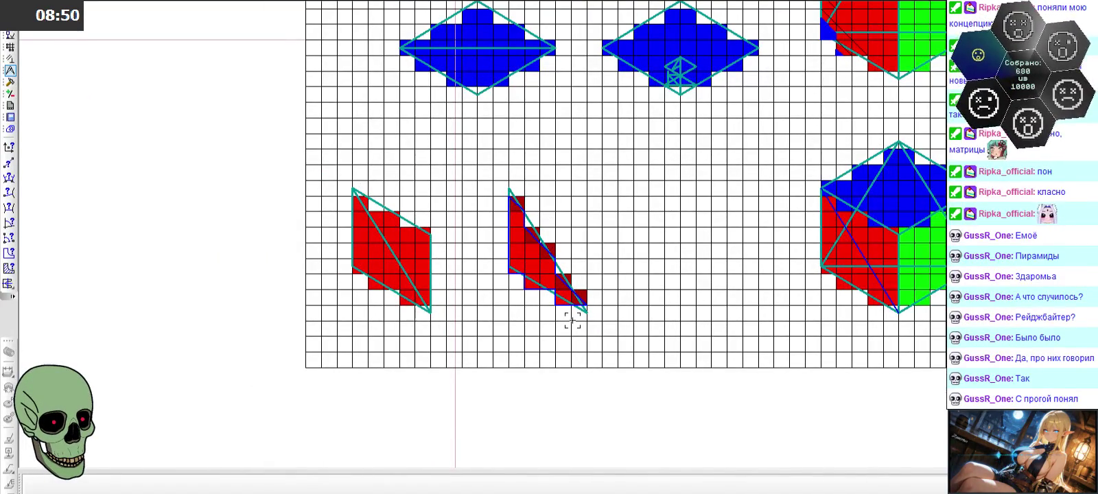
scroll(573, 321, "down", 3)
scroll(573, 320, "down", 5)
scroll(572, 103, "up", 2)
scroll(572, 55, "up", 3)
scroll(572, 42, "up", 2)
scroll(572, 42, "up", 2)
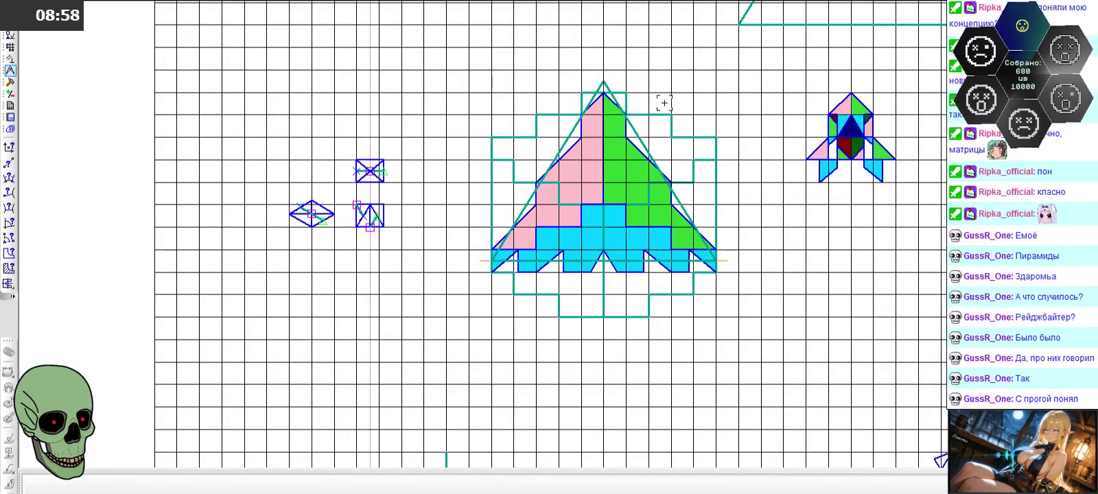
scroll(567, 104, "down", 3)
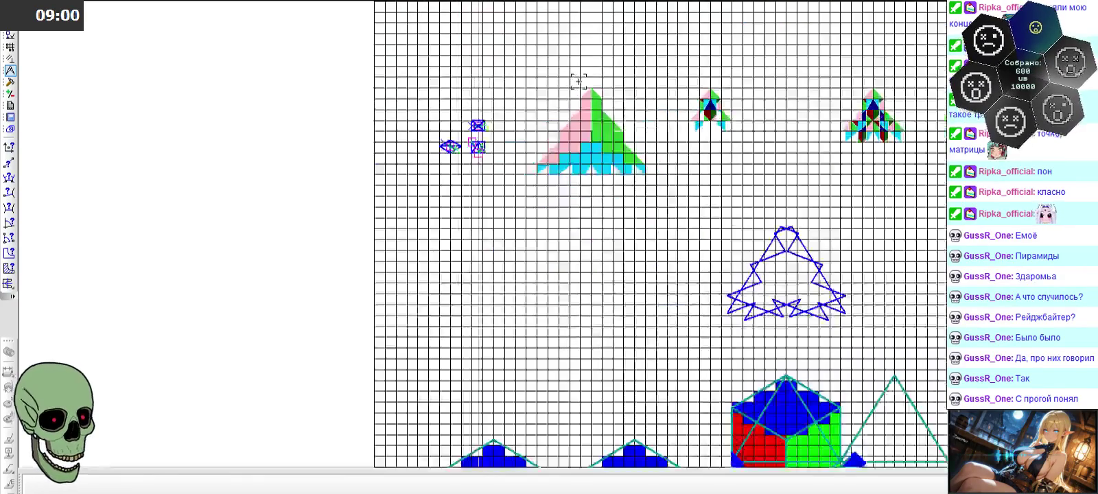
scroll(567, 105, "down", 1)
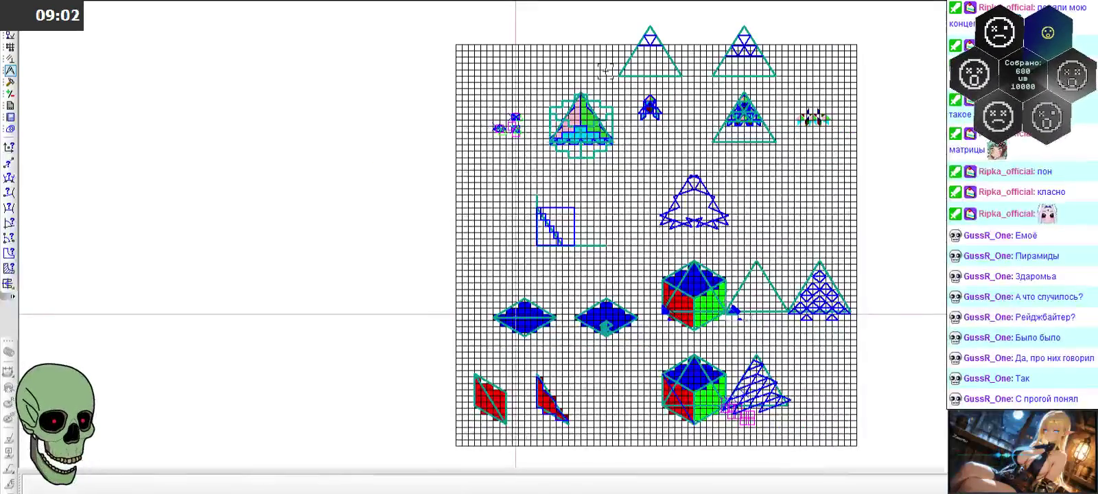
scroll(580, 103, "up", 2)
scroll(578, 111, "up", 1)
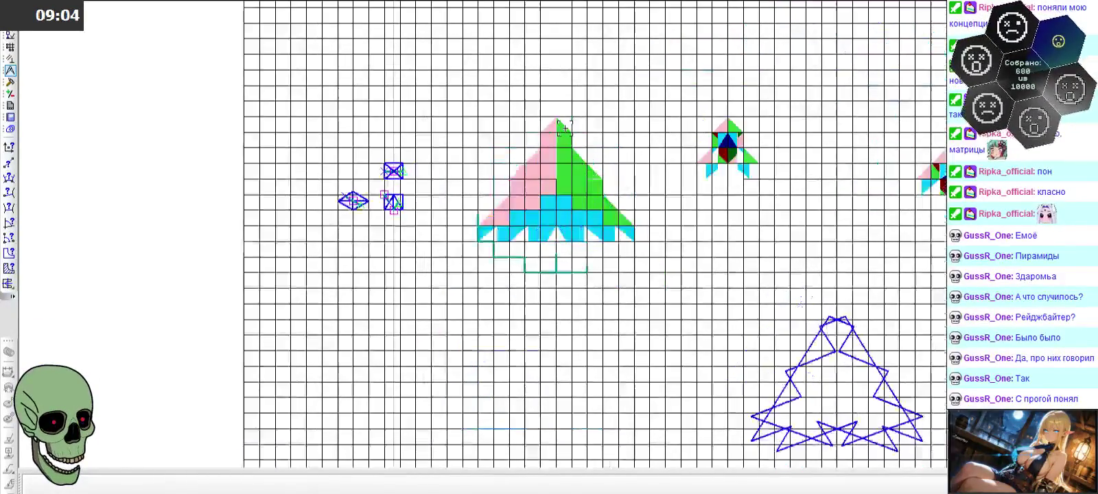
scroll(578, 111, "up", 2)
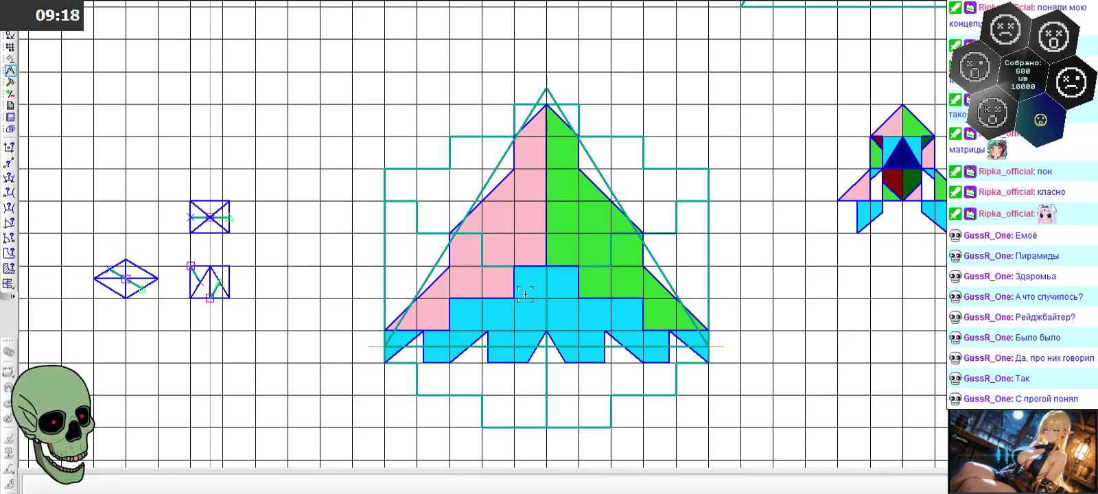
scroll(524, 309, "down", 1)
scroll(524, 309, "down", 2)
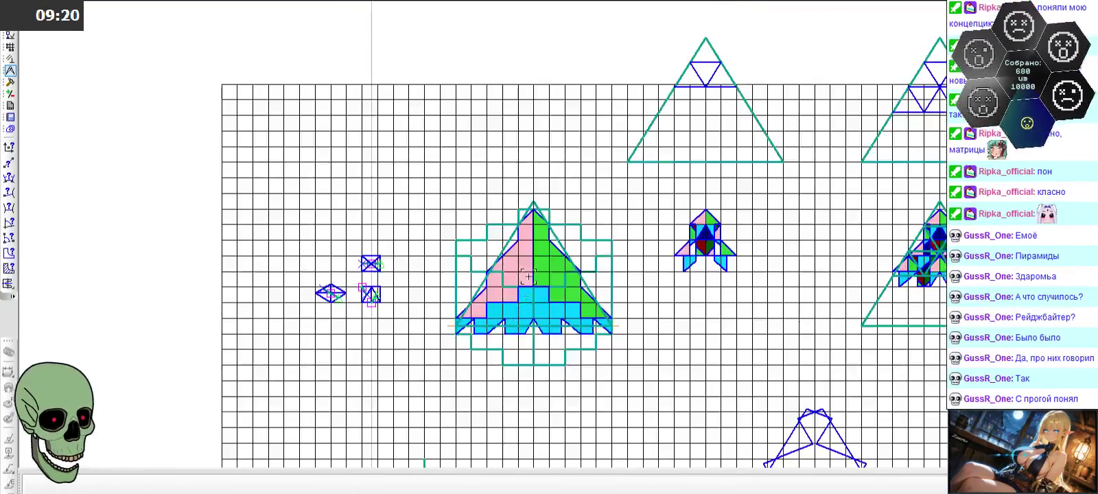
scroll(508, 260, "up", 1)
scroll(508, 261, "up", 1)
scroll(534, 172, "up", 2)
scroll(570, 172, "up", 2)
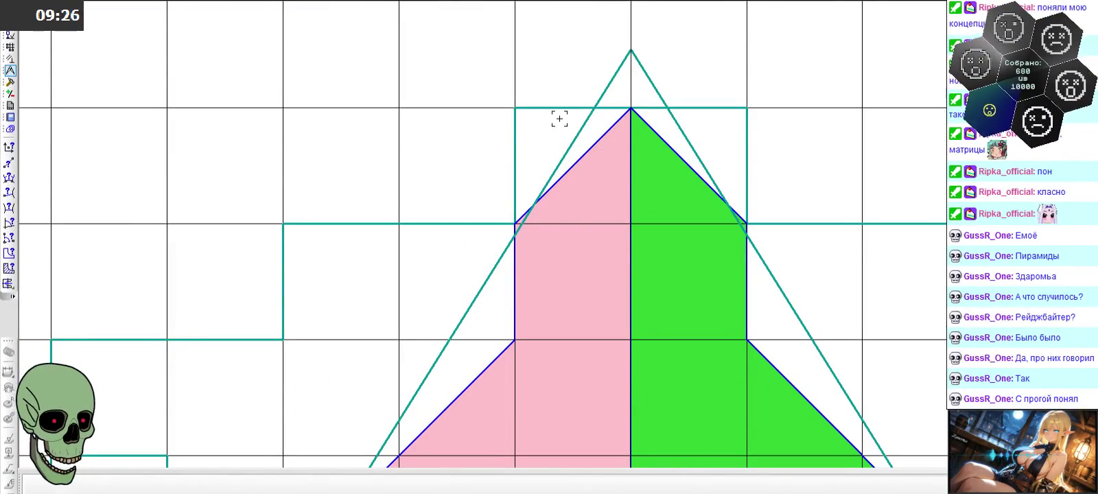
scroll(560, 118, "up", 2)
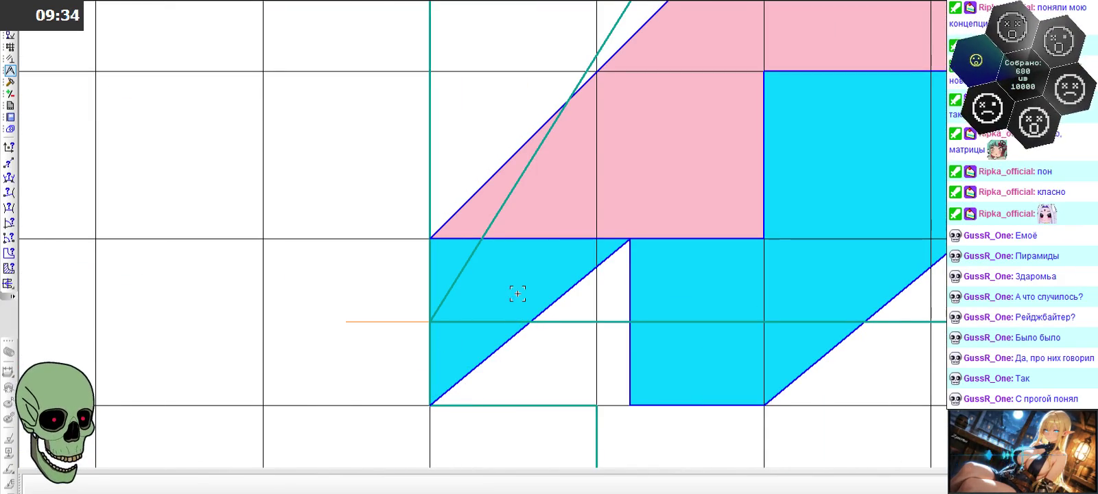
scroll(492, 310, "down", 2)
scroll(491, 302, "down", 1)
scroll(491, 282, "down", 4)
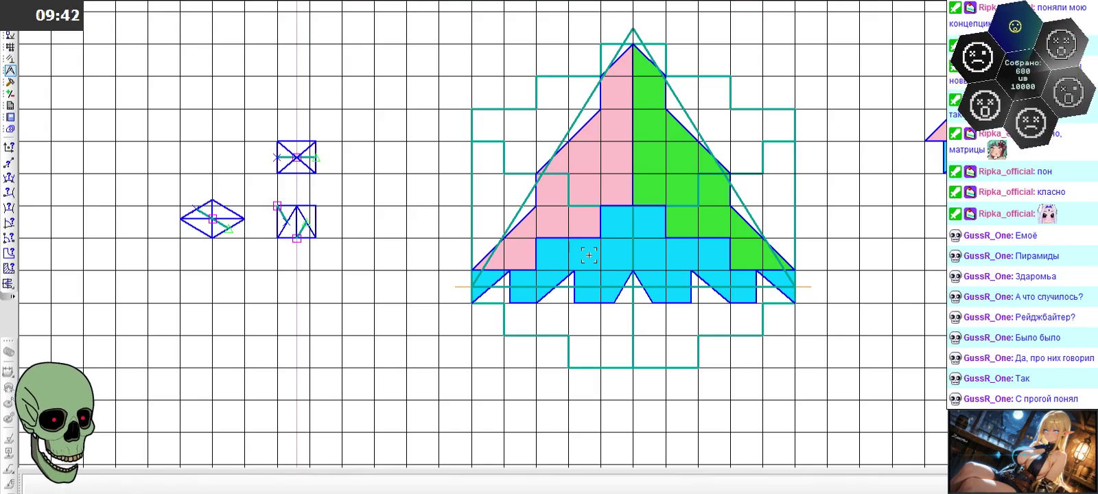
- Zoom in and out across the pixel-art grid drawing
scroll(448, 181, "down", 3)
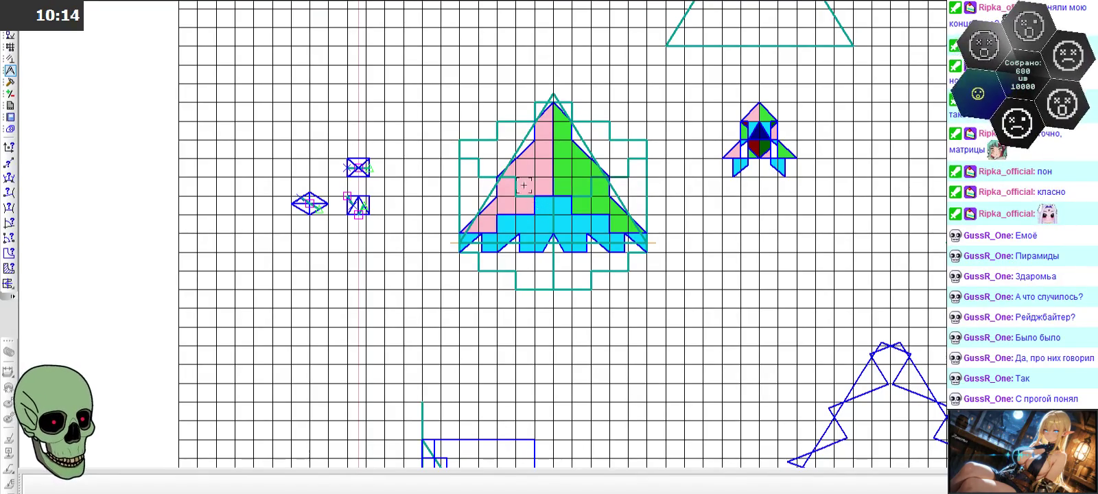
scroll(532, 134, "up", 1)
scroll(532, 132, "up", 1)
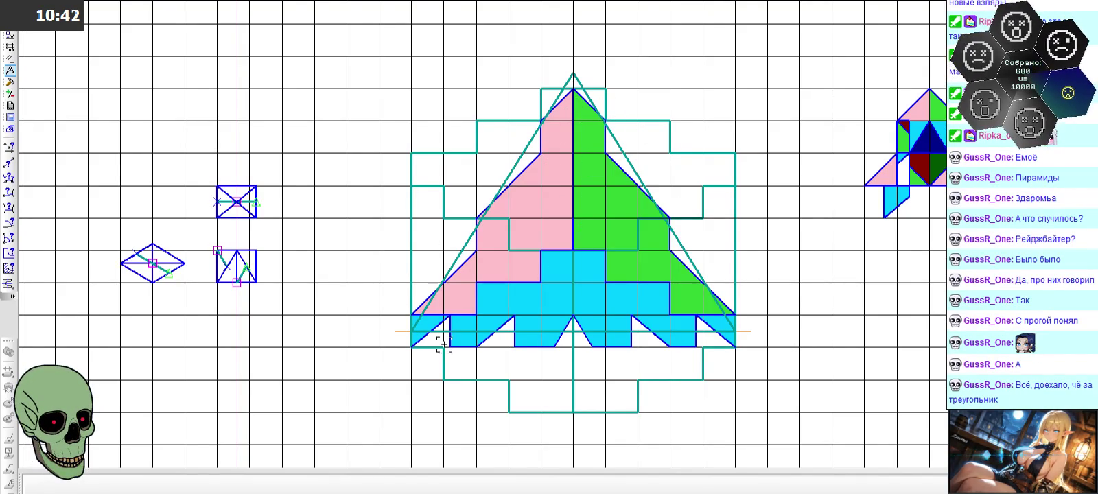
scroll(458, 212, "down", 2)
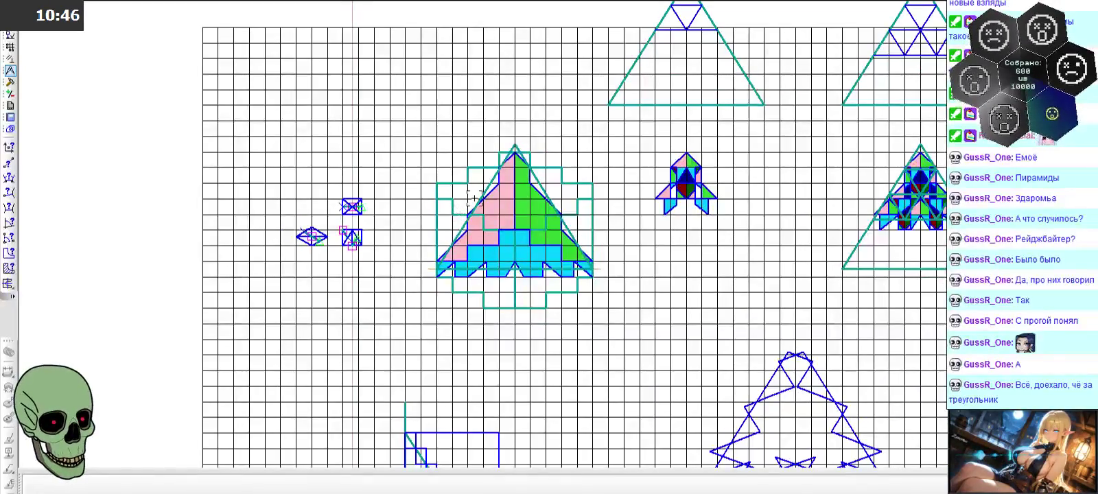
scroll(473, 220, "up", 2)
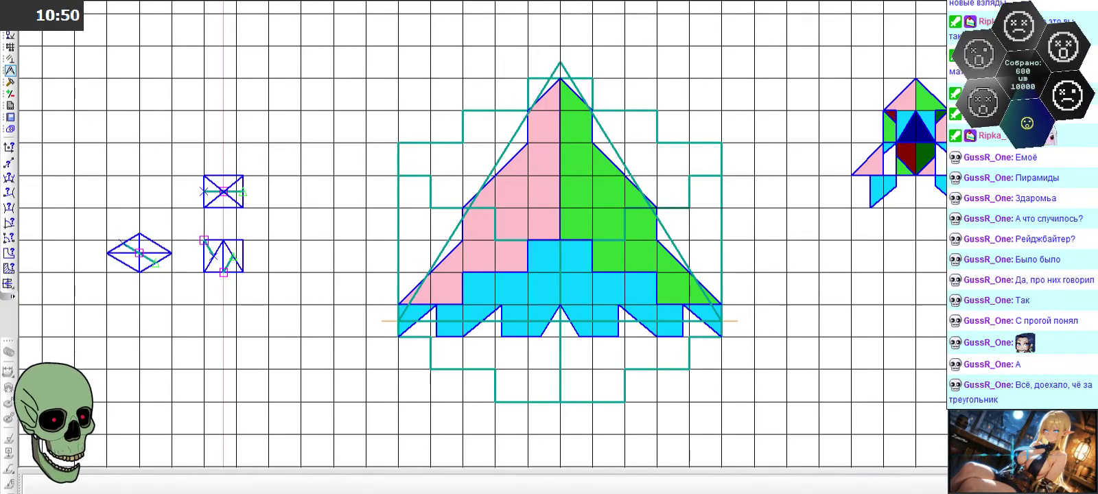
- Switch to the 3D part and rotate the grey tetrahedron model
left_click(481, 147)
mouse_move(548, 220)
middle_mouse_down()
mouse_move(551, 157)
mouse_move(706, 255)
mouse_move(746, 248)
mouse_move(722, 207)
mouse_move(726, 255)
mouse_move(712, 260)
mouse_move(713, 278)
mouse_move(648, 287)
mouse_move(653, 247)
mouse_move(804, 252)
mouse_move(666, 265)
mouse_move(716, 255)
mouse_move(731, 338)
mouse_move(674, 350)
mouse_move(695, 265)
mouse_move(714, 263)
middle_mouse_up()
scroll(520, 248, "down", 2)
scroll(641, 261, "up", 2)
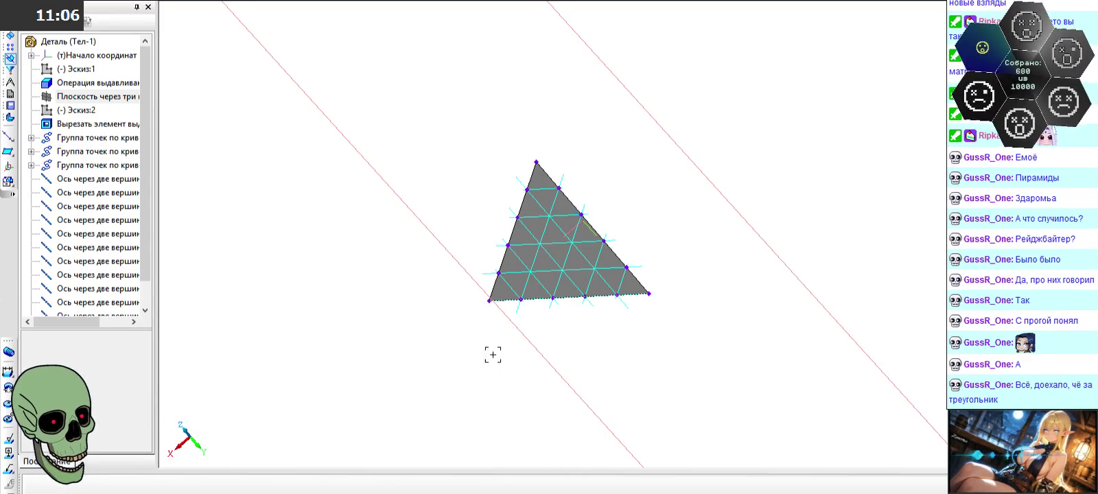
- Switch from KOMPAS-3D to the Paint notes with Alt+Tab
key("alt+Tab")
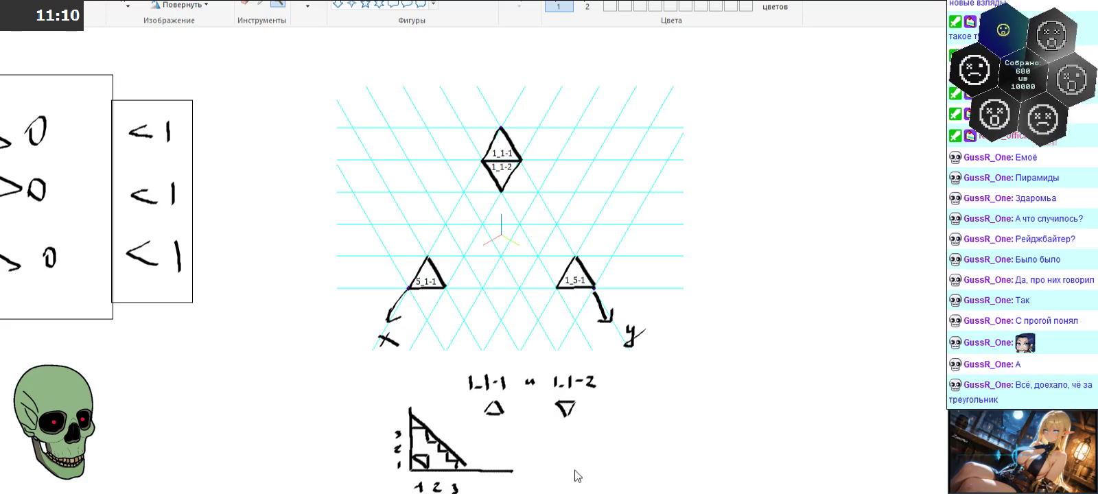
scroll(184, 396, "down", 2, "ctrl")
scroll(184, 396, "left", 3, "shift")
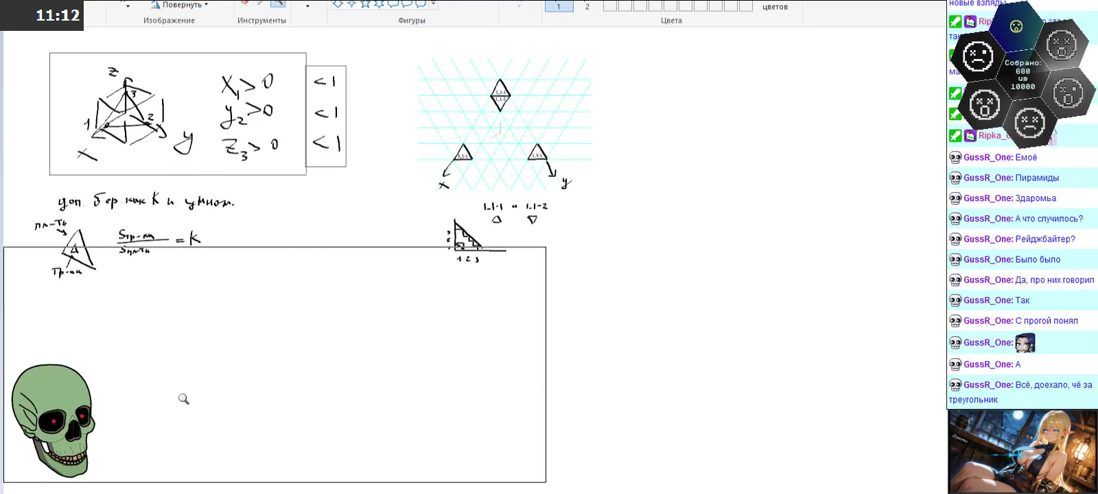
scroll(158, 254, "up", 3)
scroll(155, 274, "up", 6)
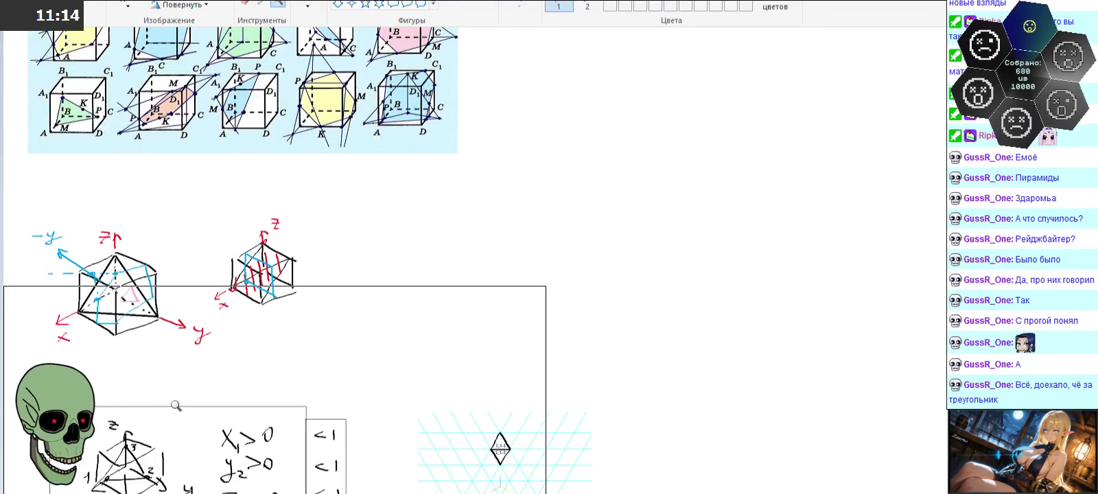
scroll(158, 344, "down", 3)
scroll(157, 338, "up", 2, "ctrl")
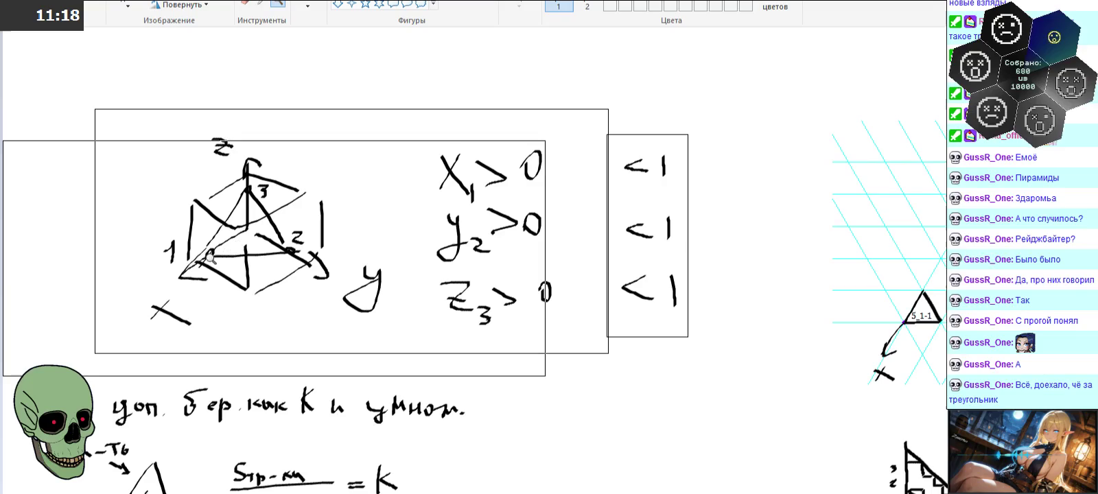
scroll(239, 245, "up", 1, "ctrl")
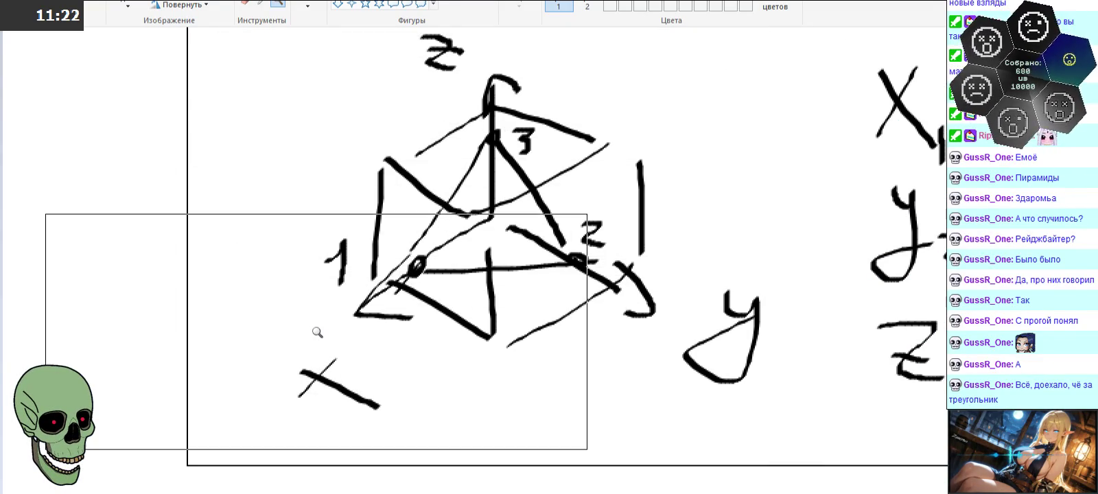
scroll(273, 230, "down", 1, "ctrl")
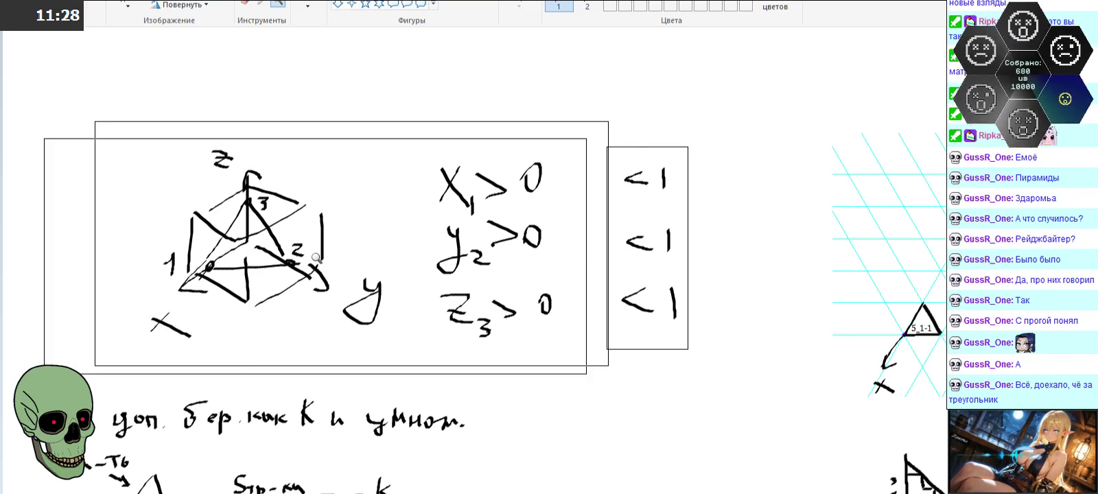
scroll(289, 248, "up", 3)
scroll(289, 249, "up", 3)
scroll(289, 248, "up", 2)
scroll(296, 276, "up", 1)
scroll(296, 277, "up", 3)
scroll(296, 277, "up", 4)
scroll(311, 326, "up", 3)
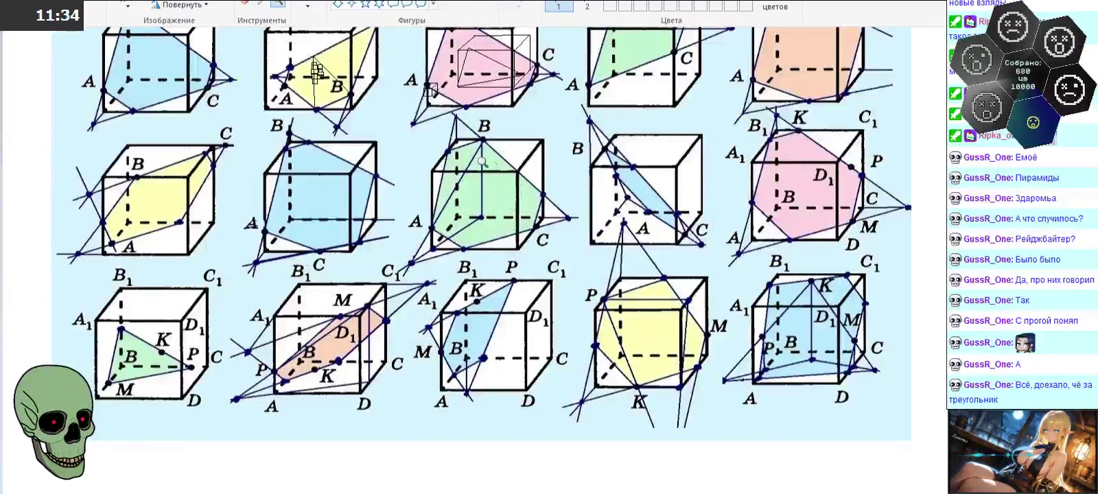
scroll(498, 176, "up", 2)
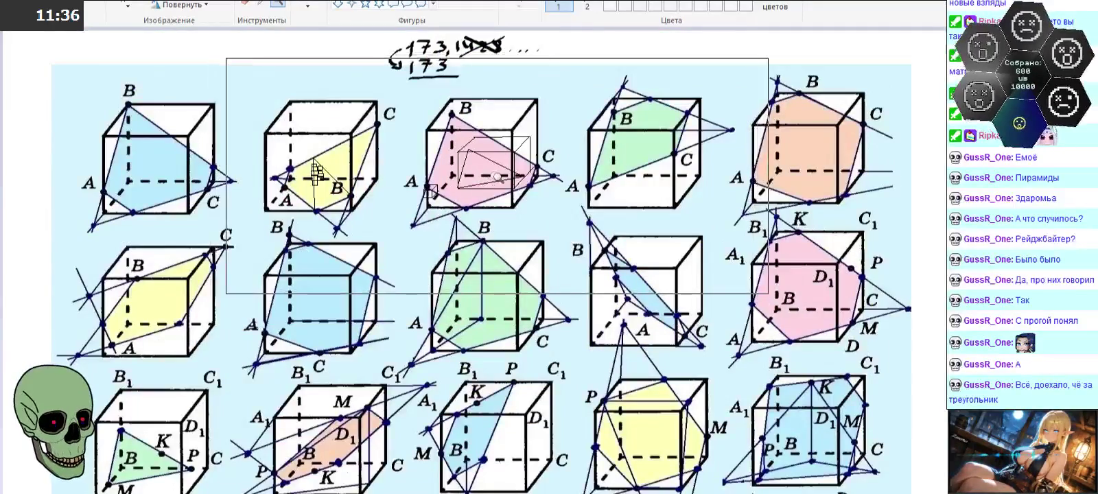
left_click(498, 176)
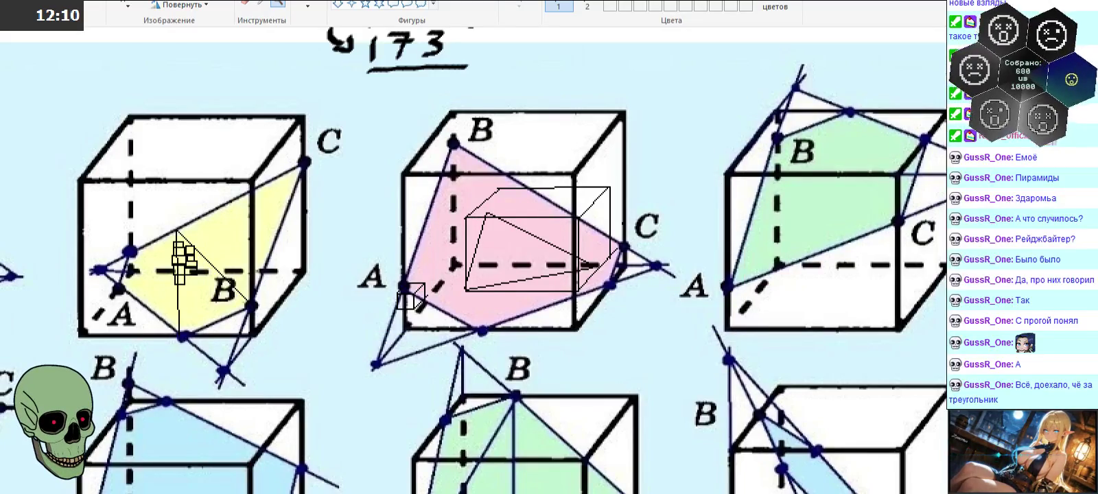
scroll(471, 296, "left", 5)
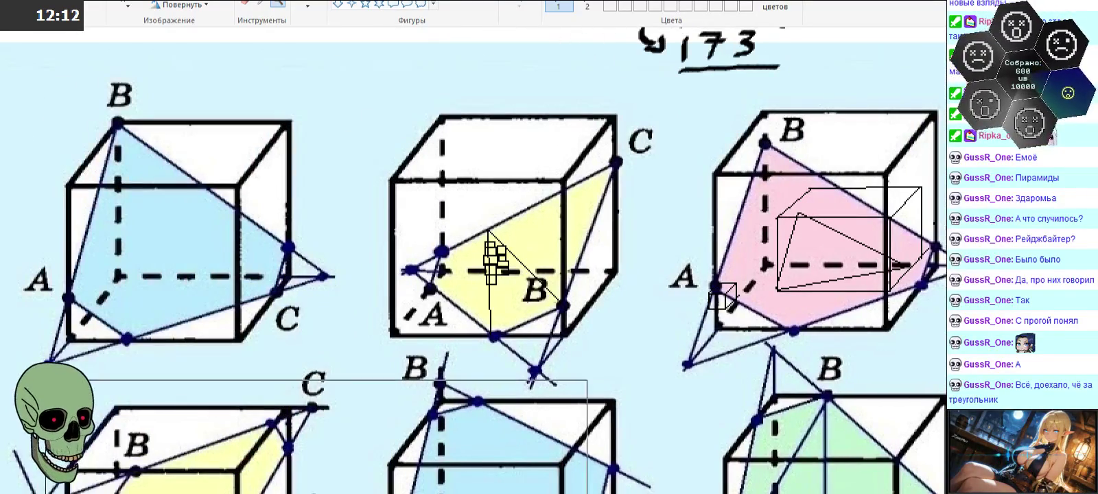
left_click(473, 288)
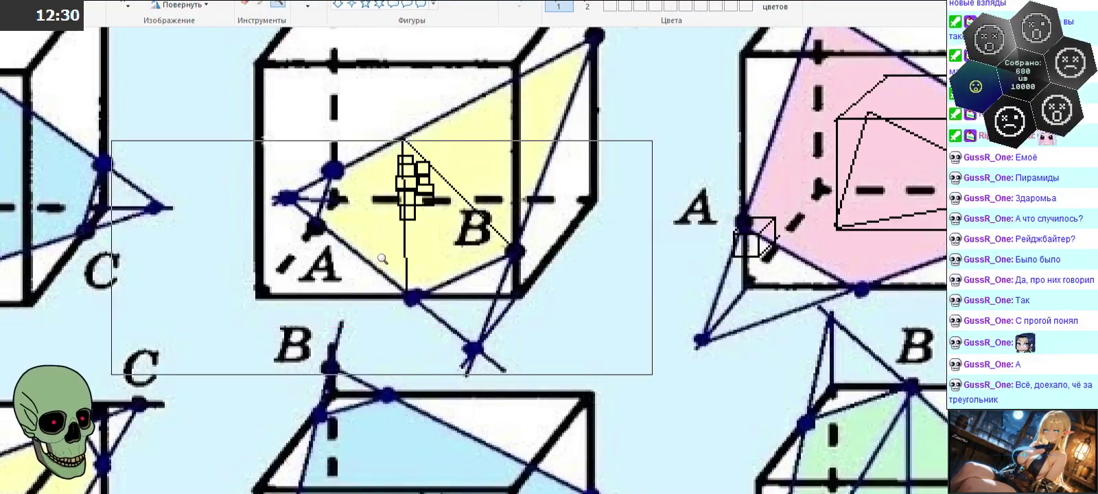
right_click(455, 275)
scroll(455, 275, "up", 3)
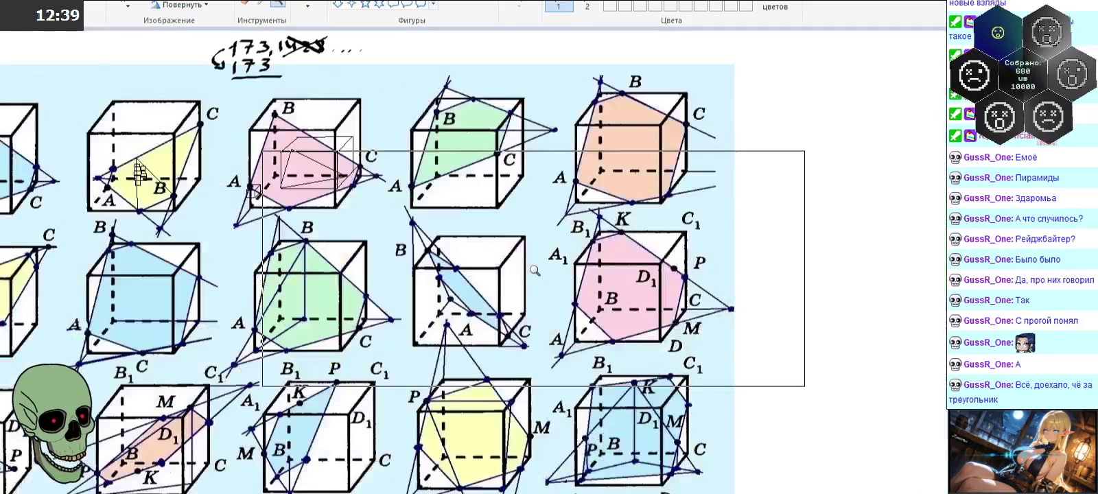
right_click(654, 269)
right_click(653, 268)
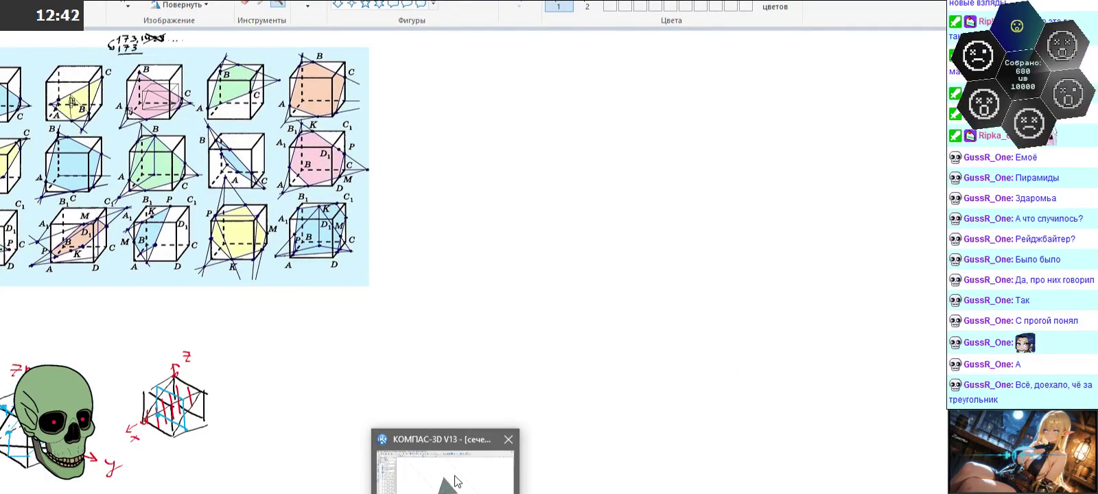
left_click(457, 482)
- Bring up the свет и препятствия.frw grid drawing and zoom around it
left_click(295, 0)
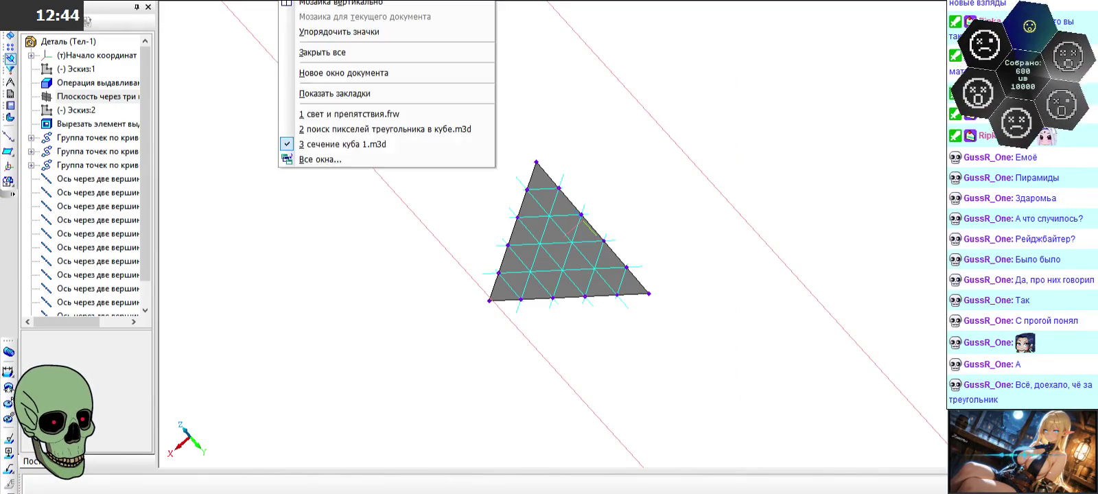
left_click(325, 122)
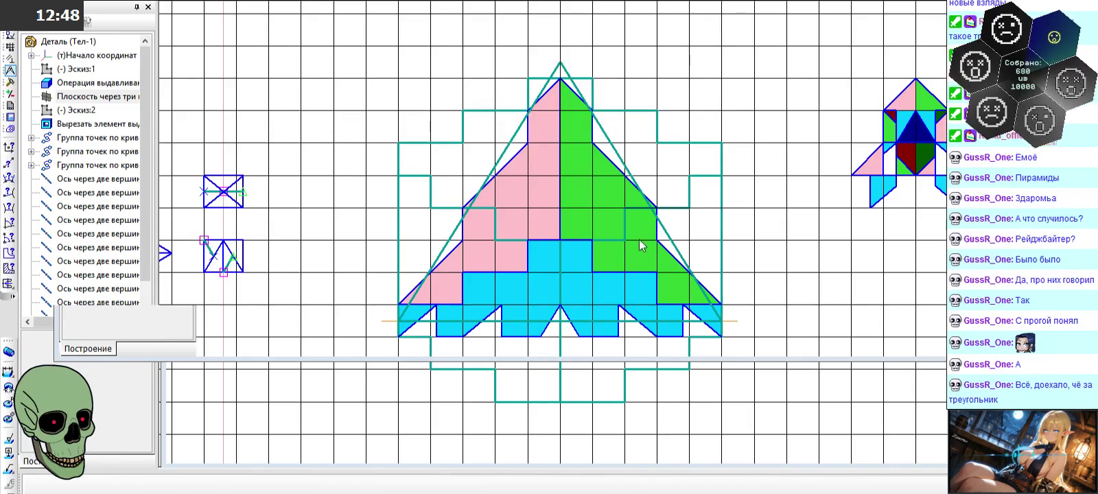
scroll(640, 240, "down", 3)
scroll(639, 240, "down", 2)
scroll(637, 238, "down", 2)
scroll(571, 402, "up", 5)
scroll(591, 321, "up", 2)
scroll(613, 310, "up", 2)
scroll(535, 115, "up", 4)
scroll(530, 131, "down", 1)
- Select the stepped diagonal line and zoom in and out around it
left_click(539, 142)
scroll(547, 159, "down", 1)
scroll(542, 162, "down", 1)
scroll(520, 102, "up", 2)
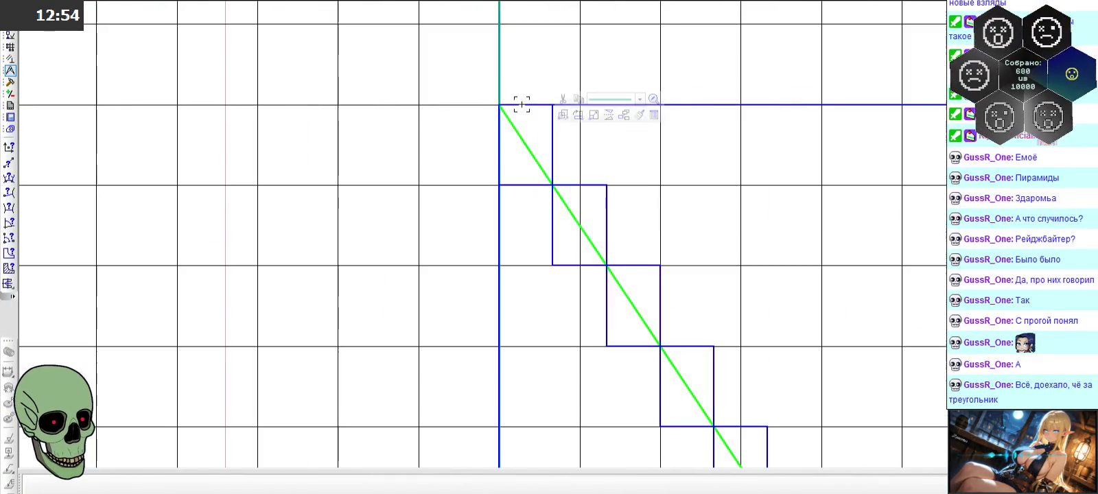
scroll(505, 117, "up", 2)
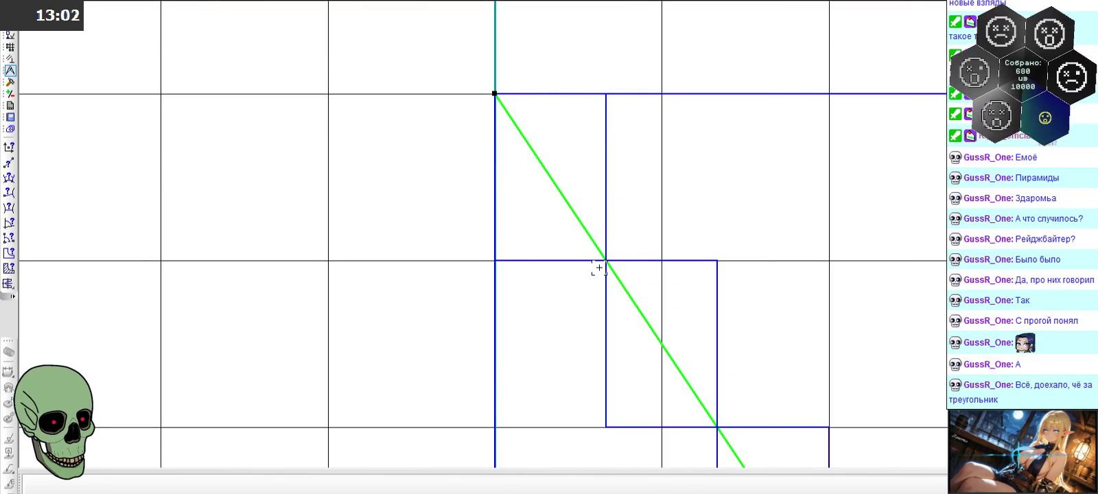
scroll(527, 177, "down", 1)
scroll(525, 178, "down", 1)
scroll(513, 138, "down", 2)
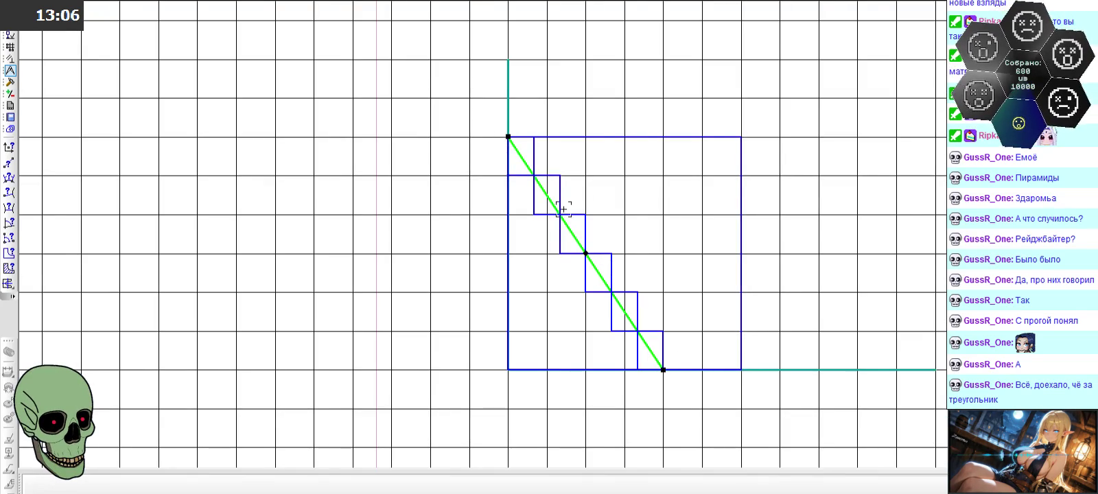
scroll(563, 209, "up", 2)
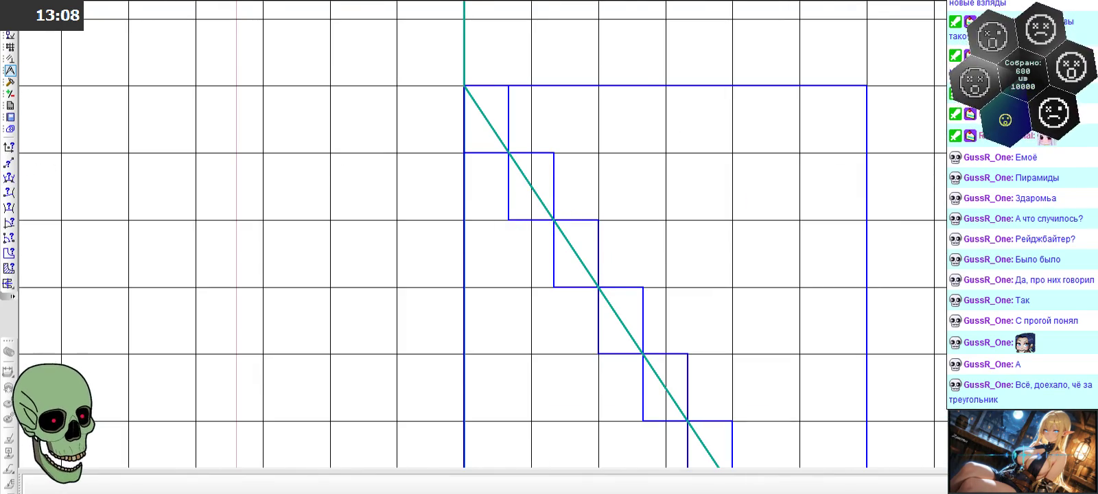
- Switch to the Geometry toolbar and zoom over the stair-step drawing
left_click(10, 35)
scroll(199, 50, "down", 1)
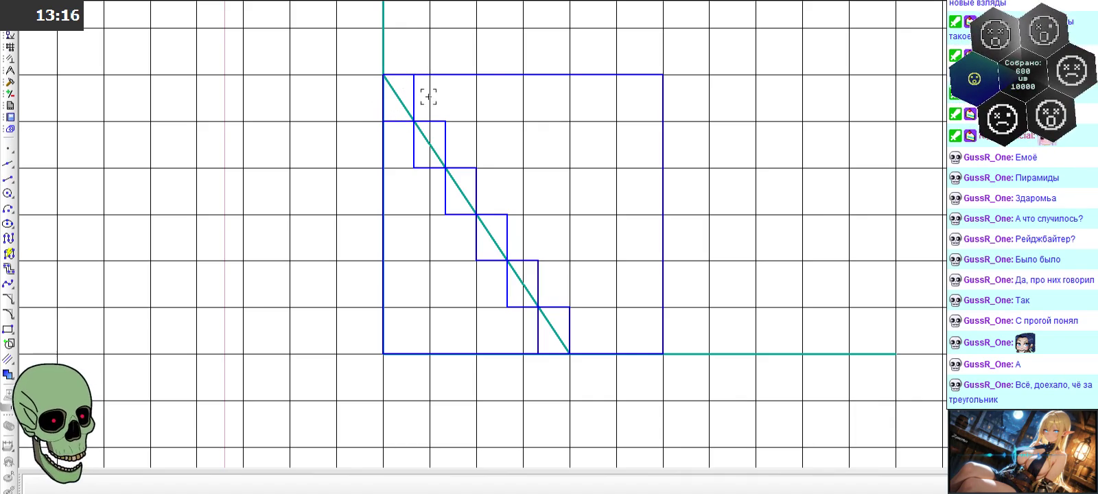
scroll(397, 115, "up", 2)
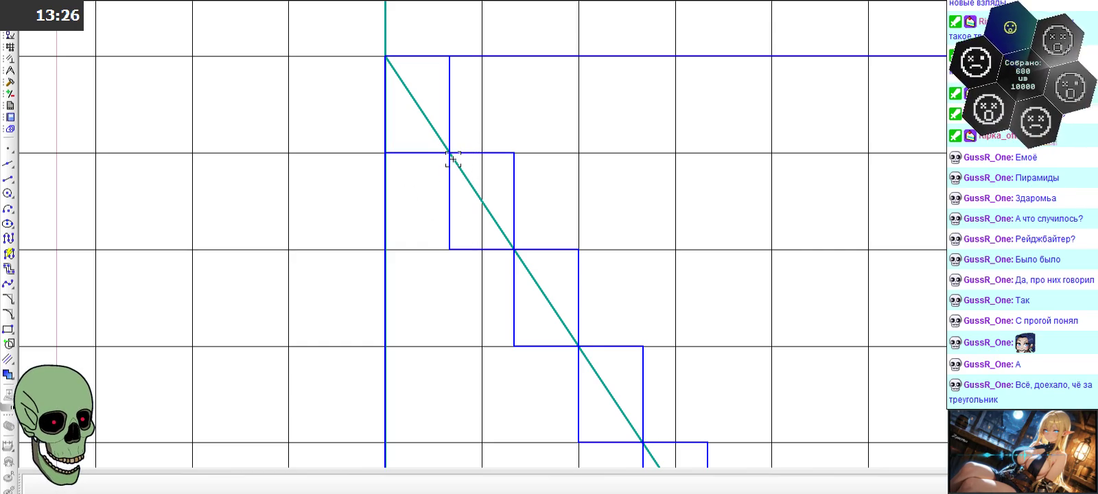
scroll(490, 206, "down", 2)
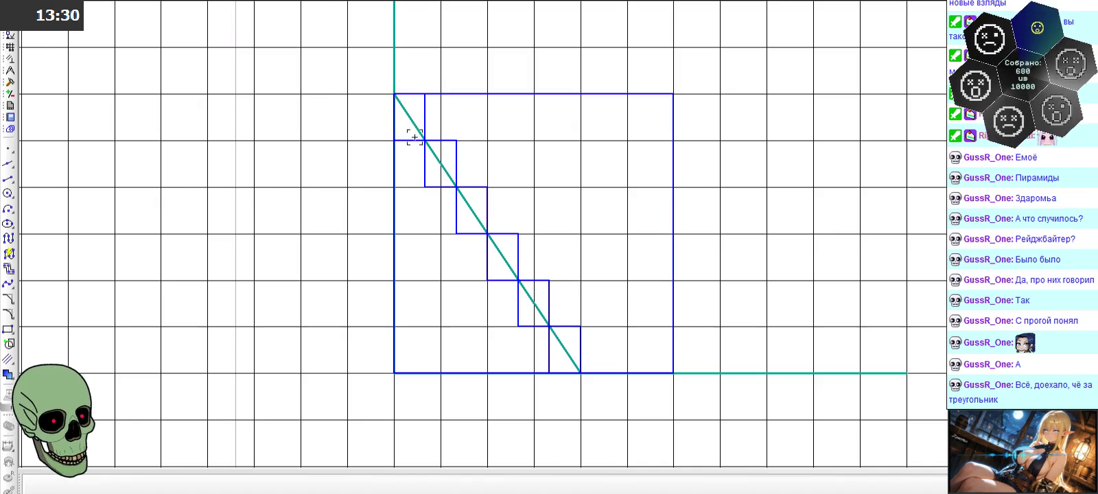
scroll(412, 130, "up", 2)
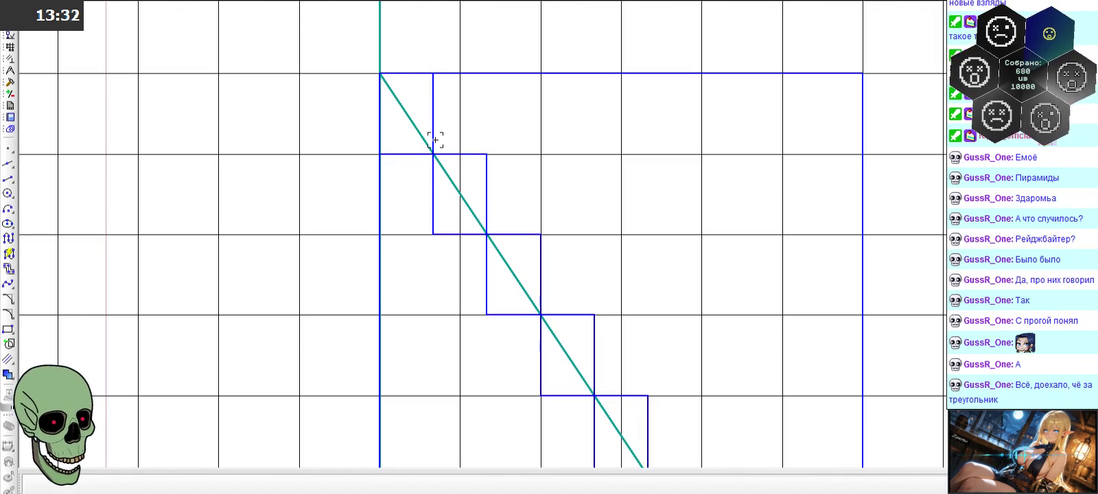
scroll(447, 162, "down", 2)
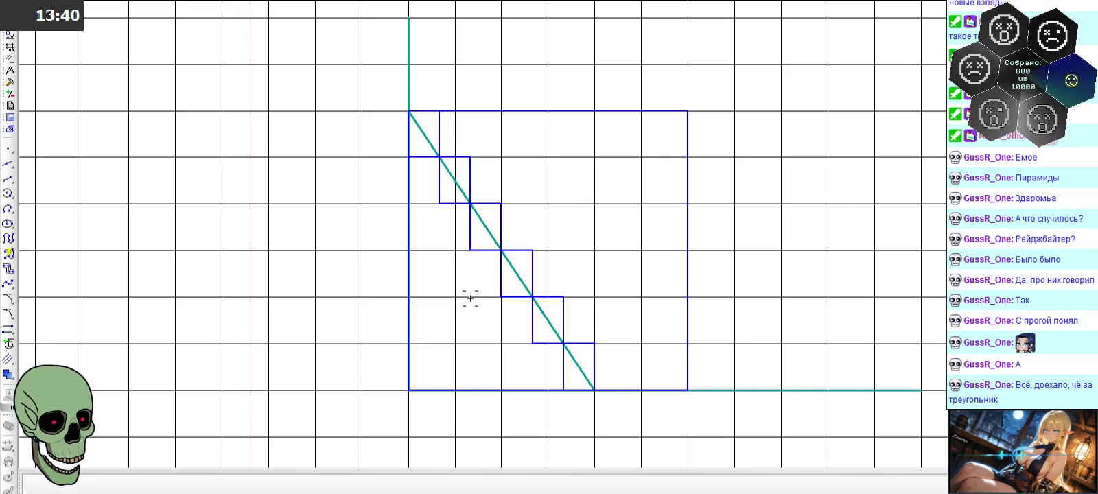
- Switch to the поиск пикселей треугольника в кубе.m3d document from the window list
left_click(397, 1)
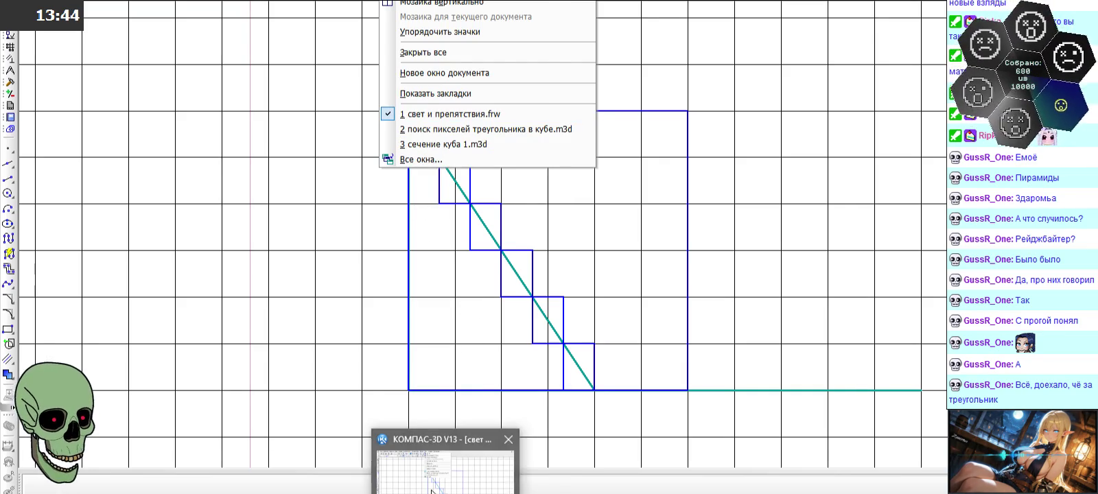
key("Escape")
left_click(431, 130)
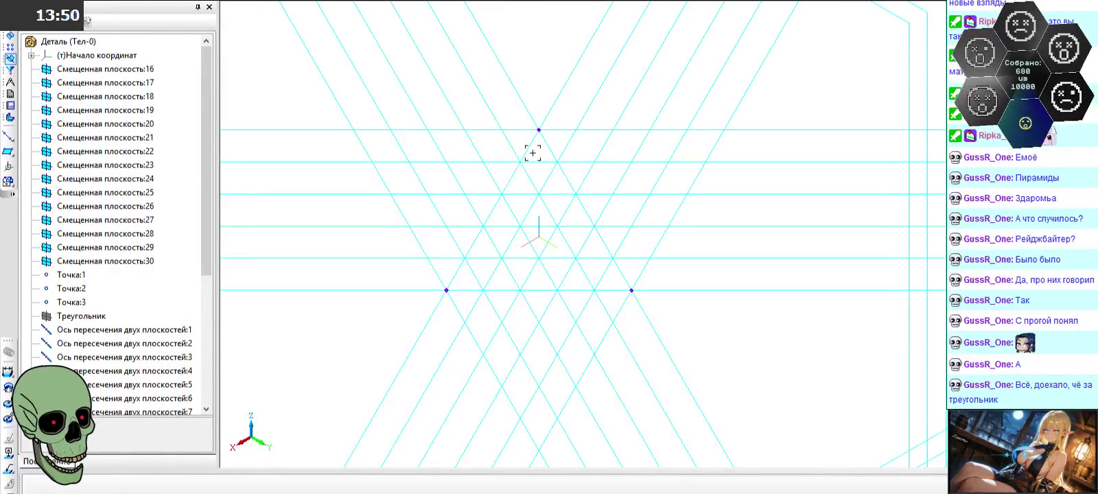
- Zoom the 3D triangular grid view, then switch to the Paint sketches
scroll(526, 144, "up", 3)
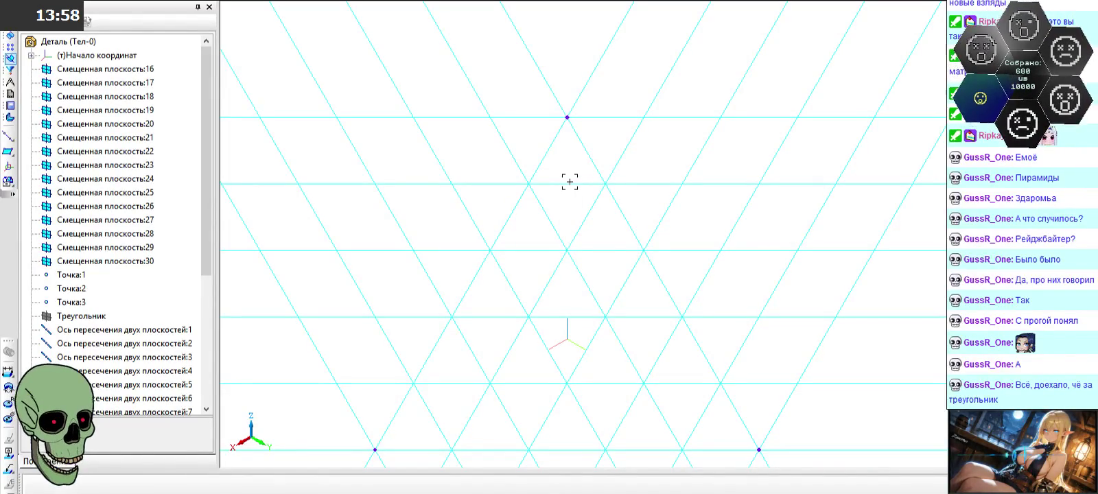
scroll(570, 182, "down", 2)
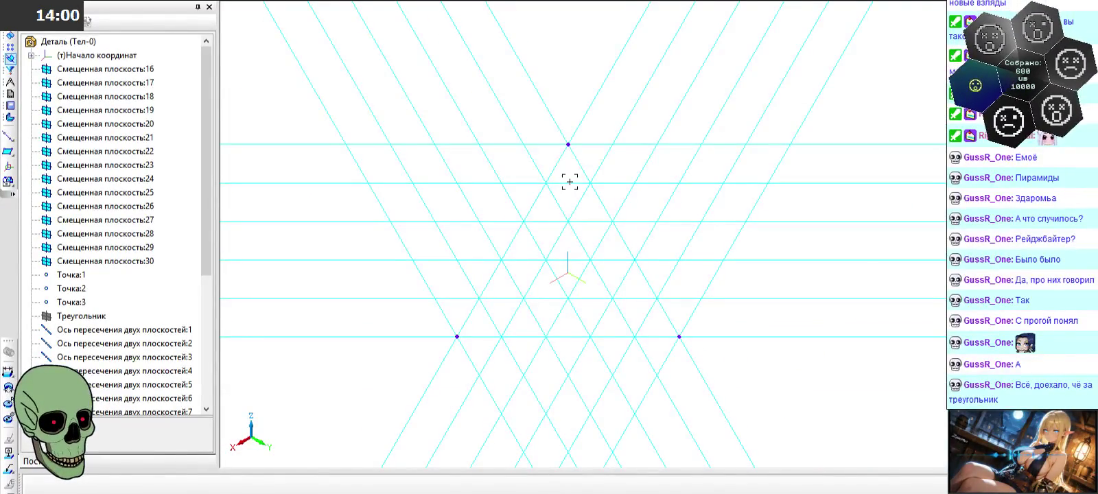
key("alt+Tab")
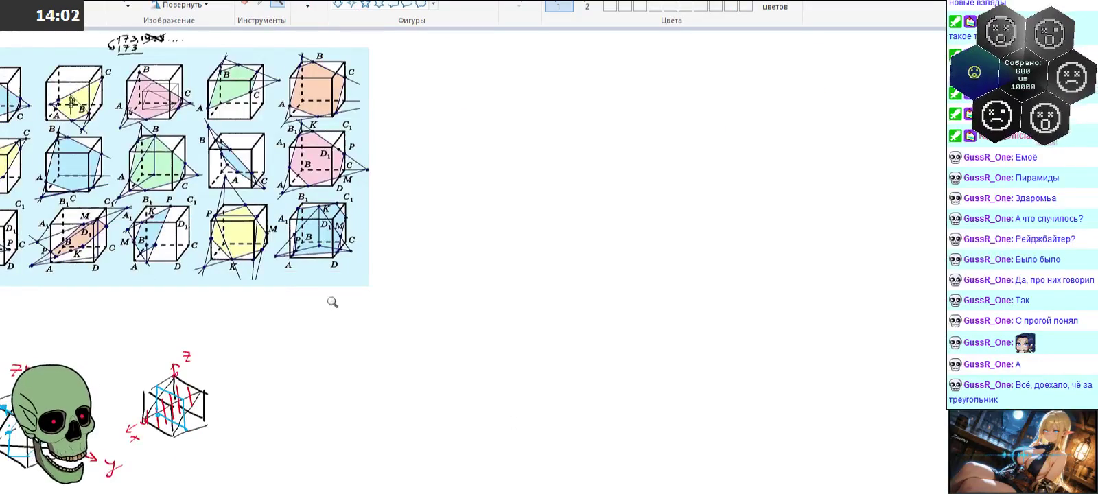
- Magnify the pyramid-inequalities and cube sketches, then return to KOMPAS-3D
left_click_drag(164, 403, 171, 213)
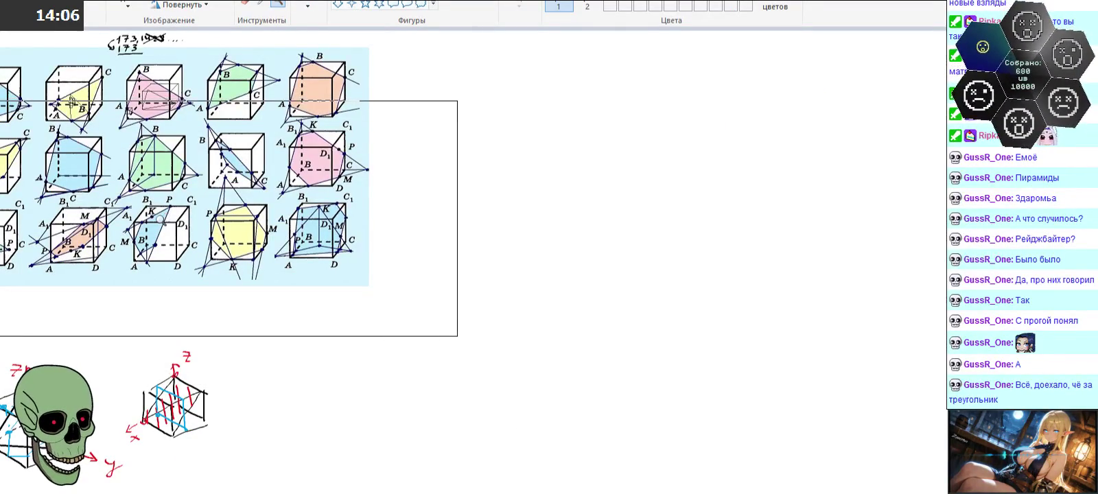
left_click(137, 379)
scroll(379, 223, "down", 5)
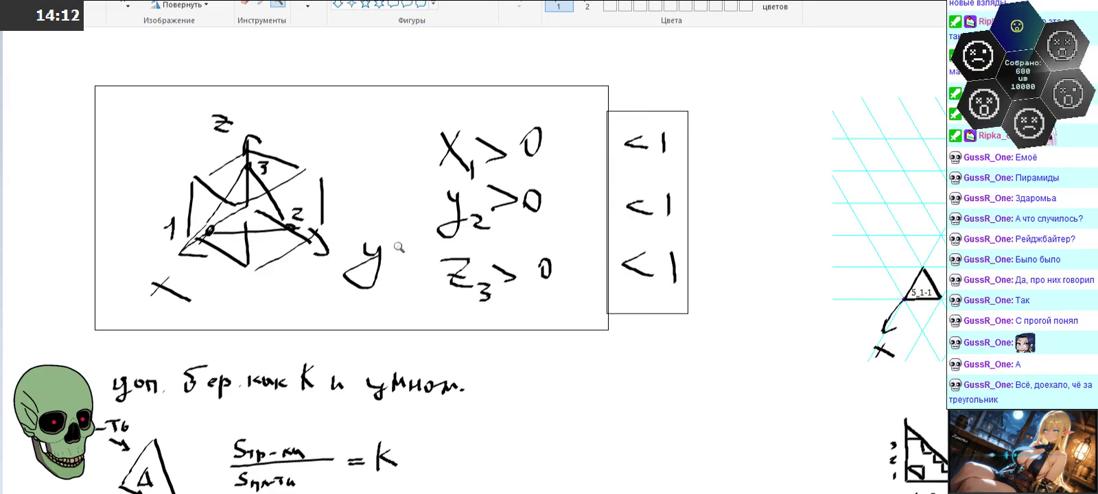
scroll(299, 247, "up", 3)
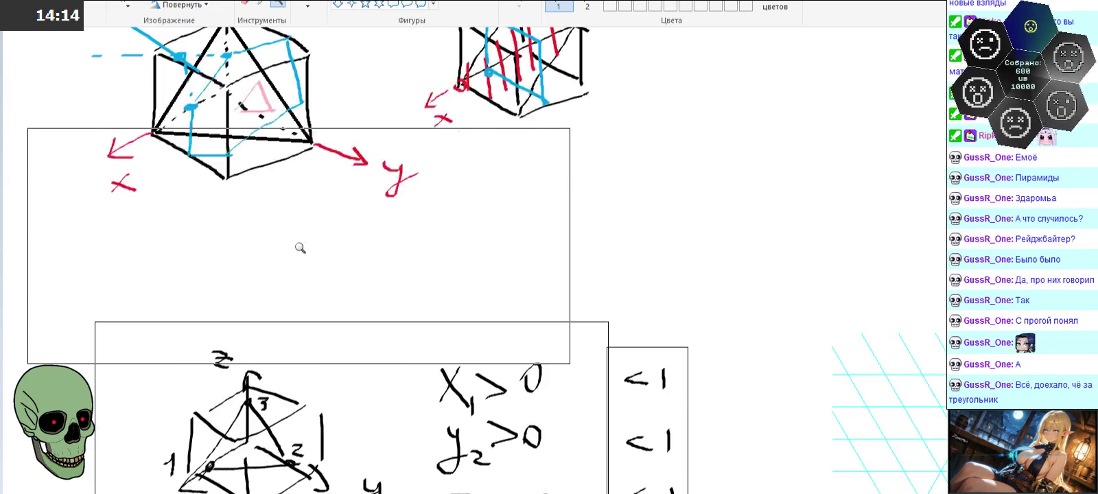
left_click(302, 247)
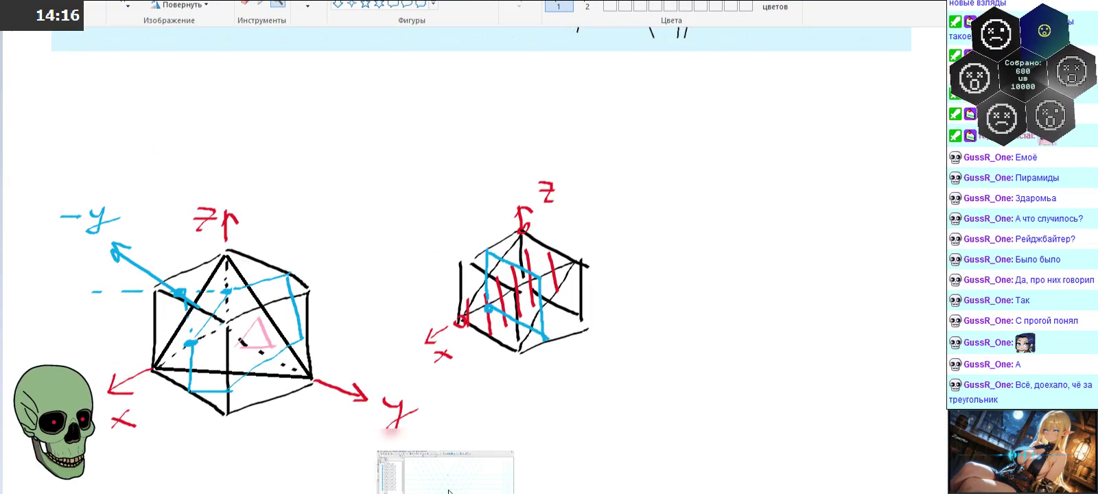
left_click(455, 473)
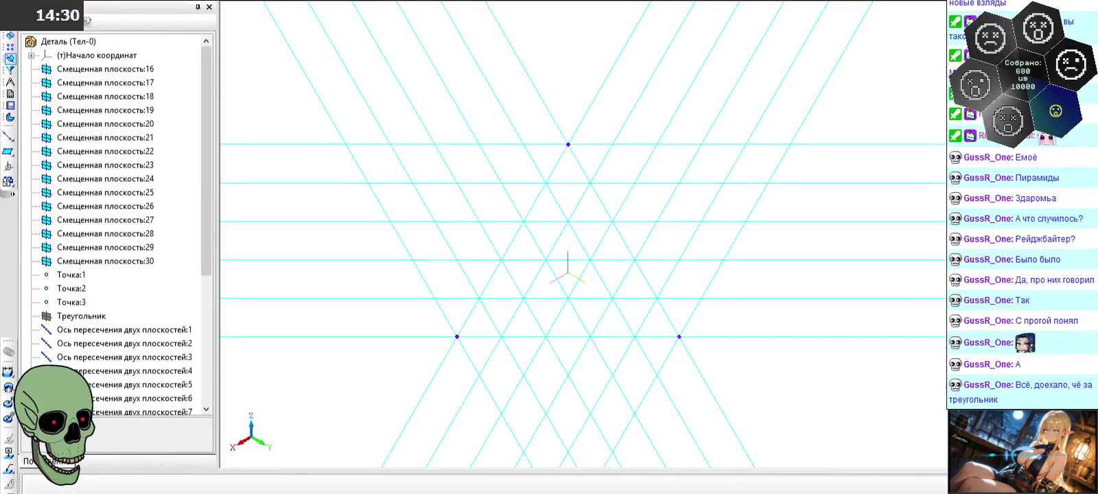
- View the stair-step .frw drawing, return to the .m3d grid, then go back to Paint
left_click(330, 118)
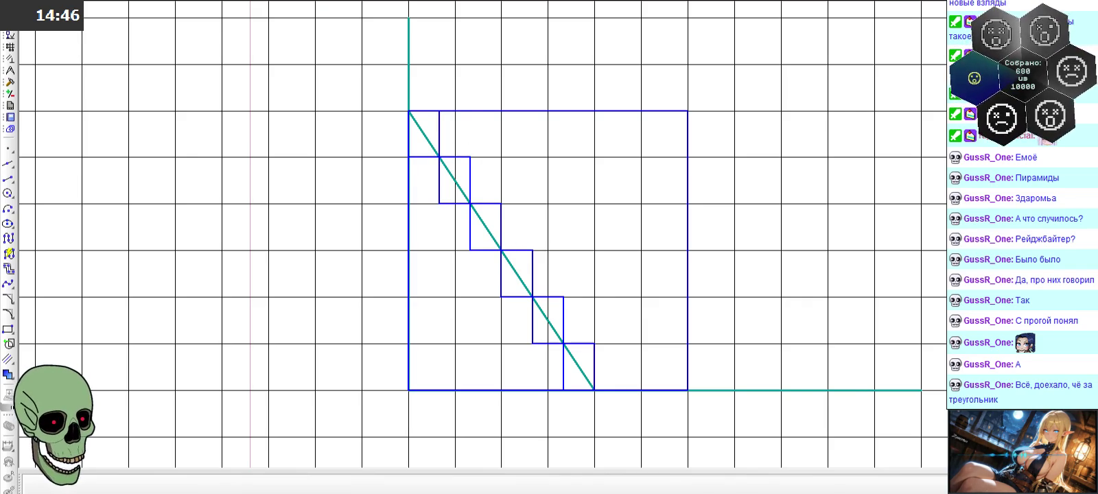
left_click(402, 1)
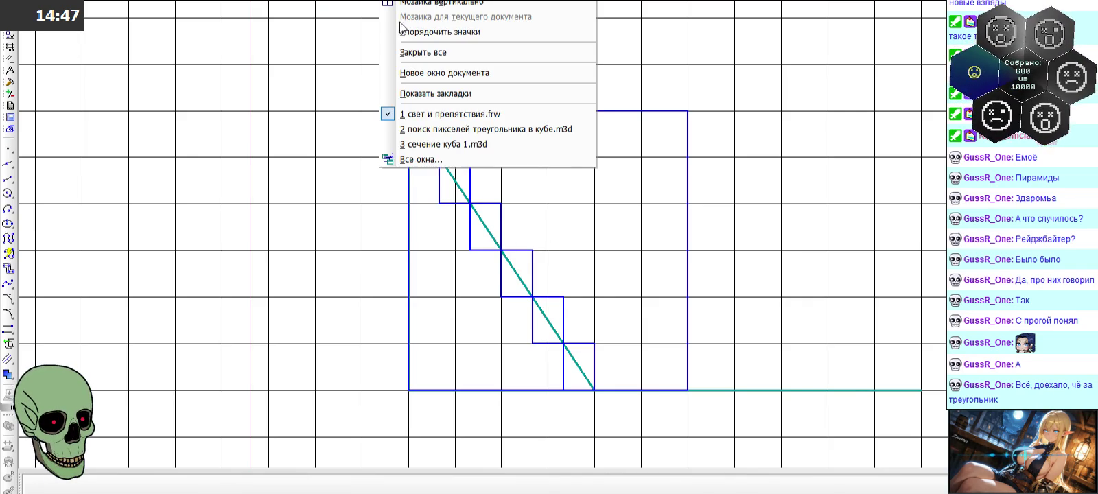
left_click(440, 134)
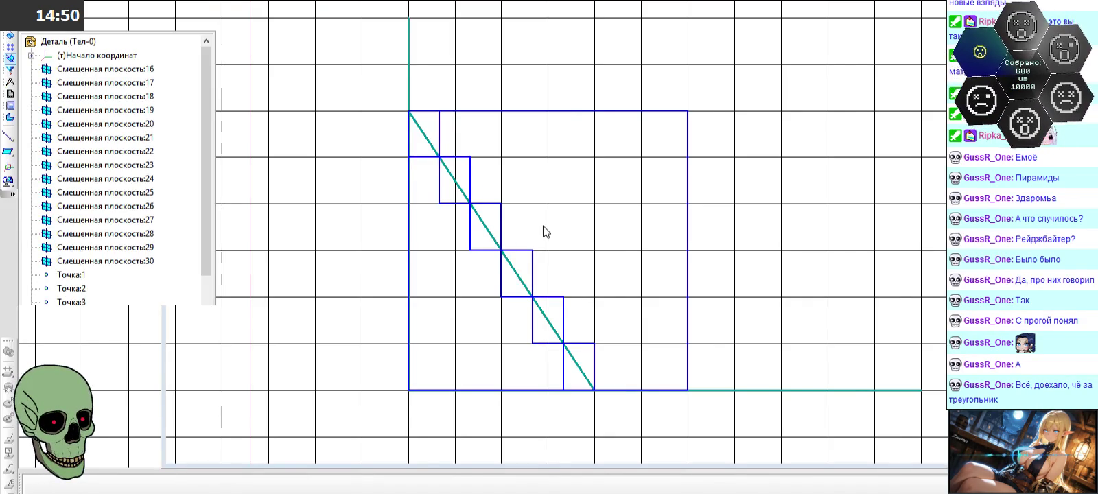
scroll(543, 226, "down", 2)
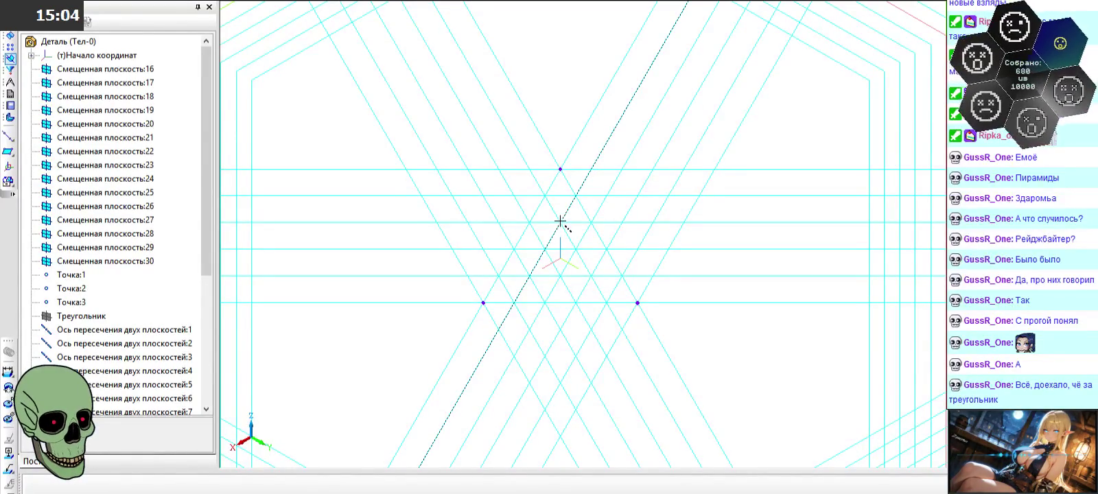
scroll(555, 221, "up", 3)
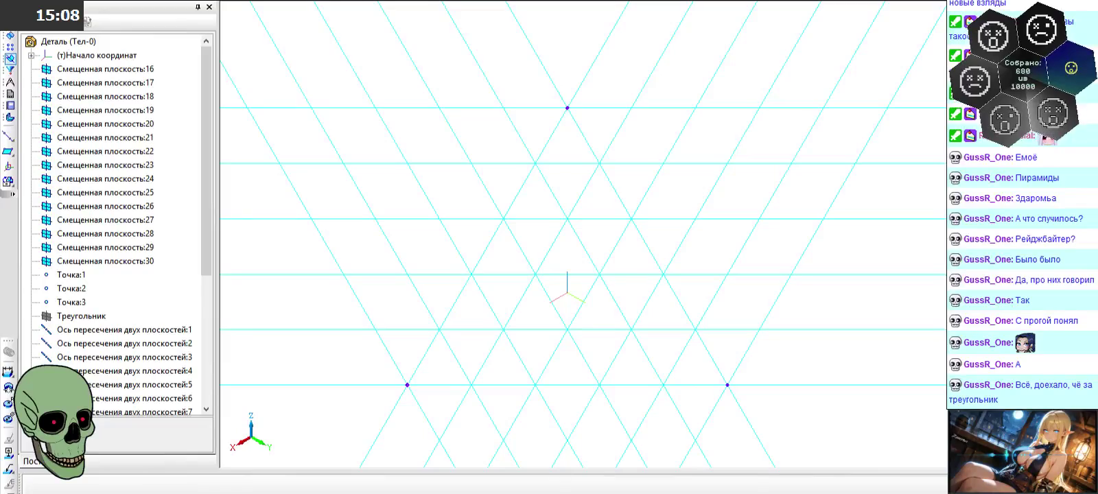
key("alt+Tab")
right_click(379, 128)
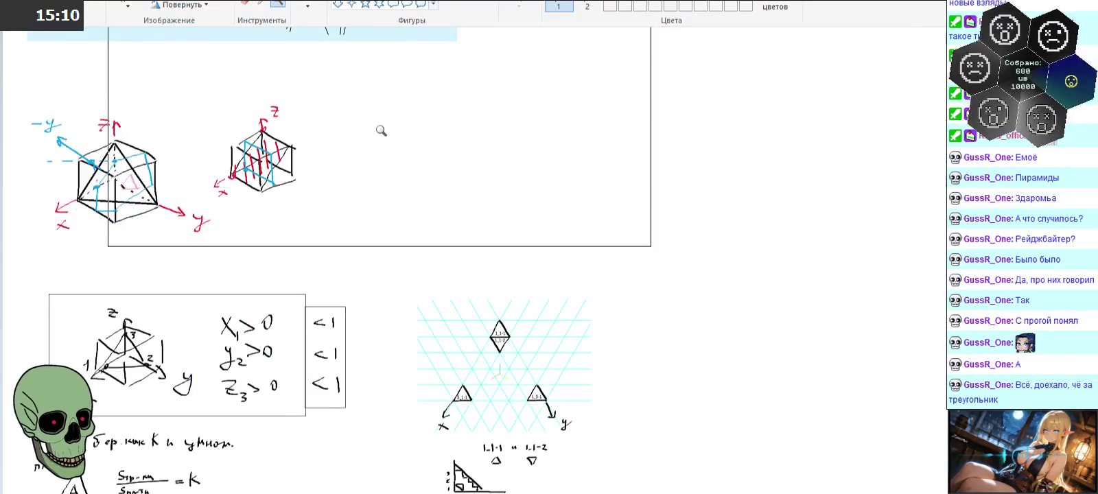
- Zoom onto the grid sketch and draw three lines joining the top diamond, 5_1-1 and 1_5-1
right_click(391, 288)
left_click(356, 251)
left_click(357, 190)
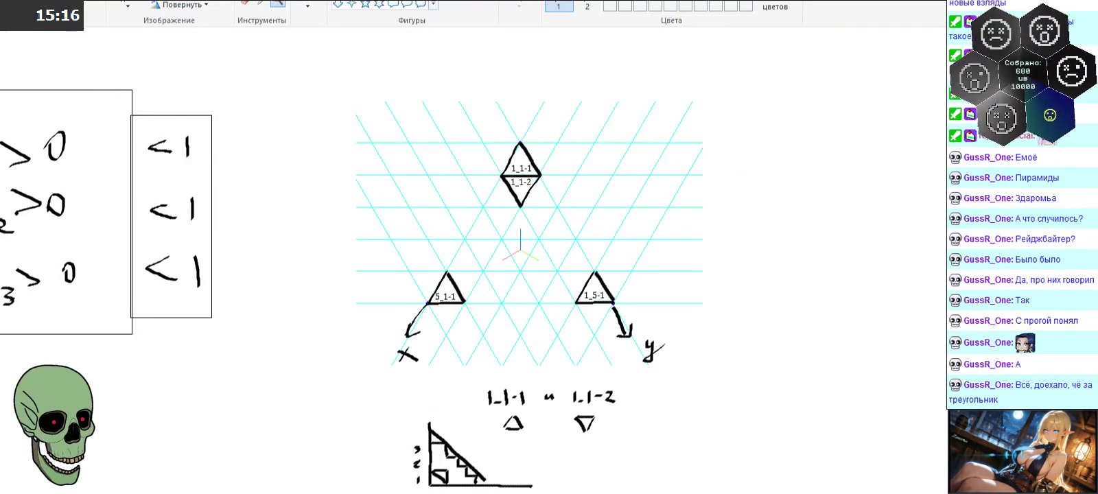
left_click_drag(528, 226, 594, 283)
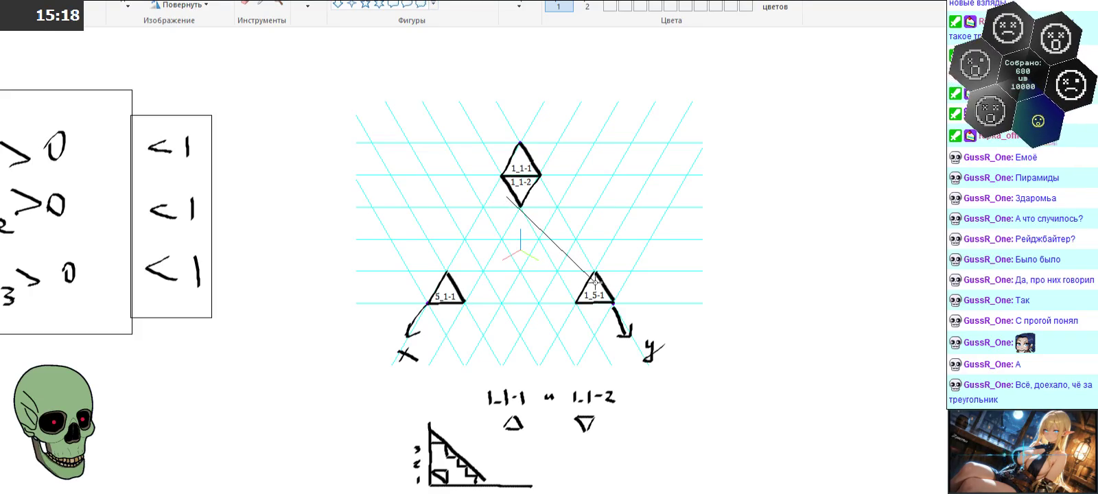
left_click_drag(455, 289, 595, 289)
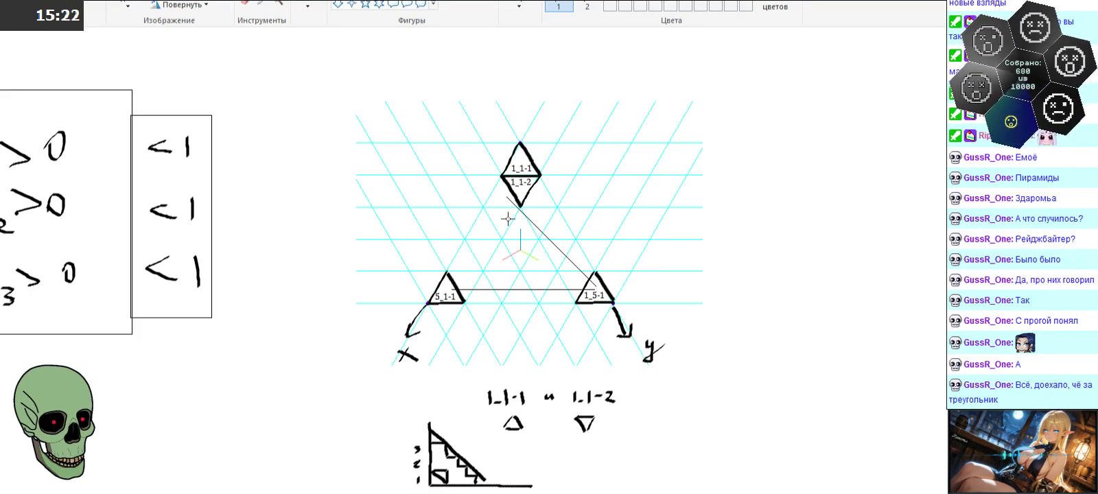
left_click_drag(481, 246, 450, 286)
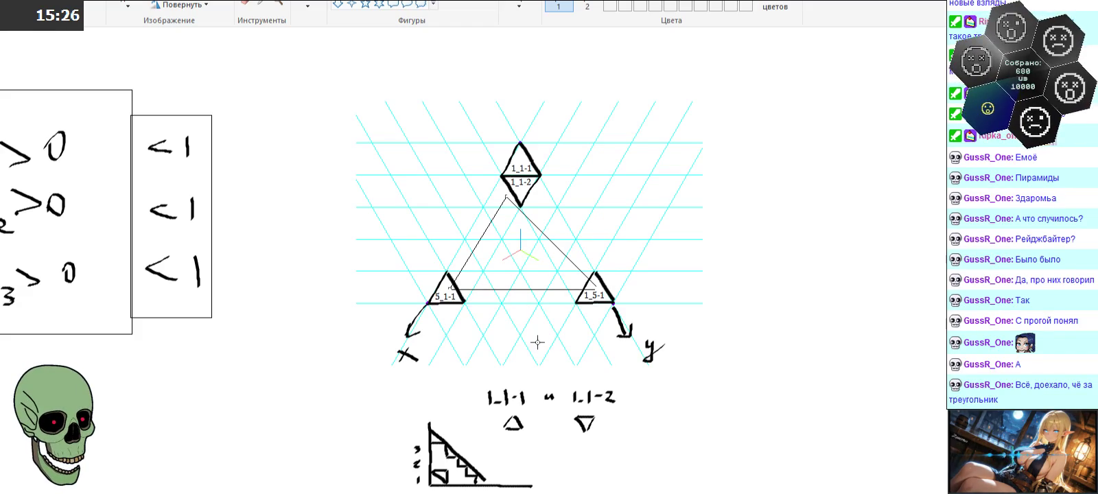
left_click(502, 246)
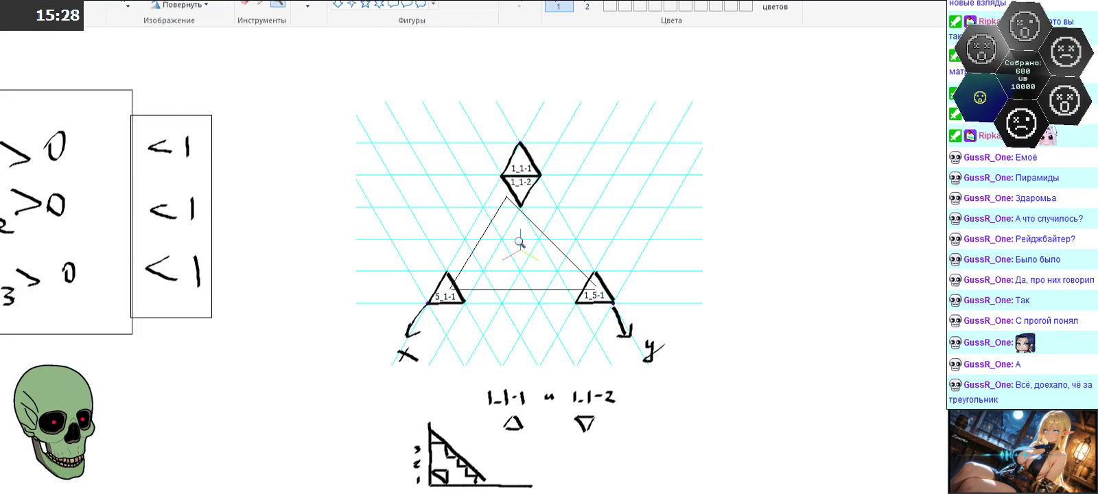
left_click(520, 242)
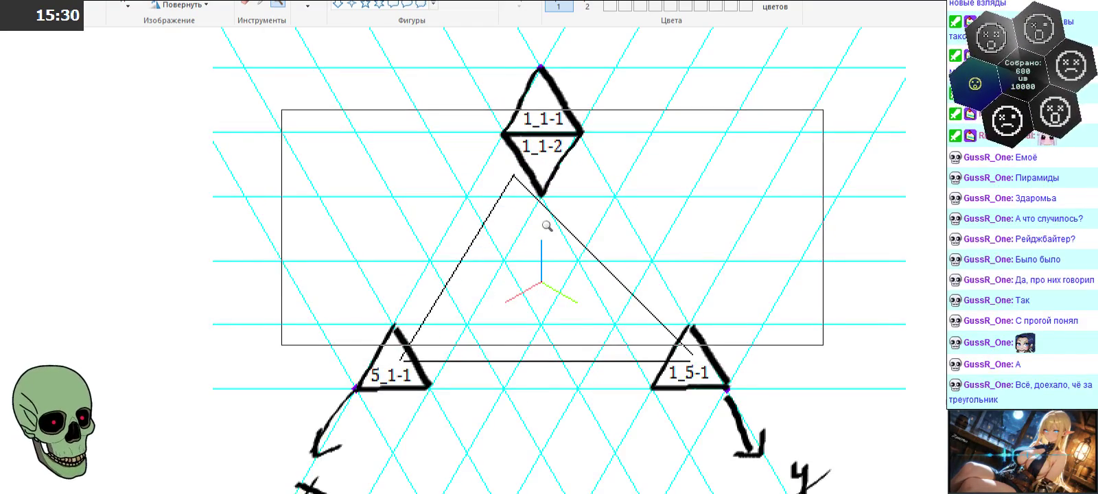
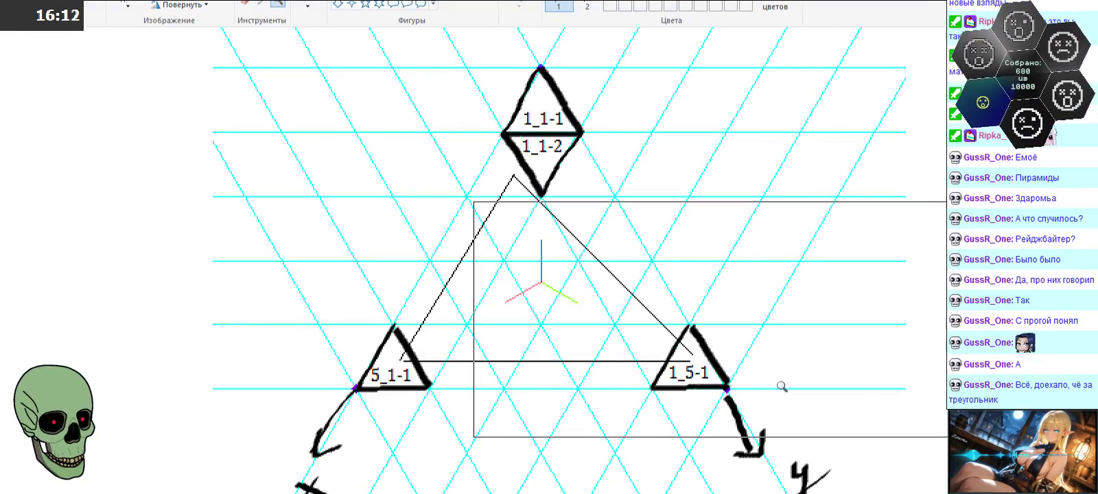
- Zoom around the Paint canvas to inspect the pyramid sketch and the triangle grid diagram
right_click(748, 282)
right_click(748, 282)
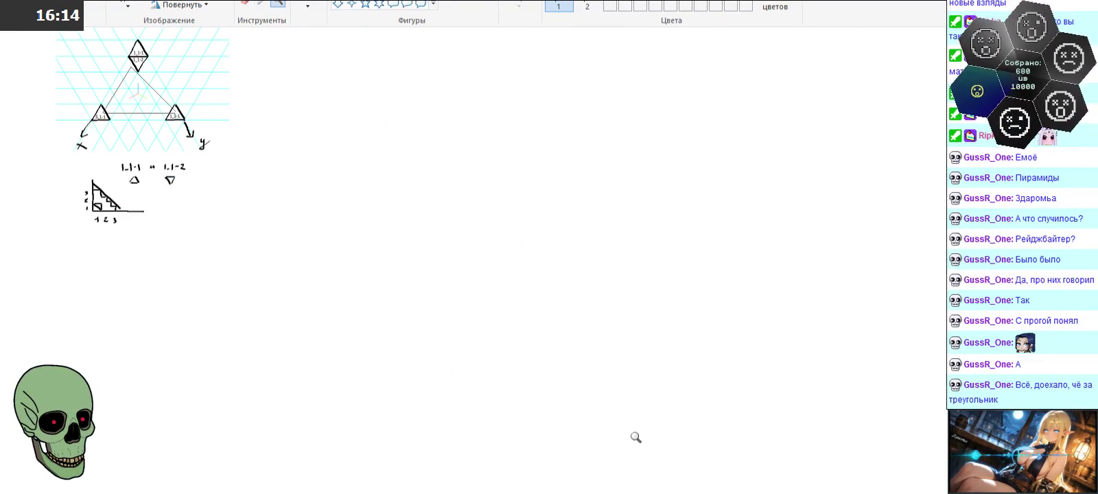
scroll(105, 301, "left", 5, "shift")
scroll(154, 330, "up", 3)
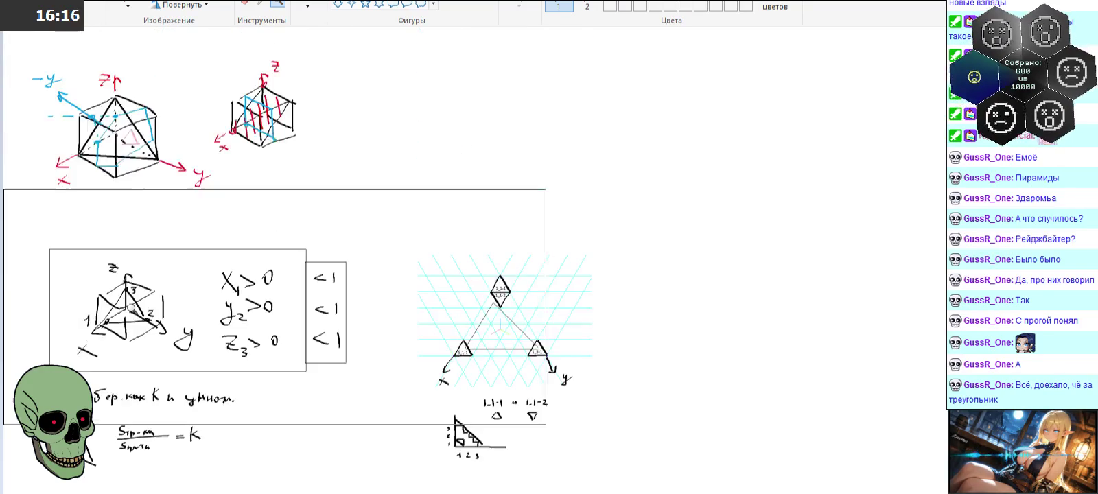
left_click(154, 329)
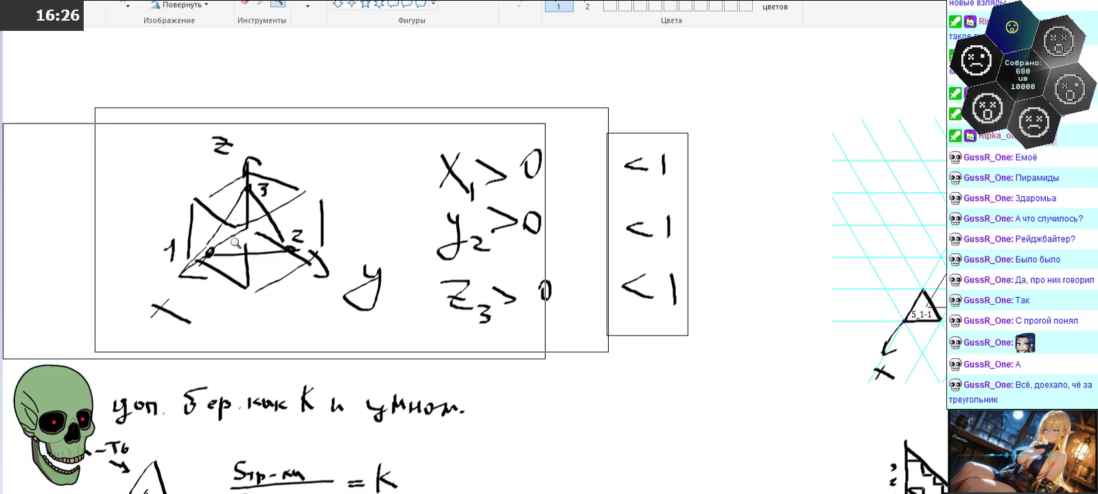
right_click(250, 263)
left_click(512, 168)
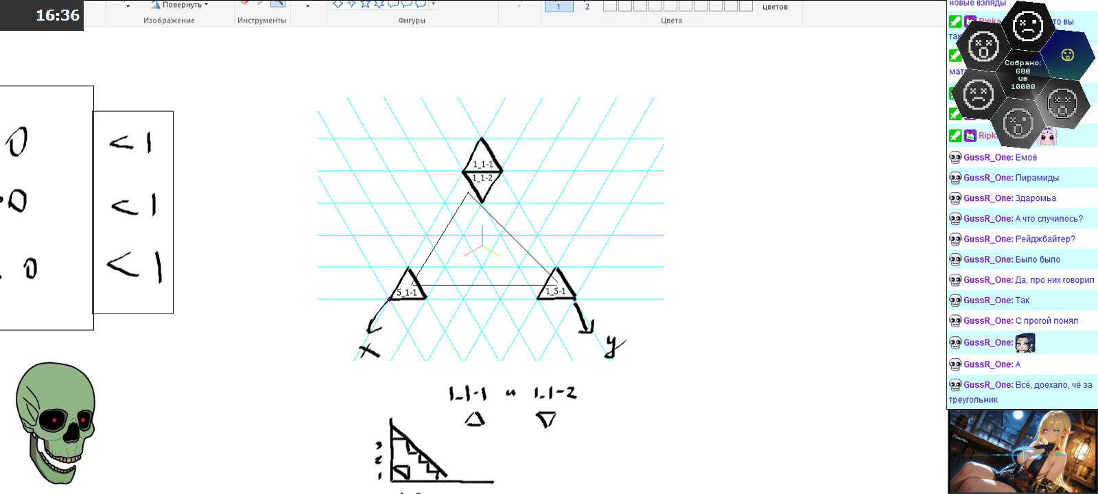
scroll(473, 261, "left", 10)
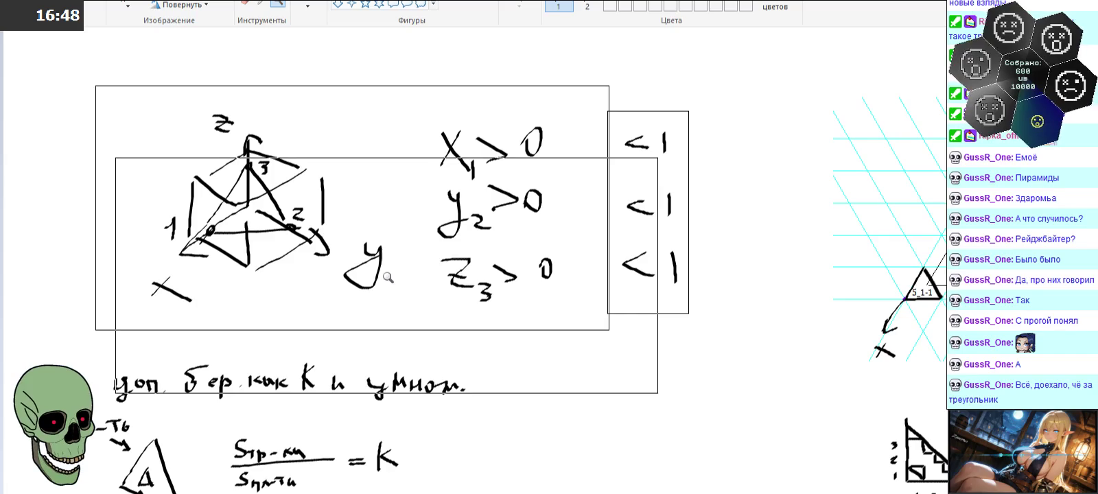
right_click(384, 276)
scroll(370, 250, "up", 3)
scroll(370, 250, "up", 2)
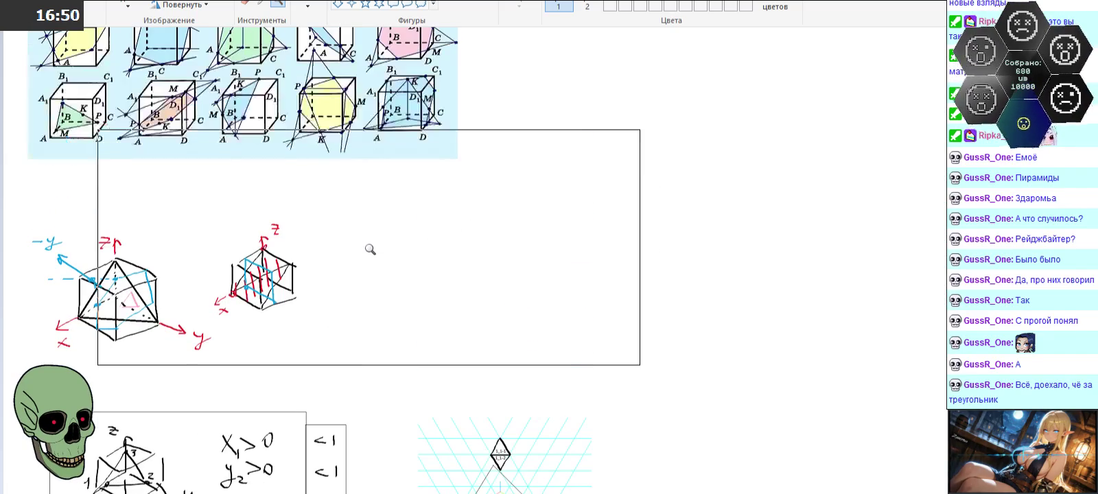
- Look over the pyramid, cube and cyan triangular grid sketches, then switch back to KOMPAS-3D
left_click(294, 294)
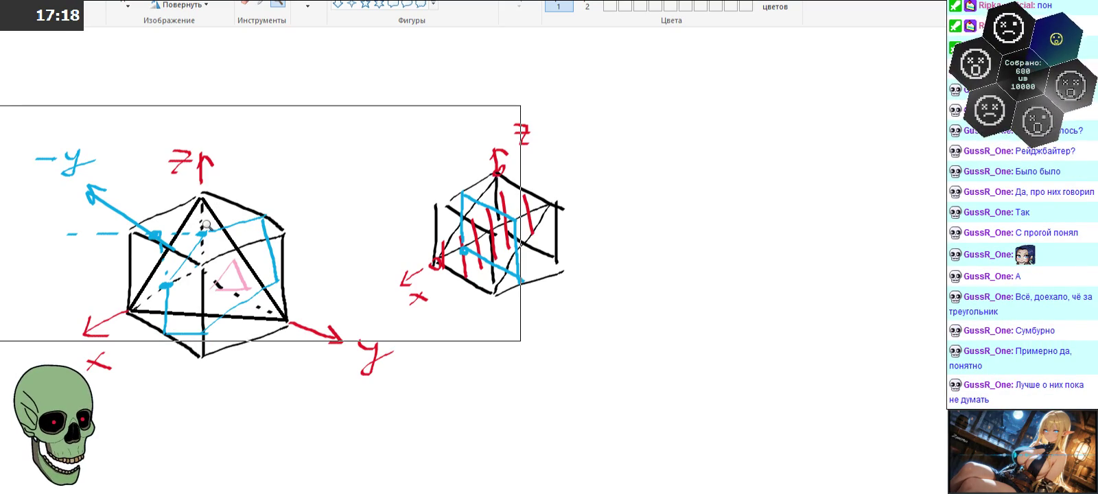
scroll(206, 224, "down", 3)
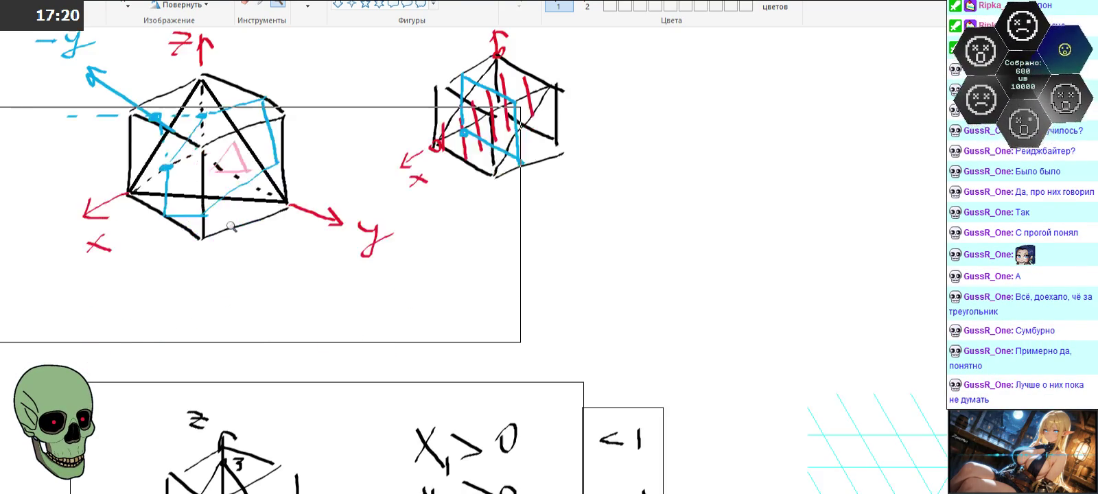
scroll(231, 225, "down", 4)
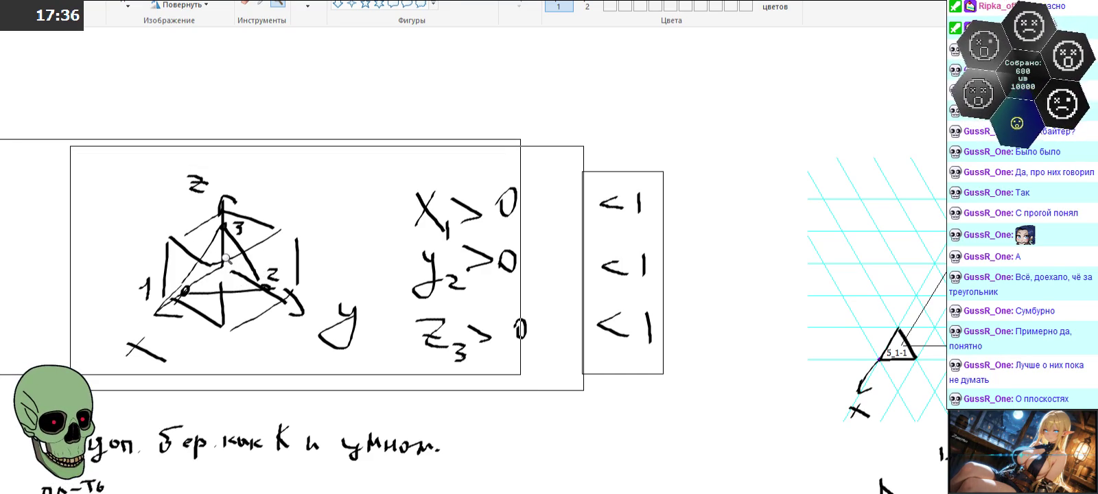
right_click(340, 248)
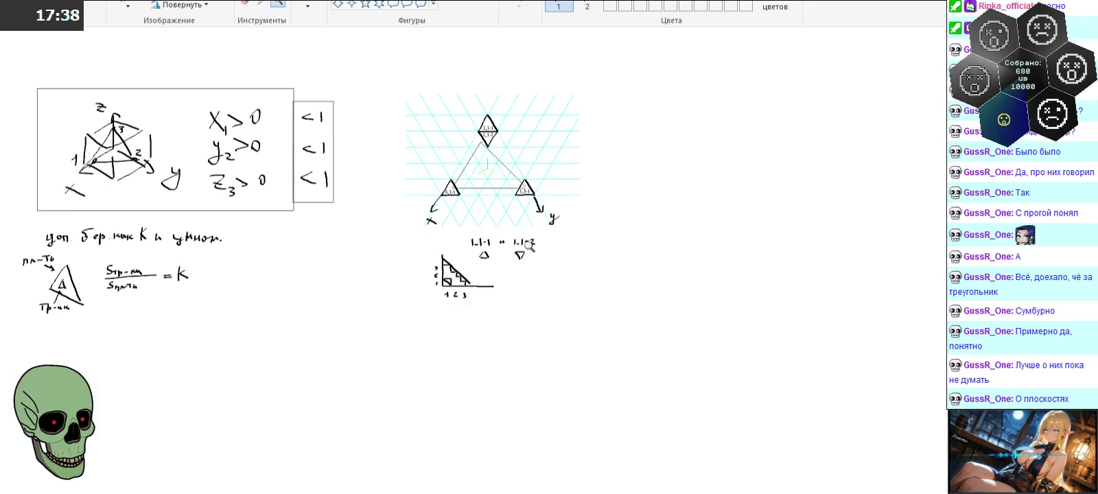
left_click(497, 182)
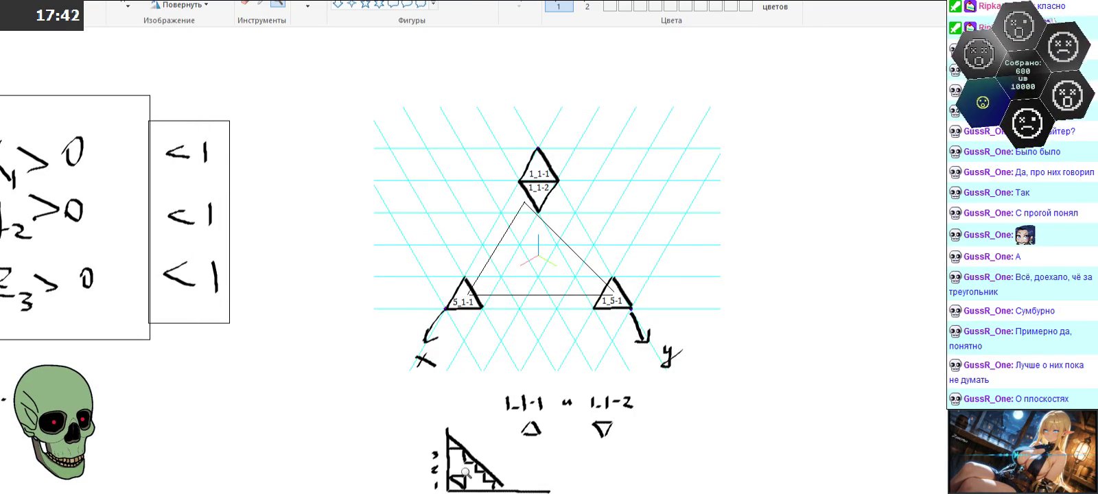
scroll(549, 247, "left", 1)
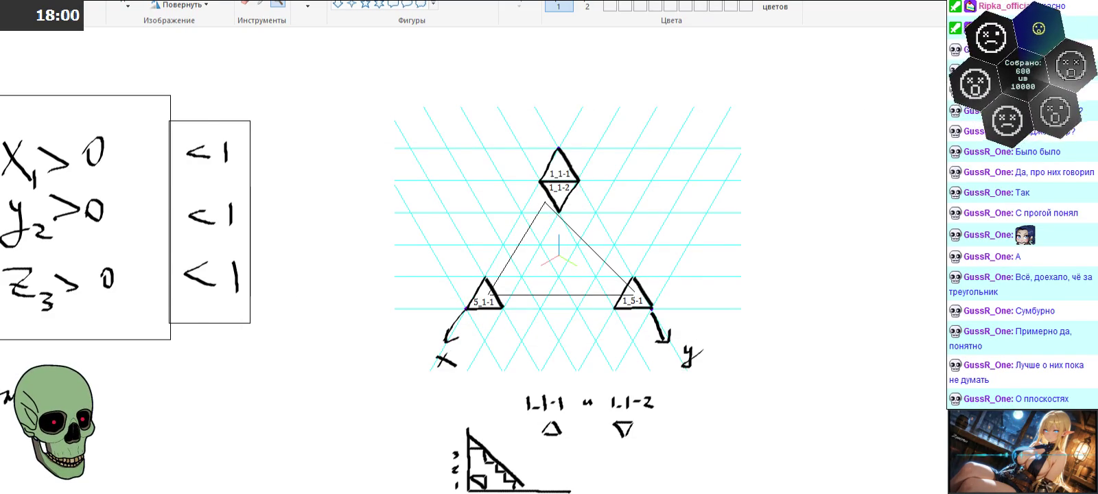
scroll(275, 275, "left", 5, "shift")
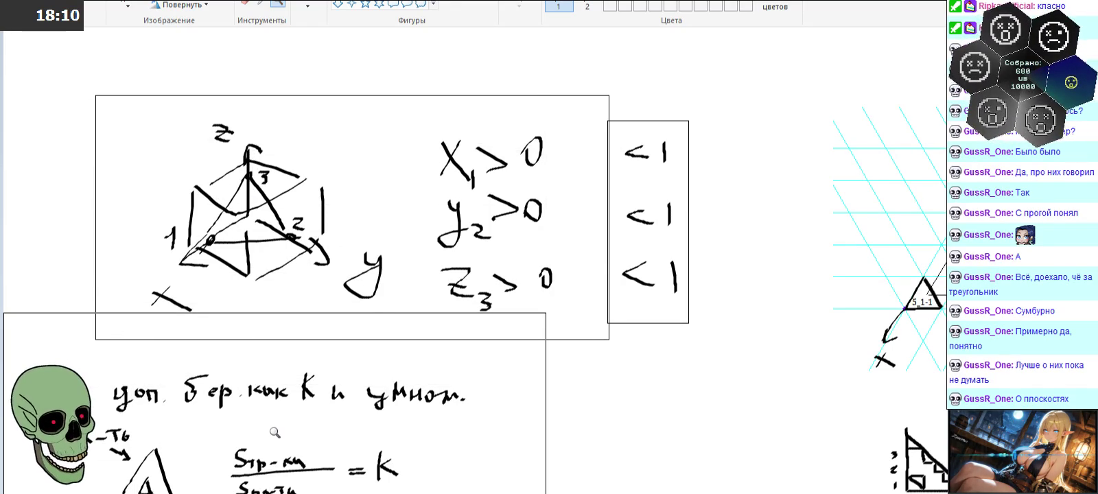
key("alt+Tab")
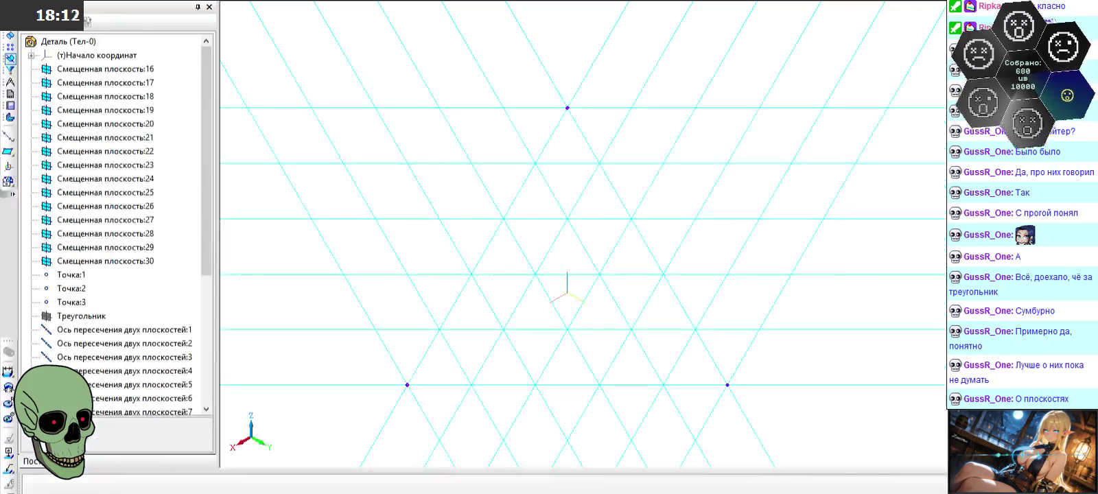
- Switch to the 'сечение куба 1.m3d' triangle part document via the Window menu
scroll(535, 190, "down", 4)
left_click(295, 1)
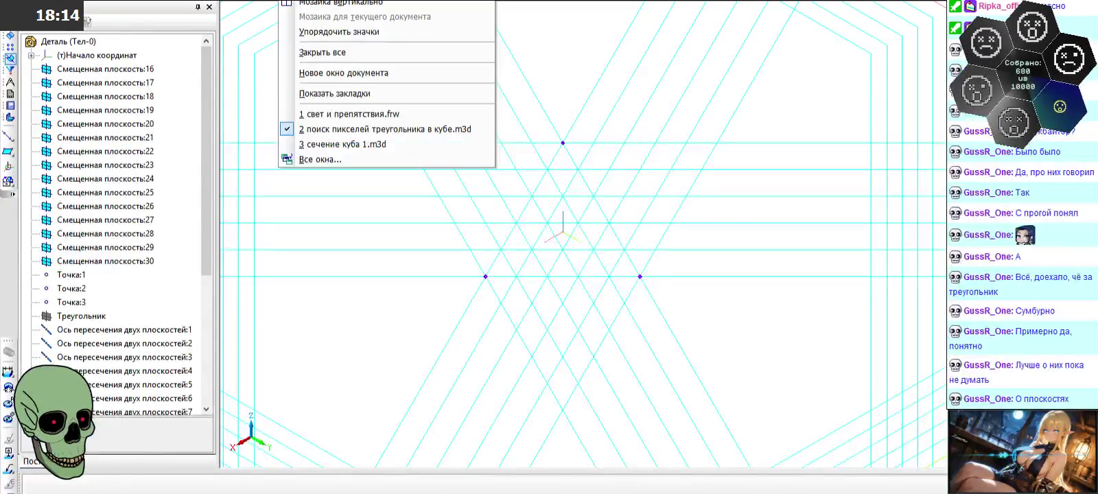
left_click(330, 145)
- Rotate the triangular part and open Эскиз:1 for in-place editing
mouse_move(558, 225)
middle_mouse_down()
mouse_move(660, 221)
mouse_move(693, 206)
middle_mouse_up()
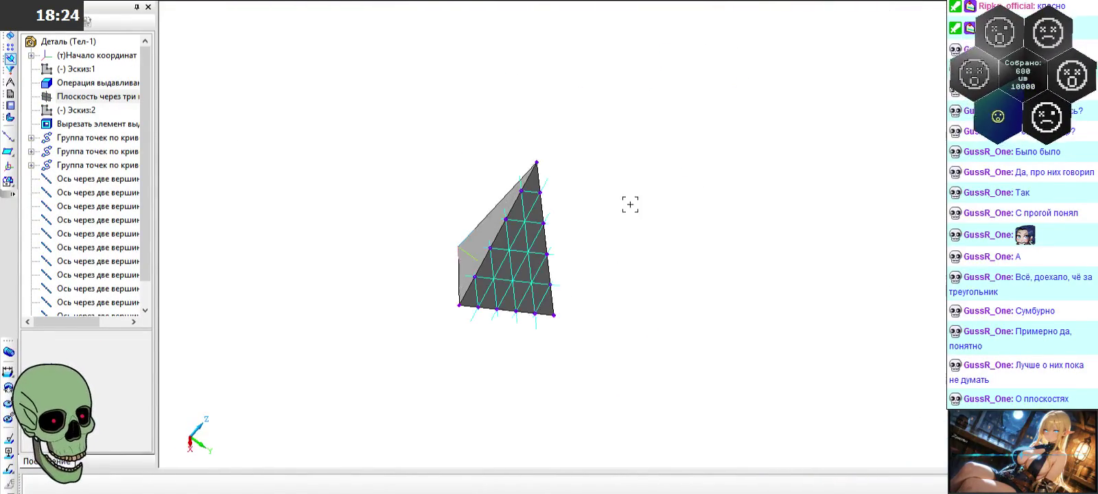
left_click(507, 252)
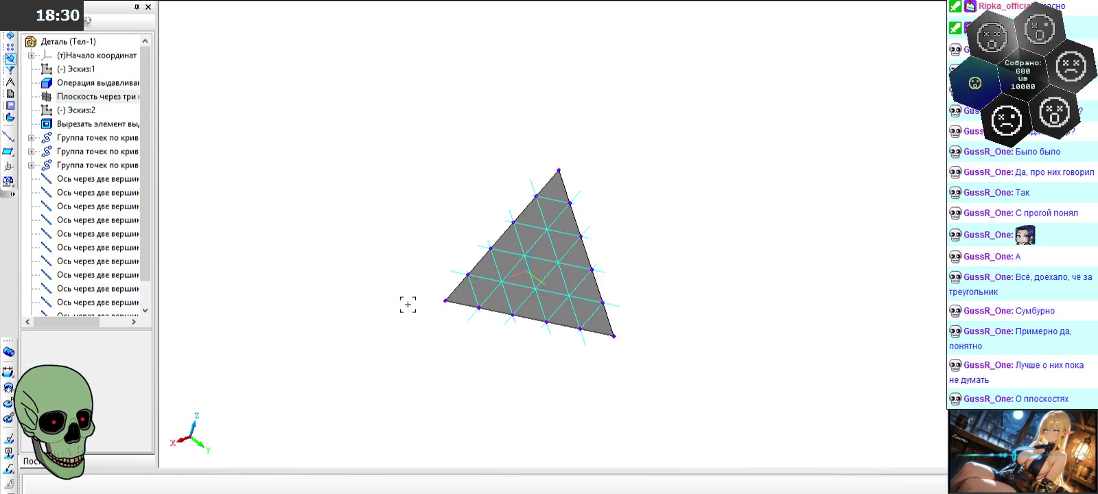
left_click(76, 69)
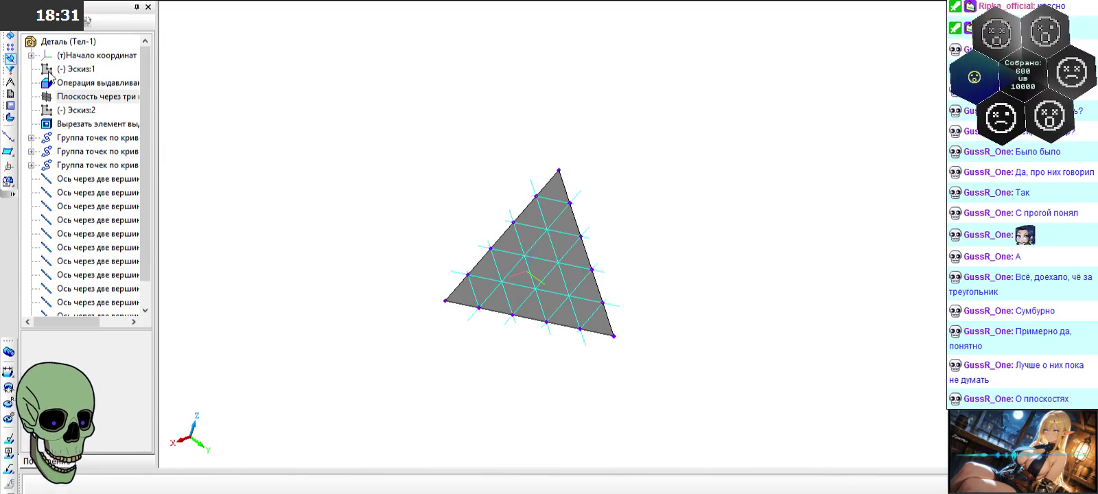
left_click(201, 2)
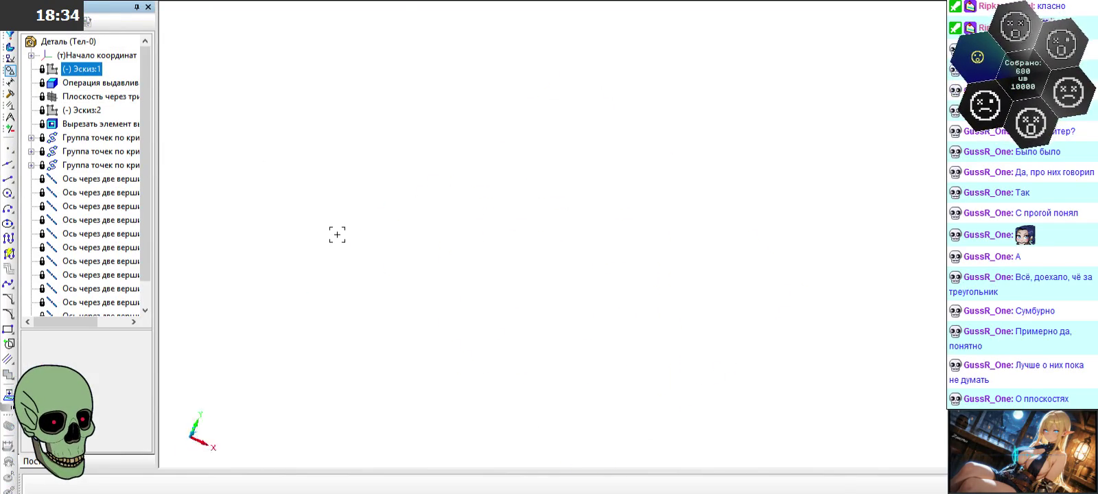
- Set the square's bottom segment length to 2 and exit the sketch to rebuild the part
double_click(615, 362)
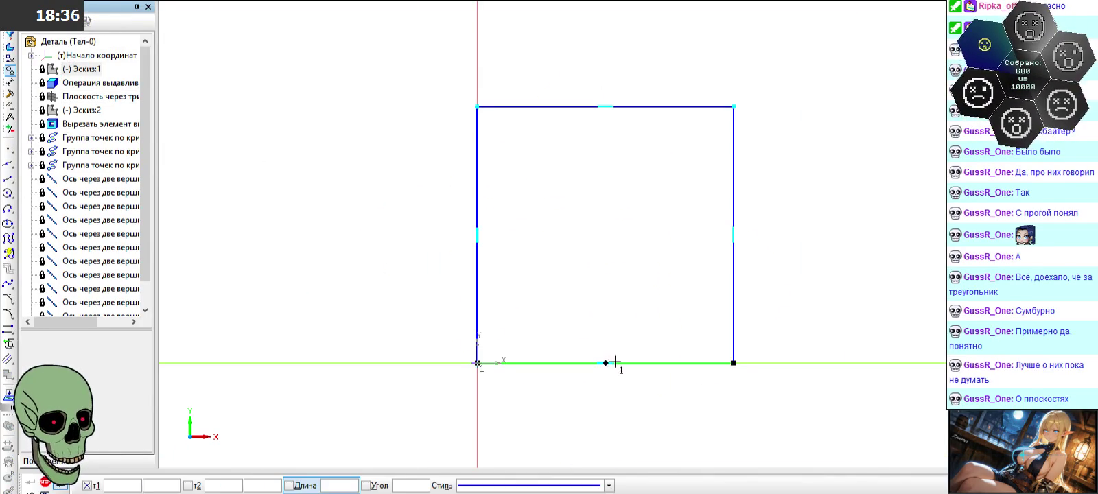
type("1")
double_click(333, 485)
type("2")
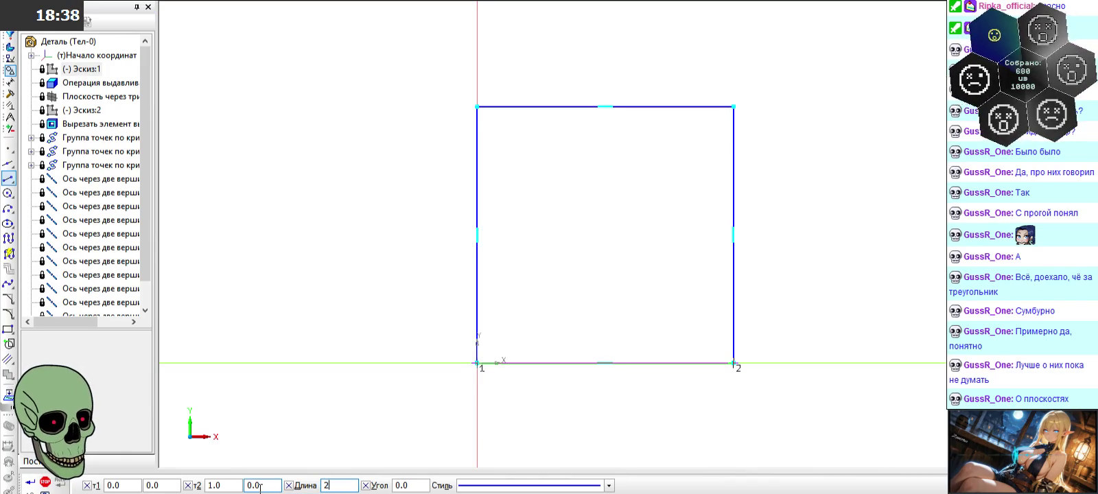
key("Return")
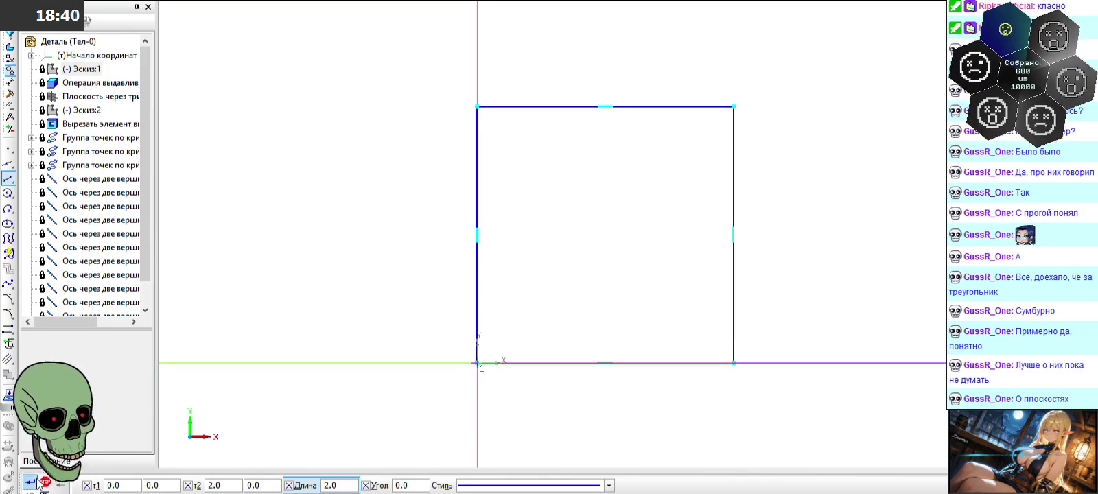
left_click(29, 483)
left_click(192, 2)
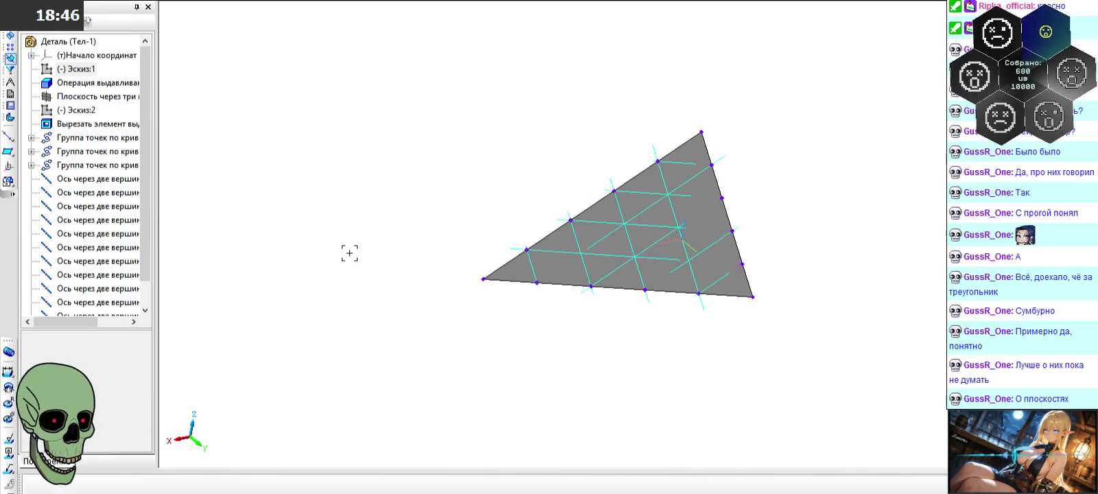
- Rotate and zoom the triangle part in an isometric view, then switch to the Paint notes
mouse_move(349, 253)
middle_mouse_down()
mouse_move(372, 260)
mouse_move(374, 241)
middle_mouse_up()
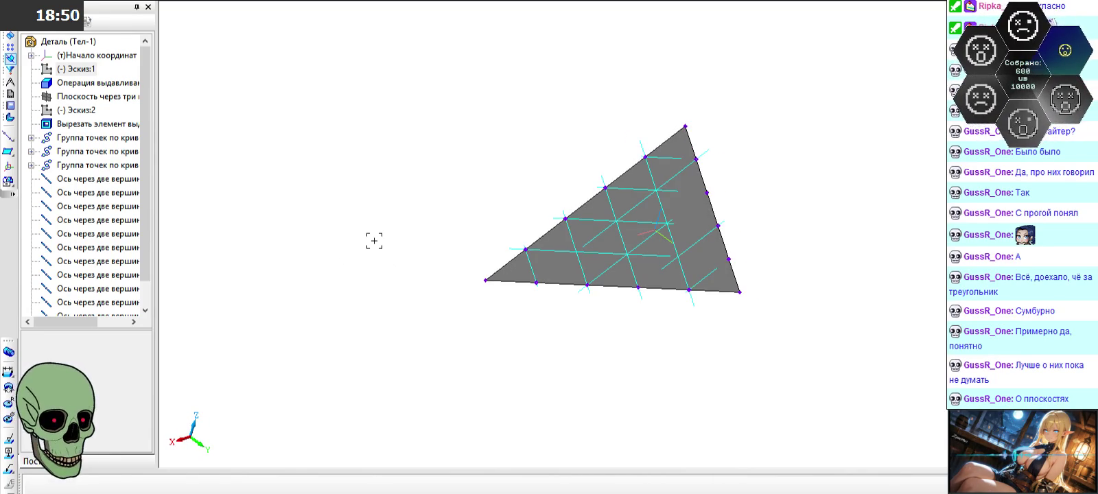
scroll(374, 241, "down", 1)
scroll(625, 186, "up", 2)
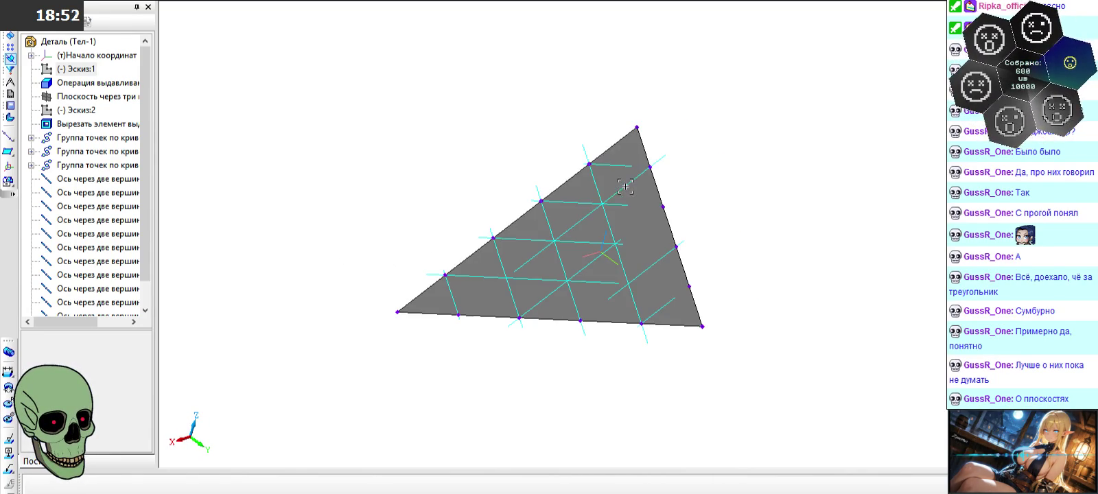
middle_click_drag(513, 239, 587, 312)
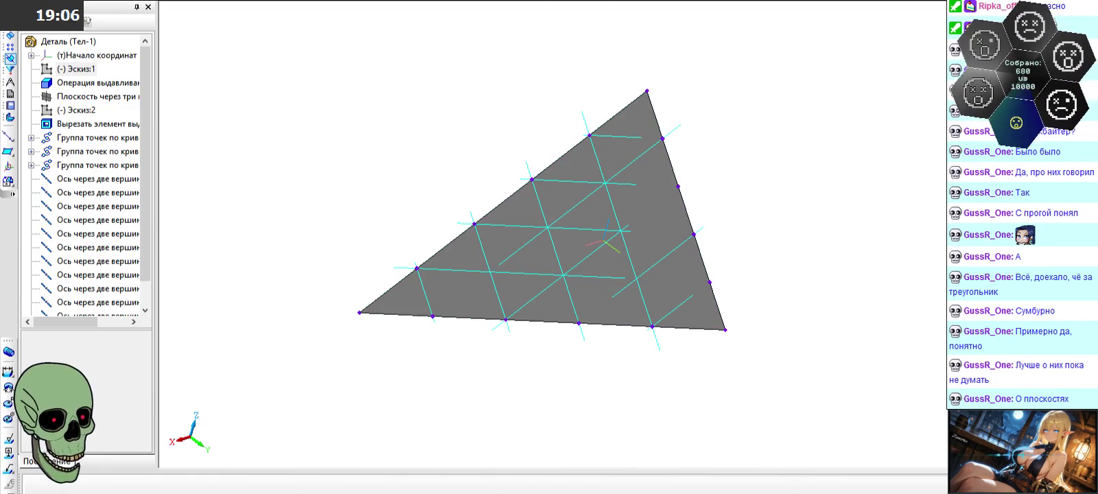
key("space")
left_click(553, 127)
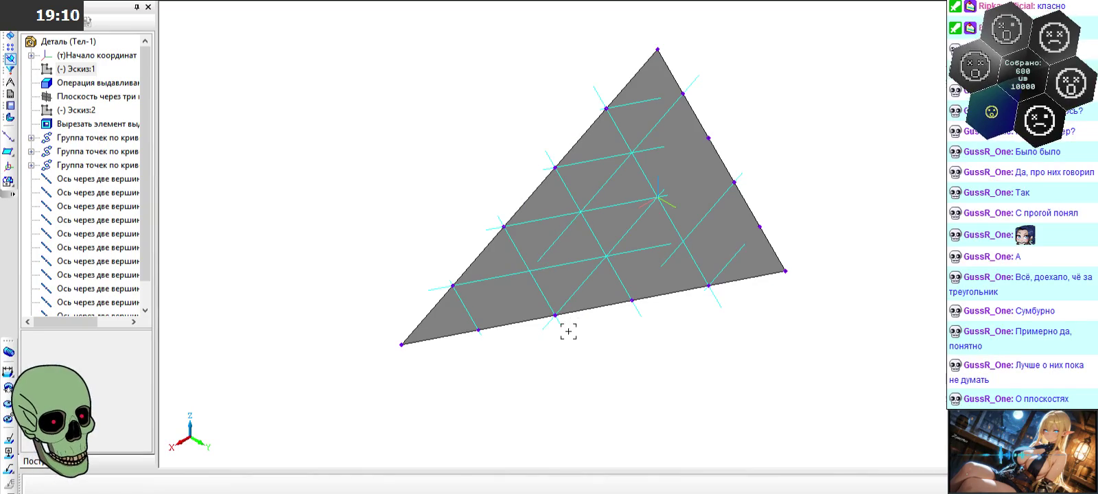
middle_click_drag(564, 350, 625, 259)
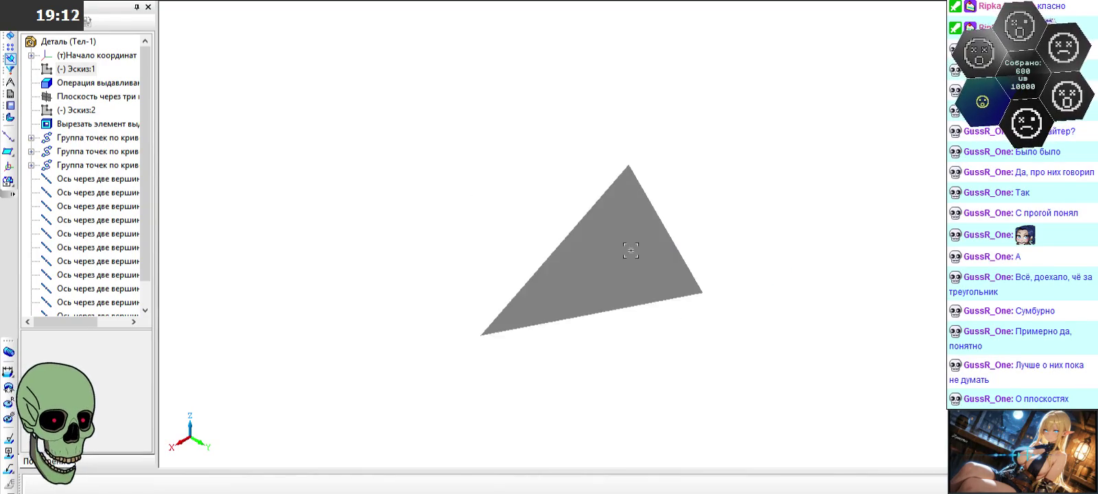
scroll(625, 258, "up", 1)
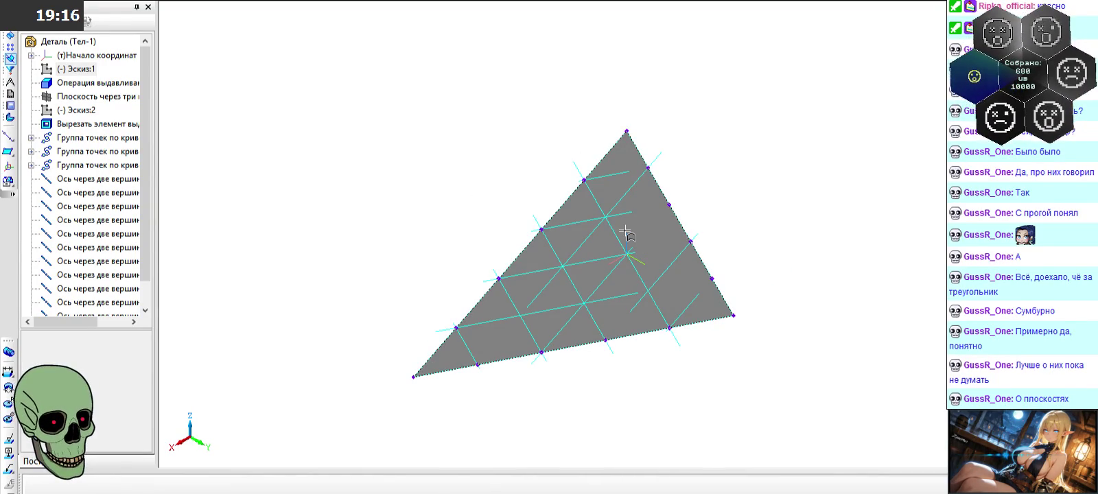
scroll(602, 259, "down", 2)
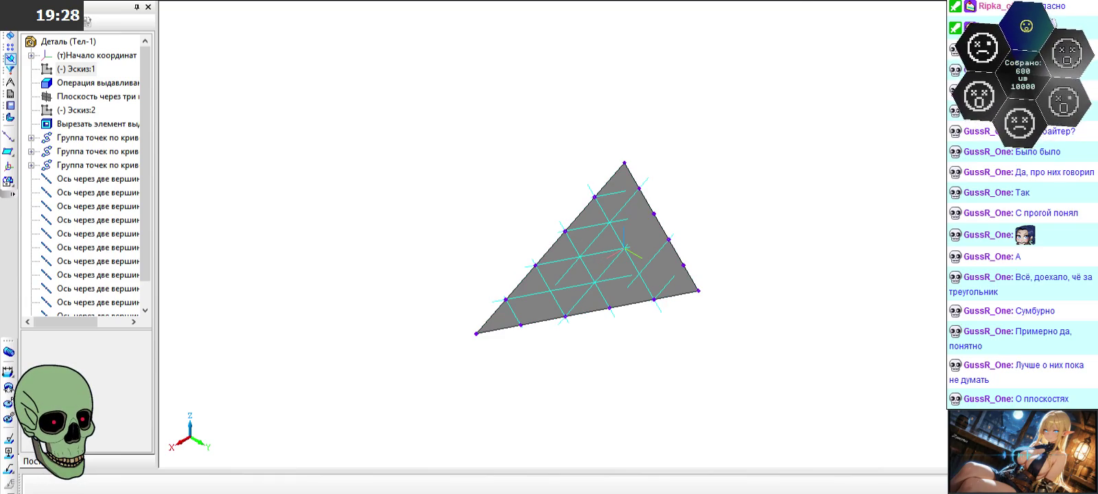
key("alt+Tab")
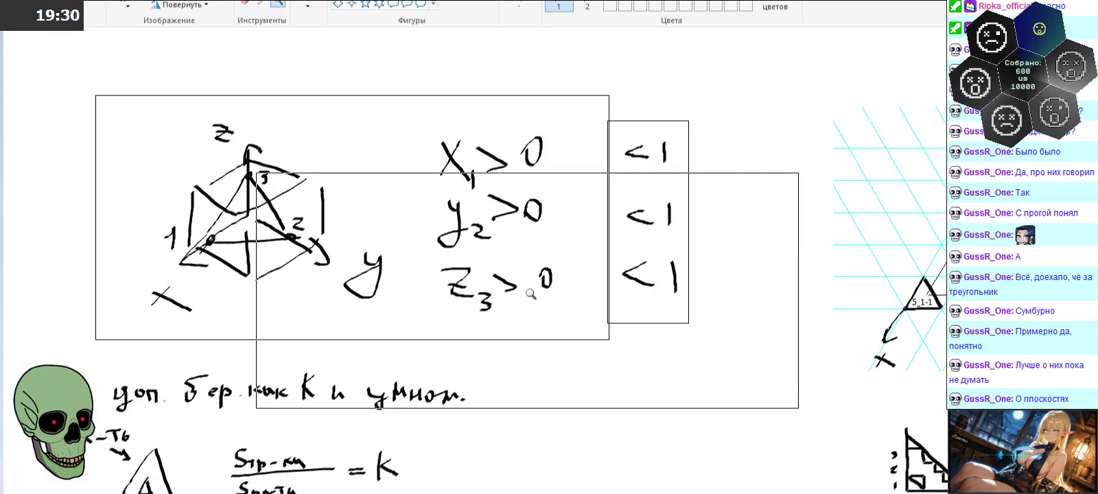
- Scroll the Paint notes to the cube cross-section diagrams and return to KOMPAS-3D
scroll(508, 304, "down", 2, "ctrl")
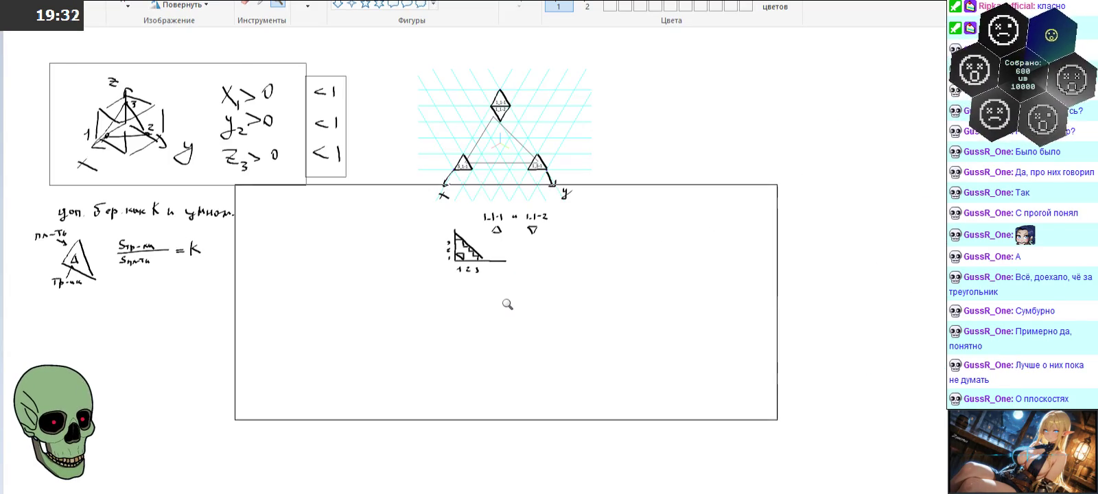
scroll(507, 304, "up", 5)
scroll(507, 304, "up", 2, "ctrl")
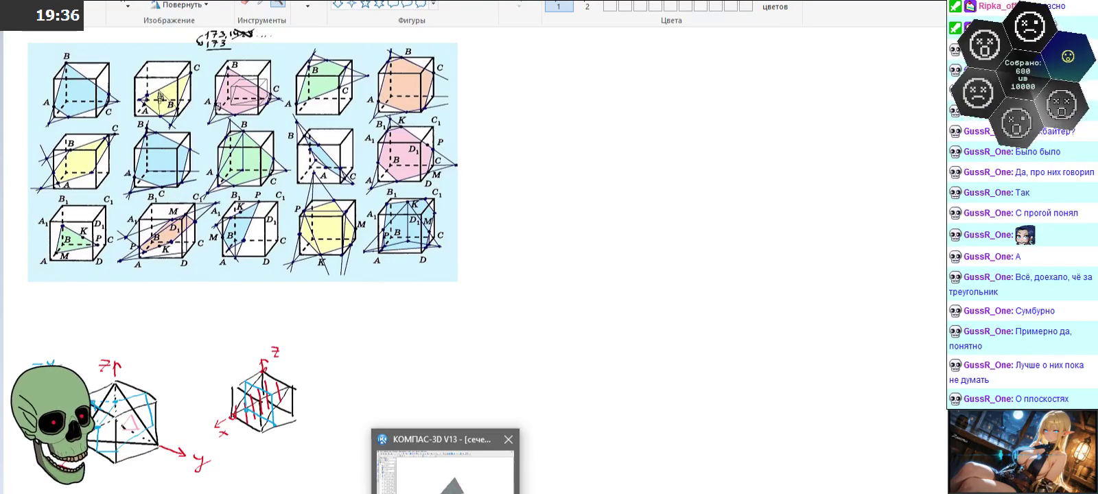
left_click(446, 466)
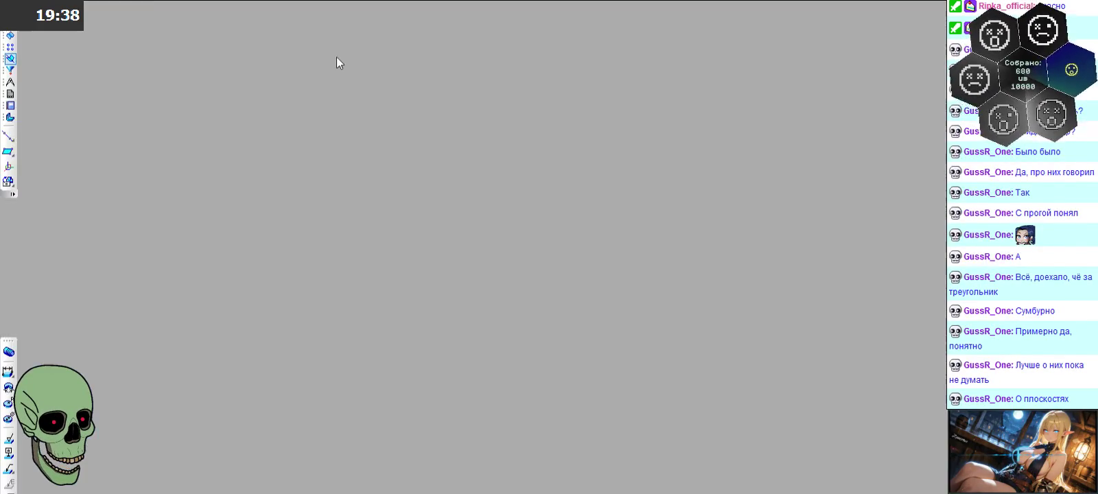
- Switch to the свет и препятствия.frw fragment and zoom in on the triangle sprites
left_click(331, 4)
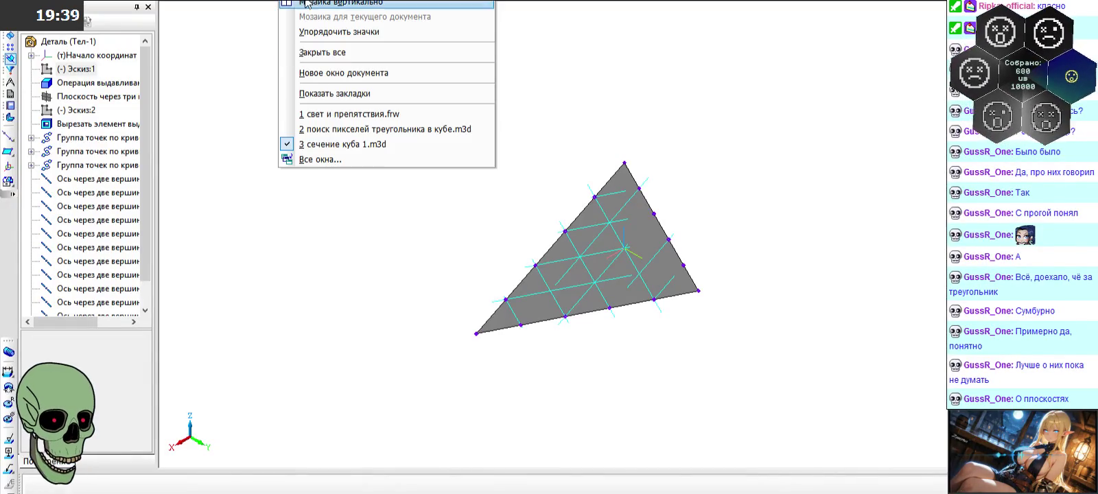
left_click(341, 114)
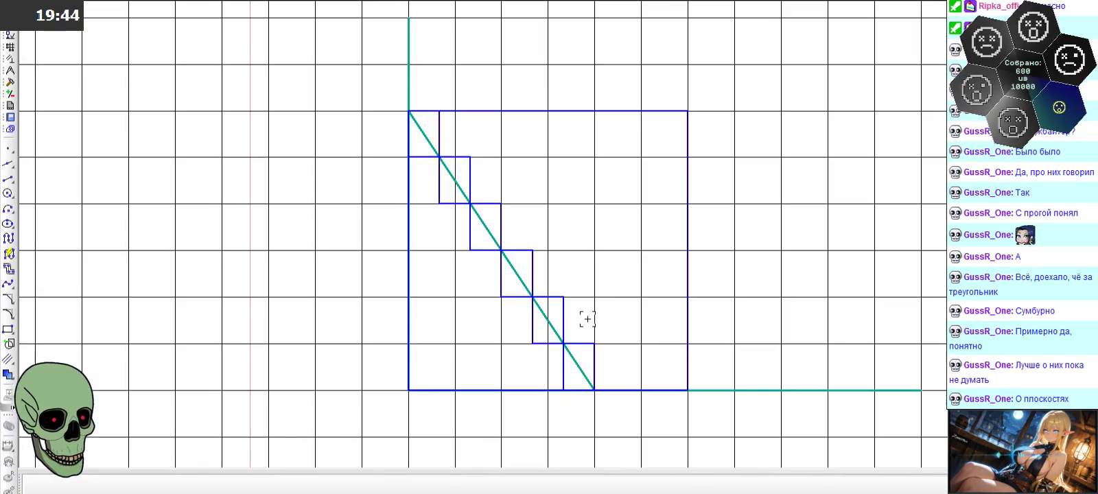
scroll(583, 158, "up", 3)
scroll(580, 146, "up", 2)
scroll(580, 146, "down", 3)
scroll(597, 194, "down", 1)
scroll(563, 192, "up", 2)
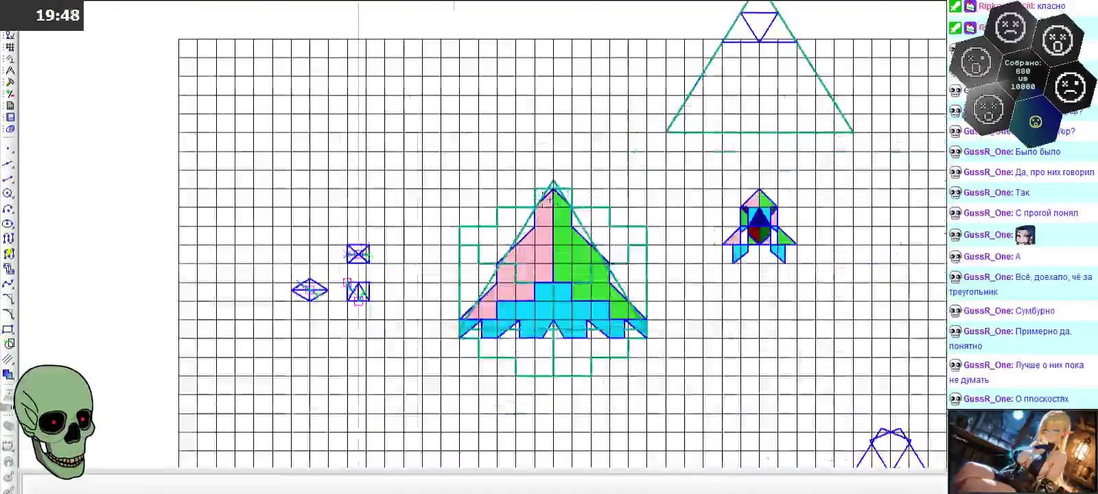
scroll(550, 199, "up", 2)
scroll(551, 199, "down", 3)
scroll(551, 192, "up", 4)
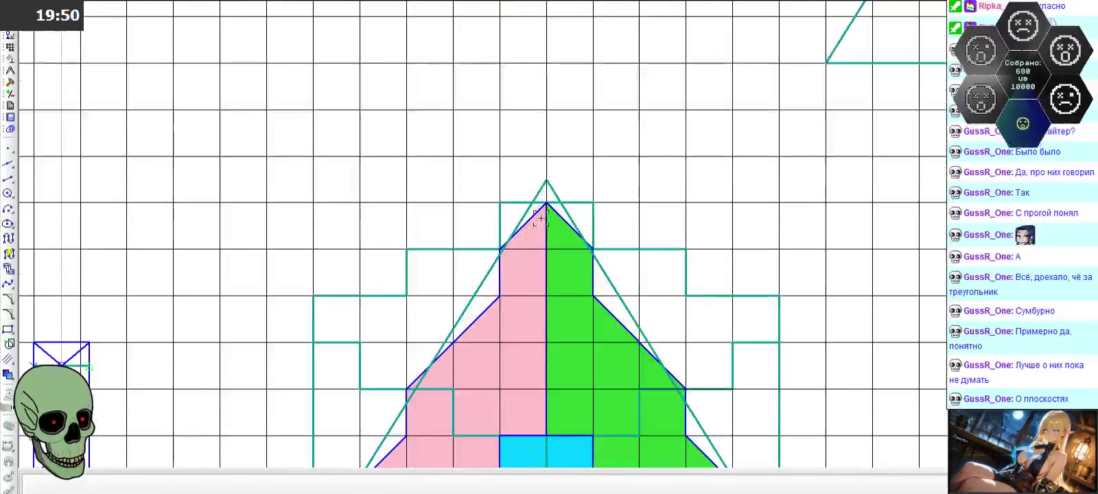
- Zoom across the coloured grid tilings and start a new segment command
scroll(549, 189, "down", 3)
scroll(480, 263, "up", 1)
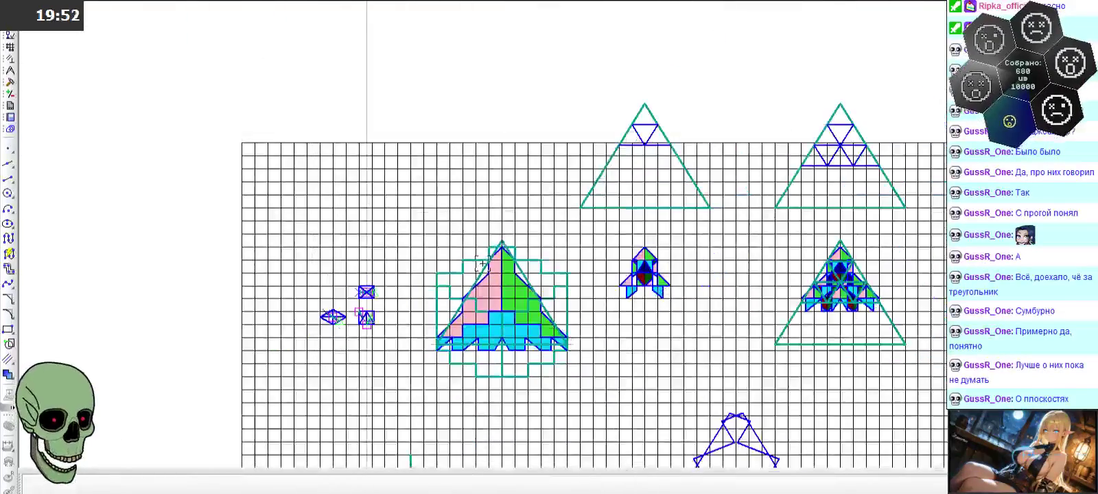
scroll(737, 96, "up", 3)
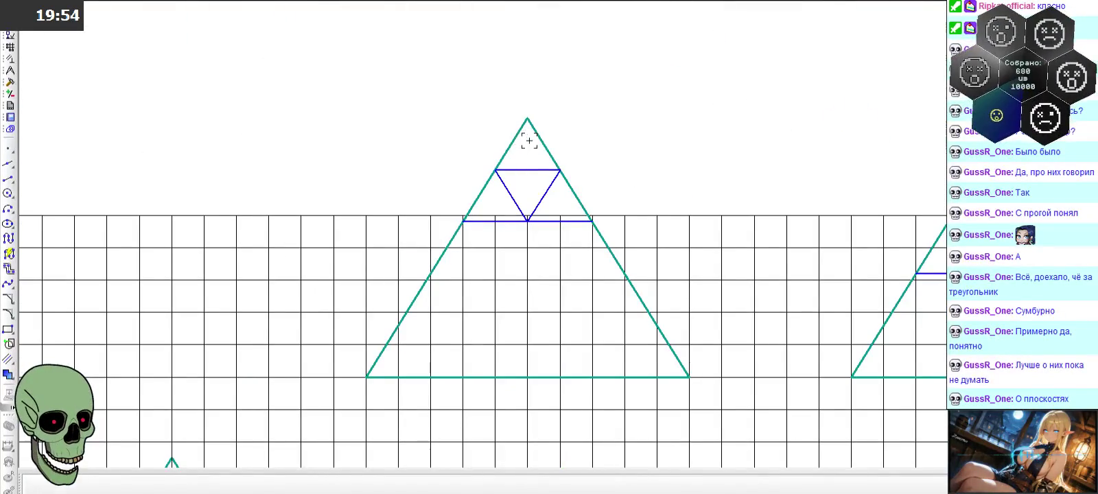
scroll(511, 139, "up", 3)
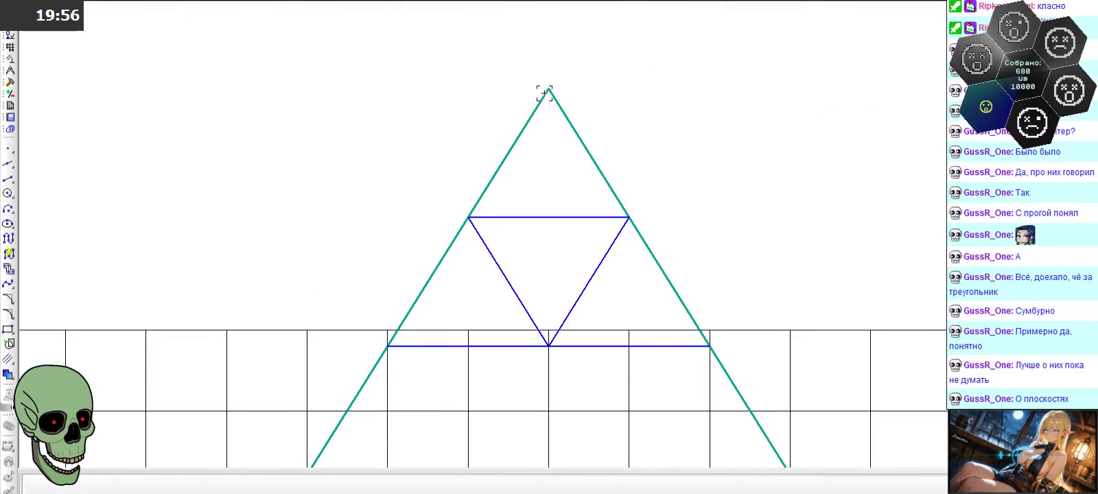
scroll(432, 236, "down", 3)
scroll(411, 232, "down", 2)
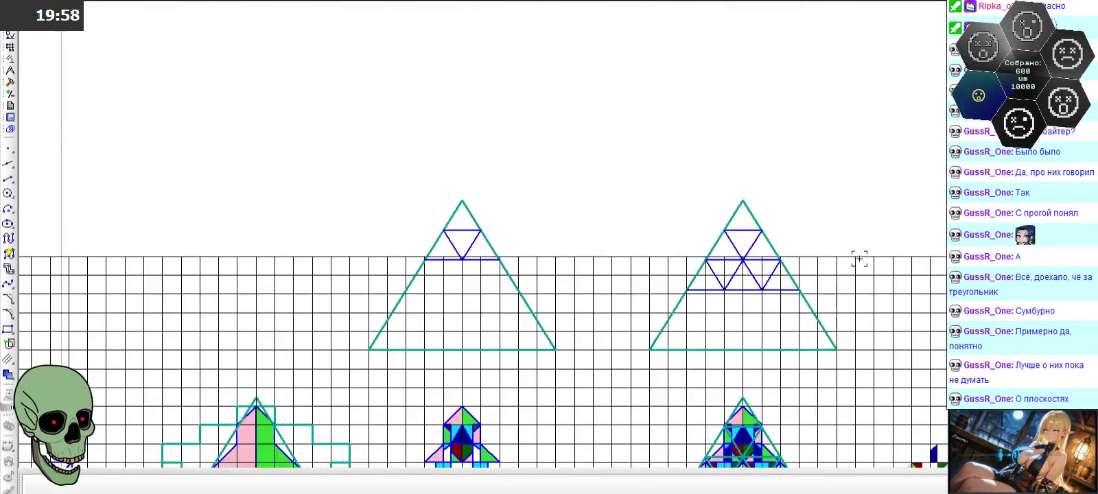
scroll(858, 261, "up", 3)
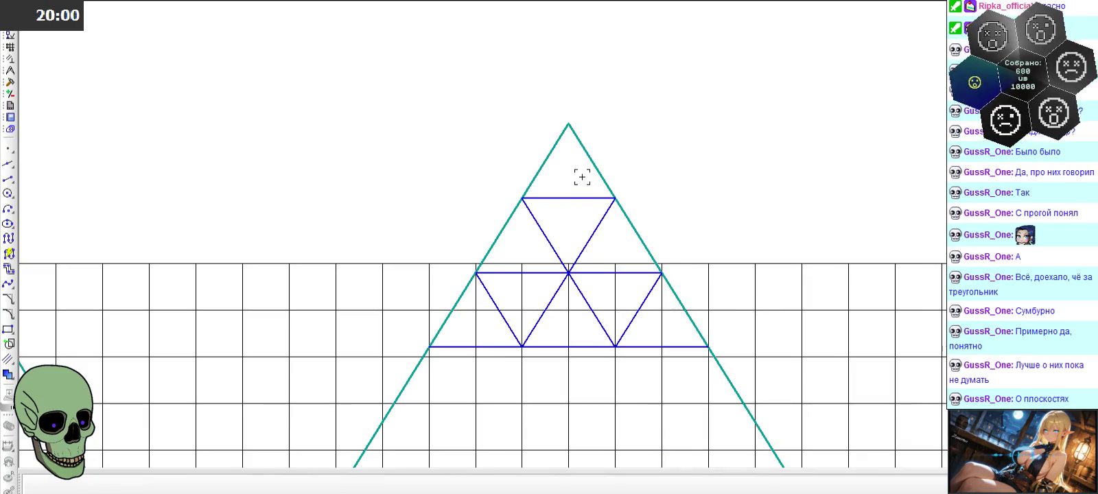
scroll(520, 171, "down", 2)
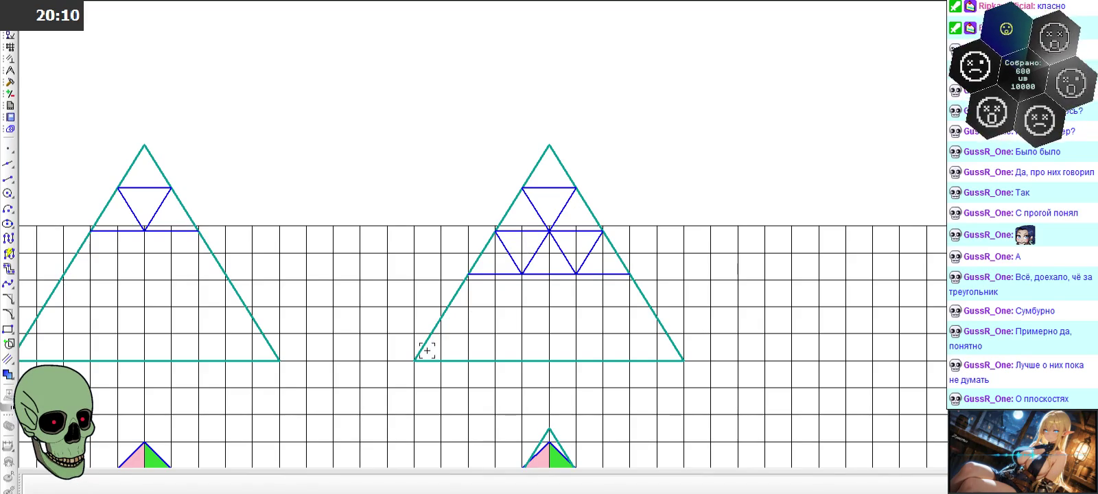
scroll(658, 269, "down", 1)
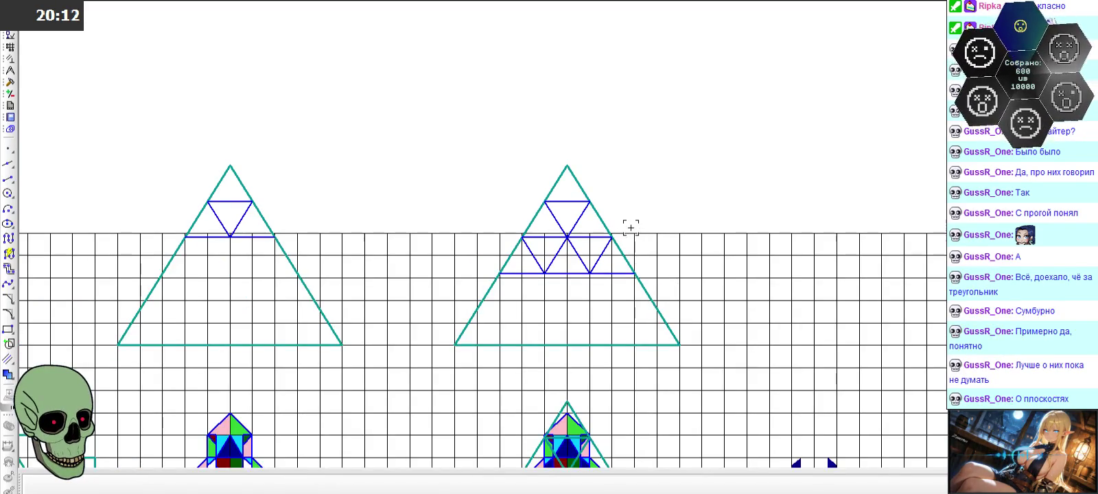
scroll(631, 228, "down", 1)
scroll(631, 228, "down", 1)
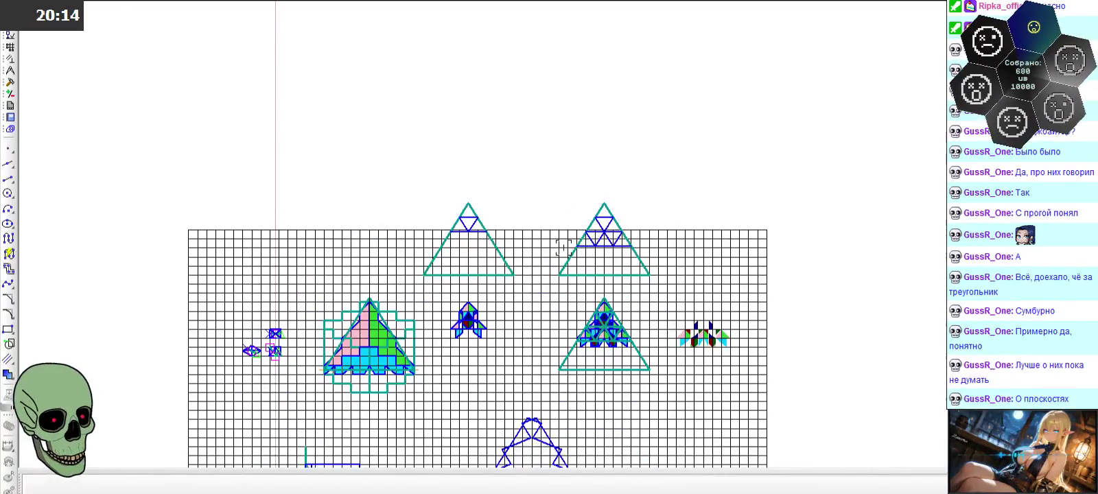
scroll(452, 317, "up", 2)
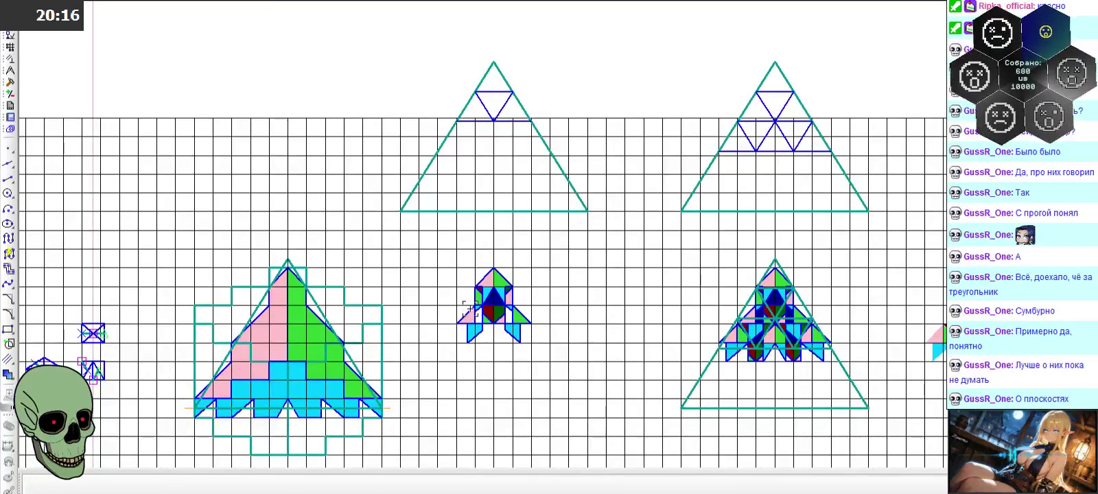
scroll(469, 307, "up", 1)
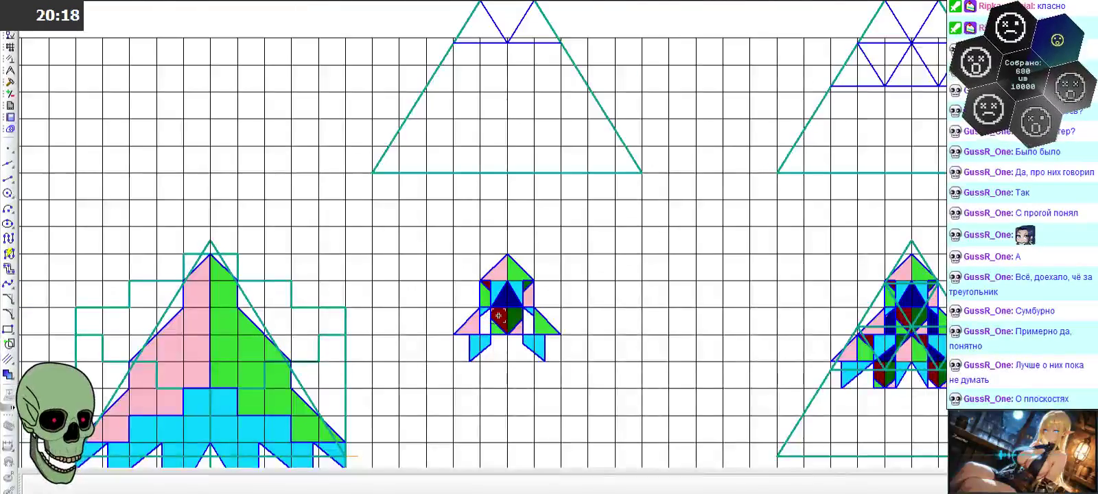
scroll(596, 297, "down", 1)
scroll(596, 296, "down", 1)
scroll(614, 315, "up", 2)
left_click(8, 179)
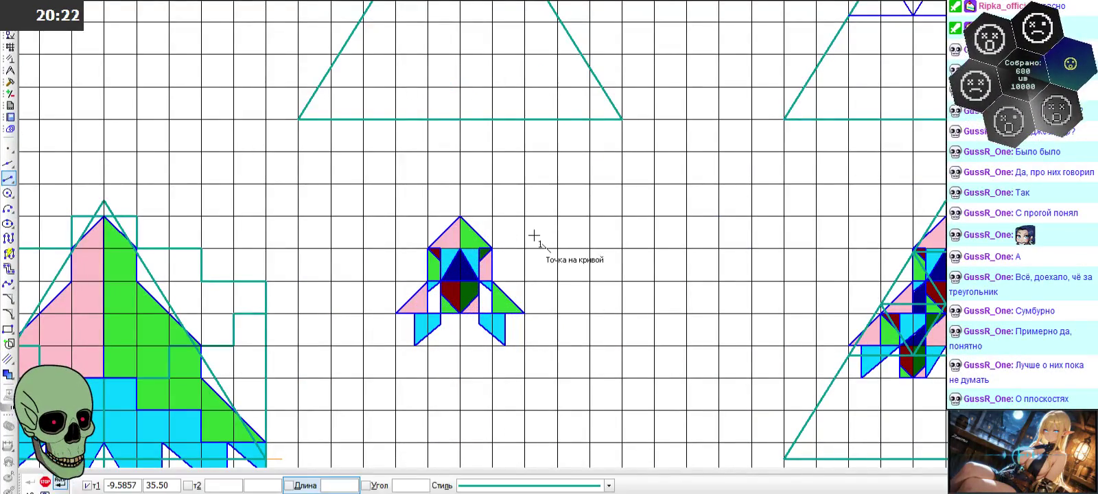
- Switch to the Основная style and draw a one-cell diagonal and horizontal base above the pyramid
scroll(671, 264, "down", 3)
scroll(371, 167, "up", 3)
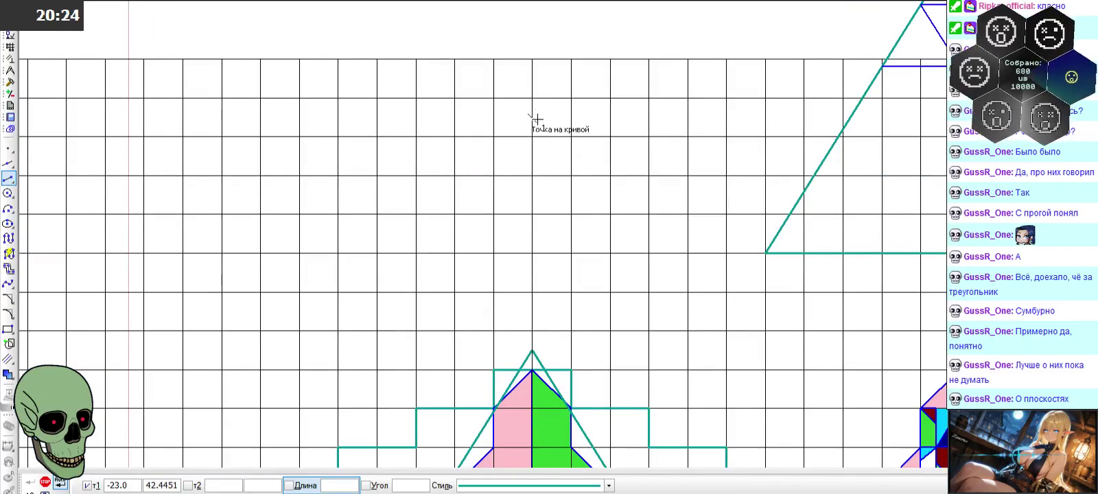
left_click(533, 98)
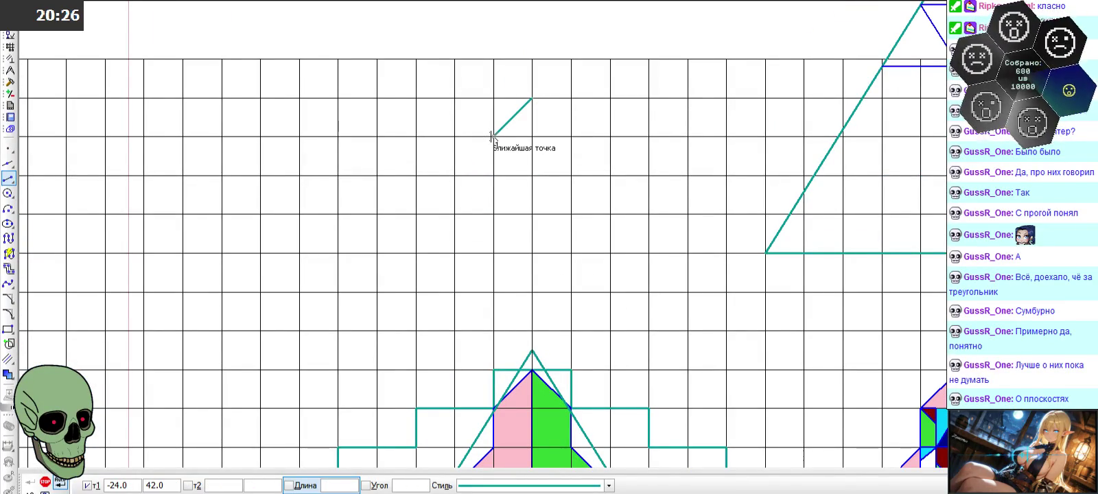
key("Escape")
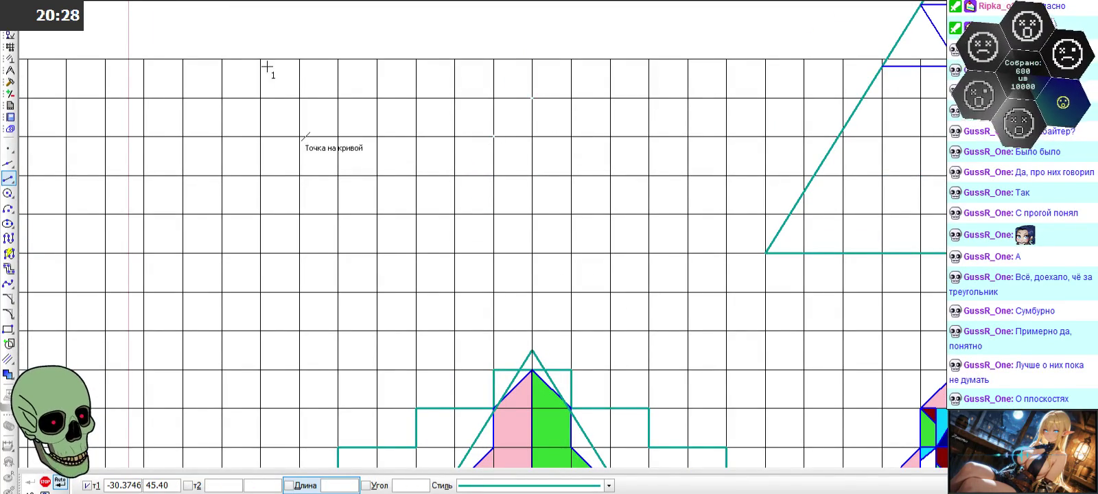
left_click(608, 485)
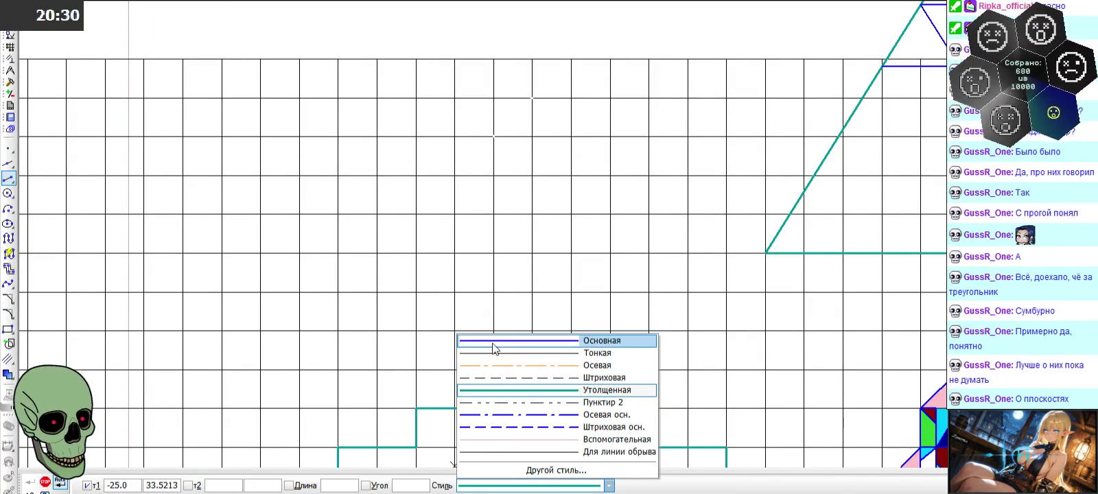
left_click(515, 337)
left_click(531, 99)
left_click(494, 136)
left_click(494, 136)
left_click(531, 136)
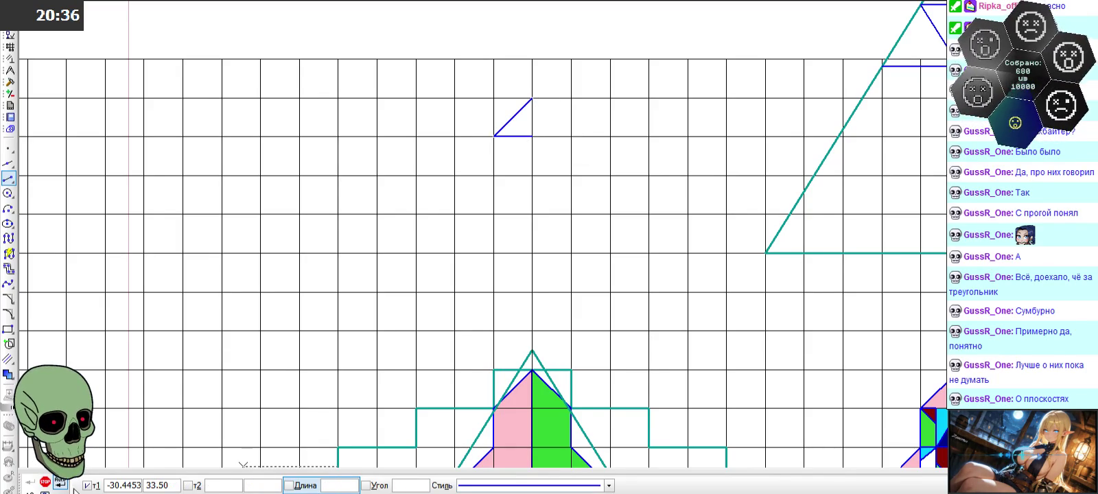
left_click(45, 483)
- Click the edges of the pink, brown, dark-blue and dark-green rocket triangles to inspect them
scroll(804, 337, "down", 3)
scroll(785, 355, "up", 5)
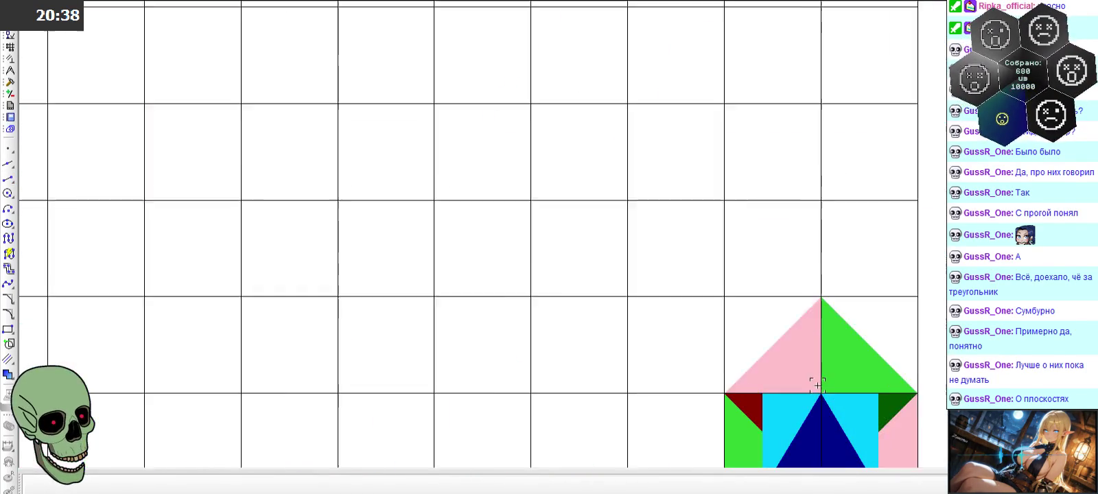
scroll(777, 351, "up", 2)
left_click(749, 335)
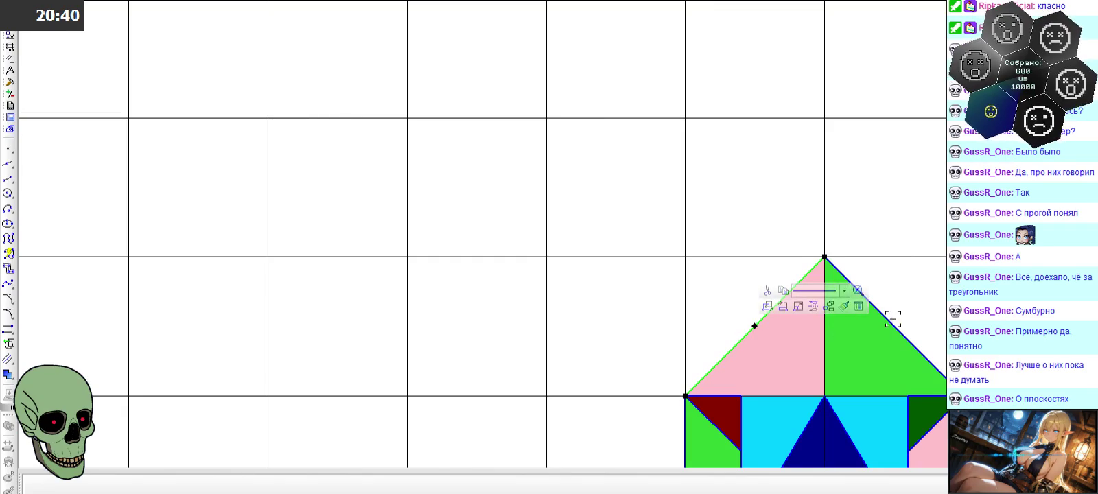
scroll(804, 350, "up", 1)
scroll(775, 383, "up", 3)
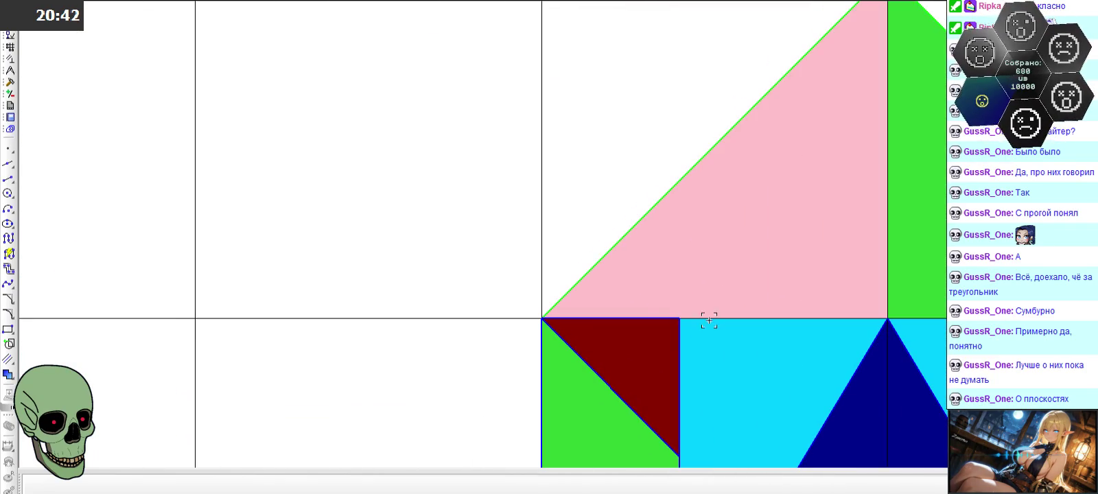
left_click(680, 333)
scroll(626, 263, "down", 4)
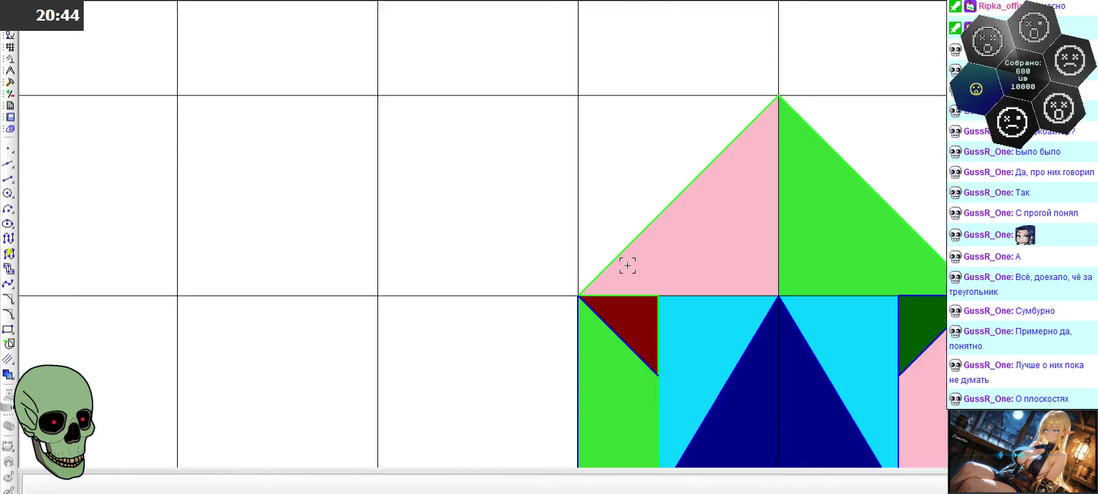
scroll(701, 429, "up", 3)
scroll(702, 429, "up", 2)
left_click(664, 364)
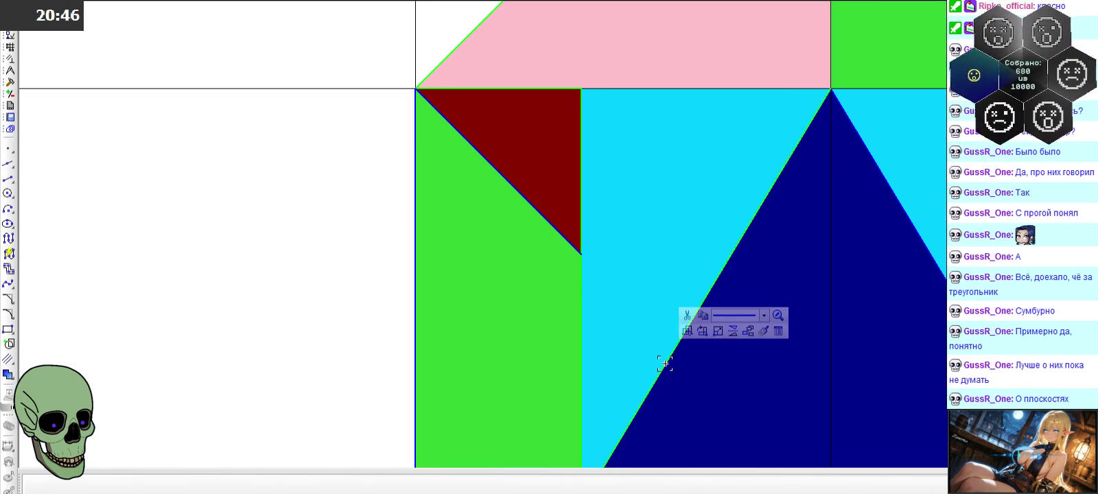
left_click(904, 216)
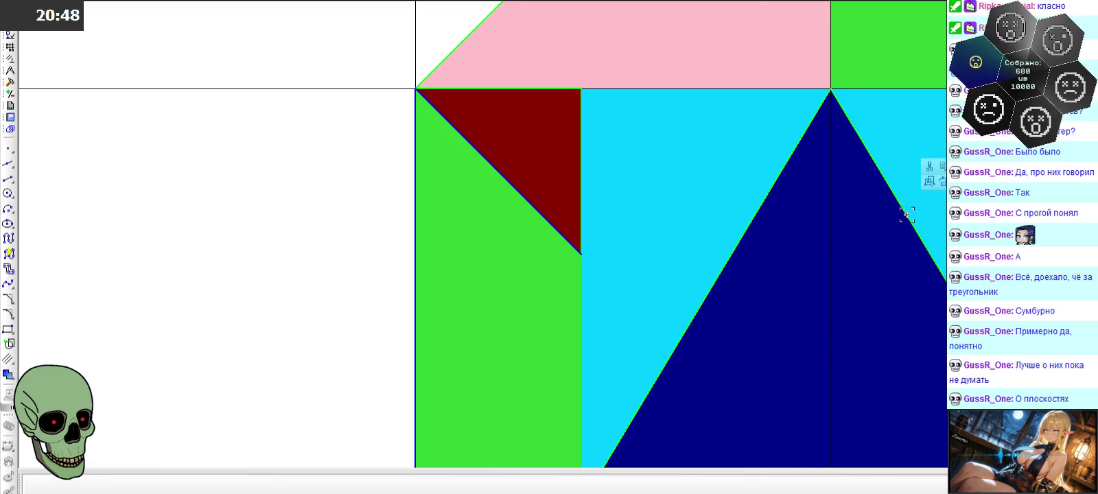
scroll(716, 276, "down", 4)
scroll(905, 218, "up", 3)
left_click(853, 226)
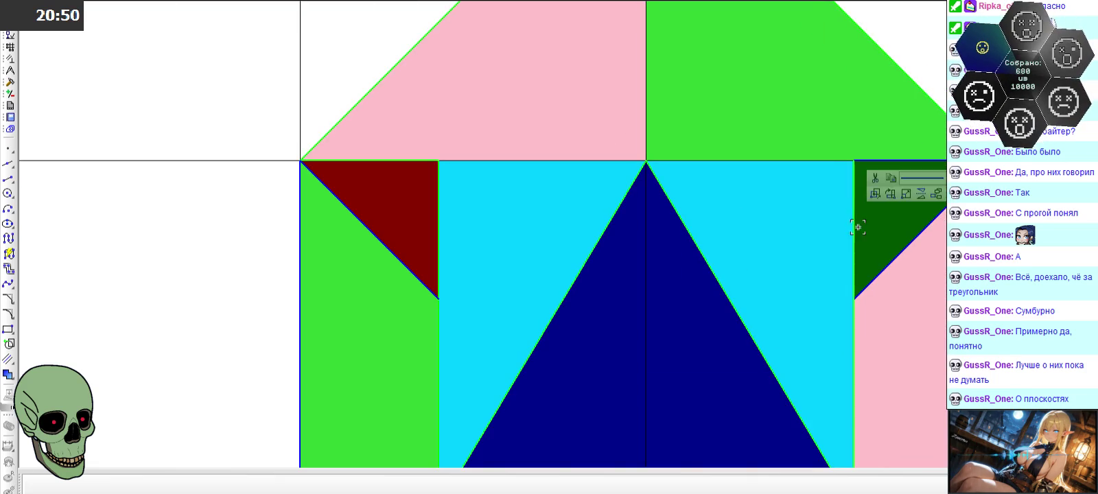
left_click(863, 185)
- Select the cyan square together with the pink and green top triangles
scroll(717, 197, "down", 2)
left_click(717, 196)
left_click(611, 125)
scroll(666, 343, "down", 2)
scroll(759, 229, "down", 3)
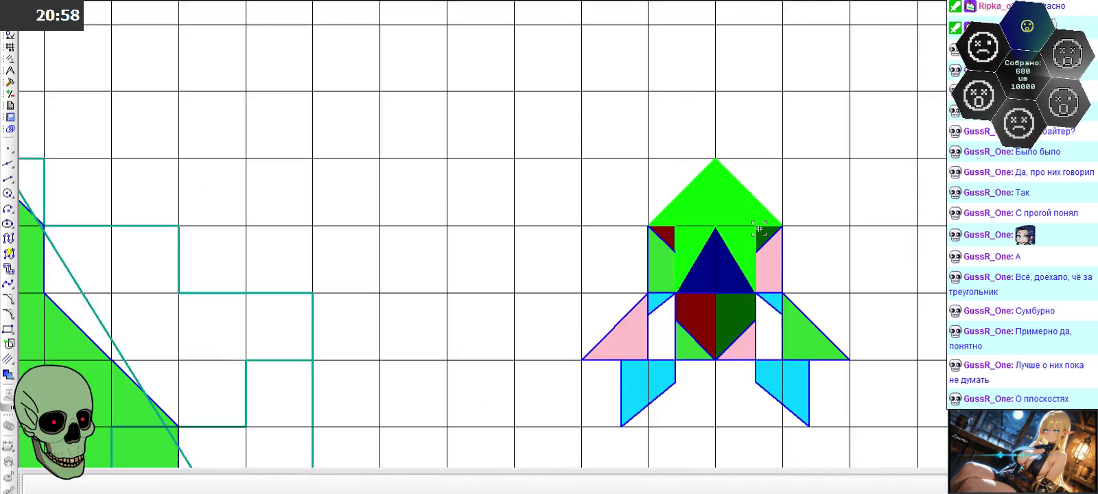
scroll(758, 229, "down", 3)
scroll(680, 350, "down", 1)
scroll(624, 317, "down", 2)
scroll(520, 147, "down", 1)
scroll(514, 123, "up", 3)
scroll(505, 125, "up", 3)
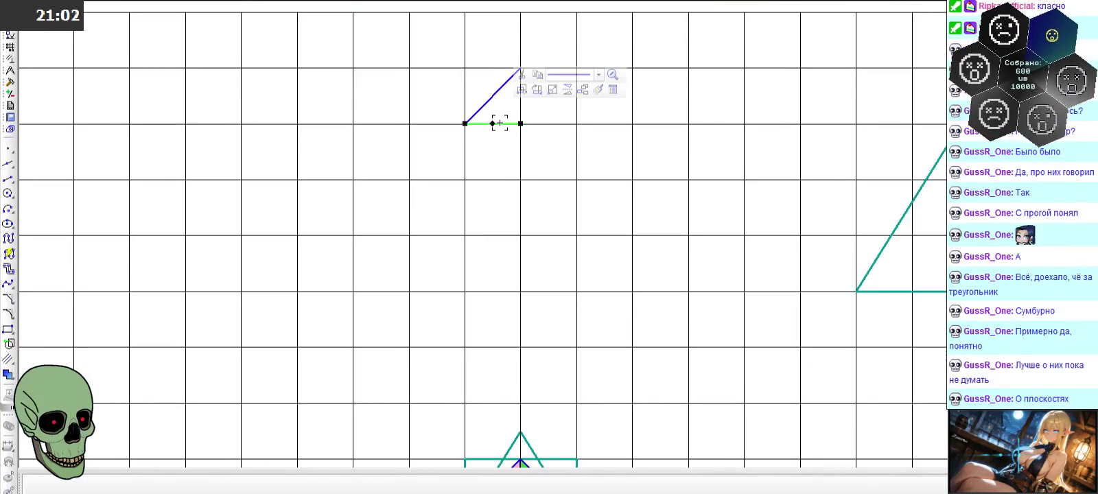
- Paste the copied rocket top and fins and place them beside the rocket
scroll(493, 108, "down", 3)
scroll(556, 120, "down", 3)
scroll(536, 260, "up", 1)
scroll(536, 260, "up", 1)
key("ctrl+v")
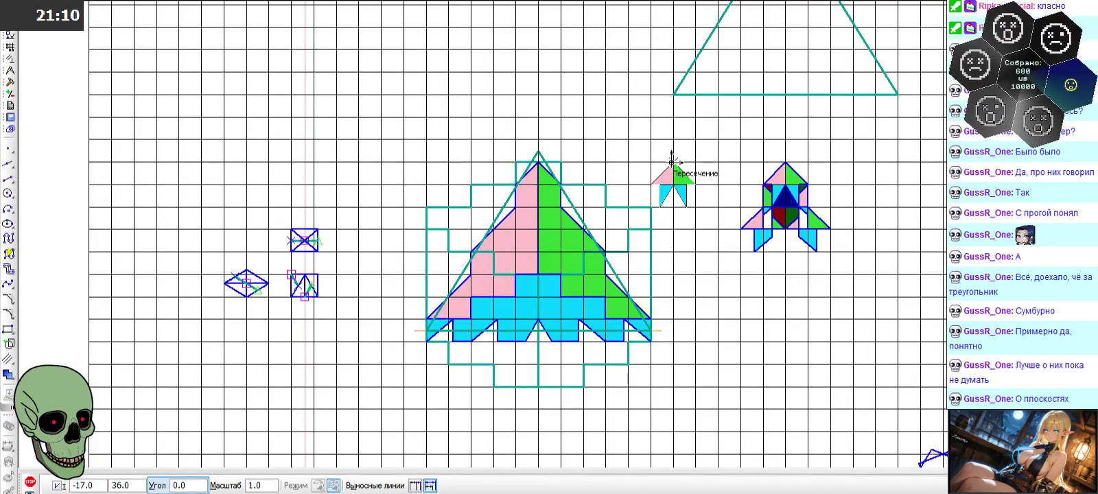
left_click(671, 159)
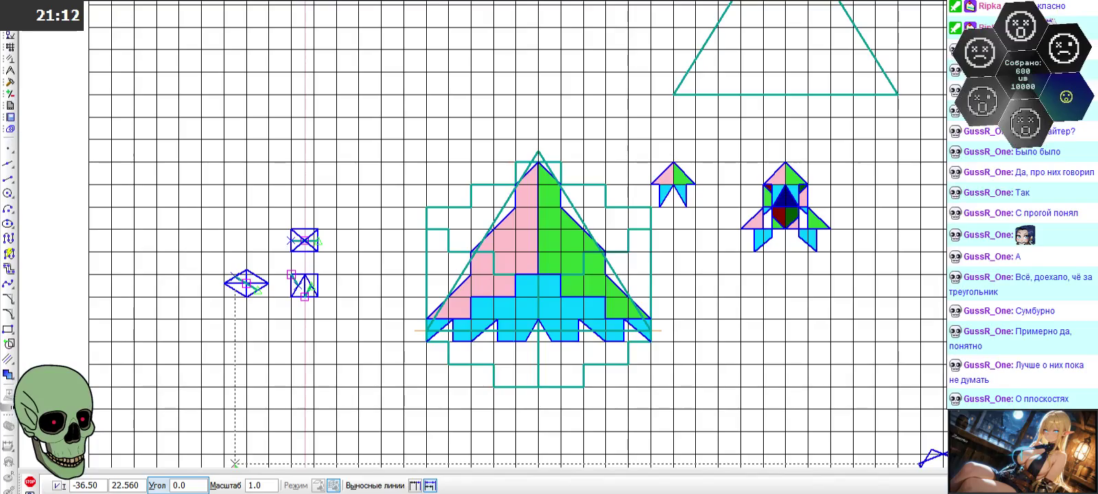
left_click(32, 483)
- Zoom around the sprites and select the rocket's left pink triangle
scroll(632, 265, "down", 2)
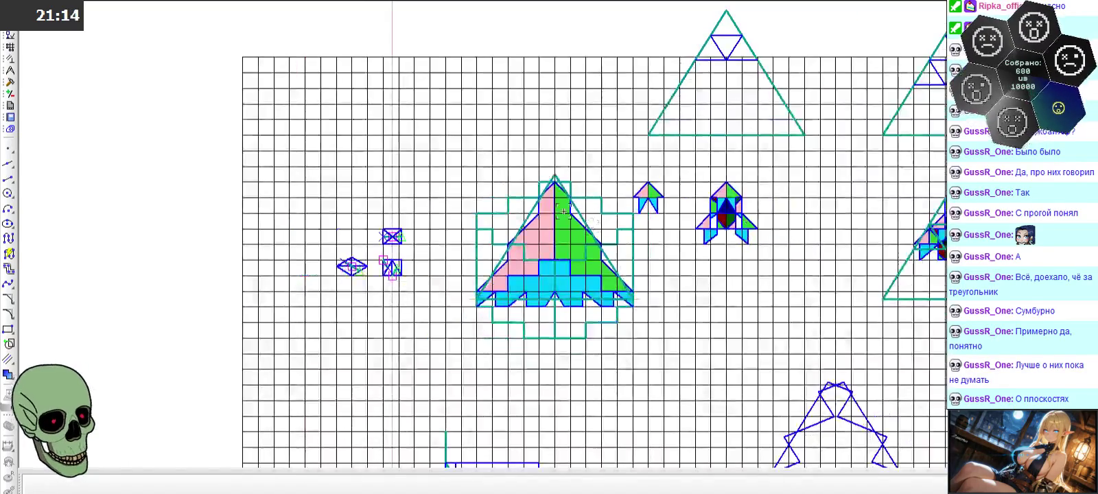
scroll(561, 211, "up", 4)
scroll(550, 191, "down", 2)
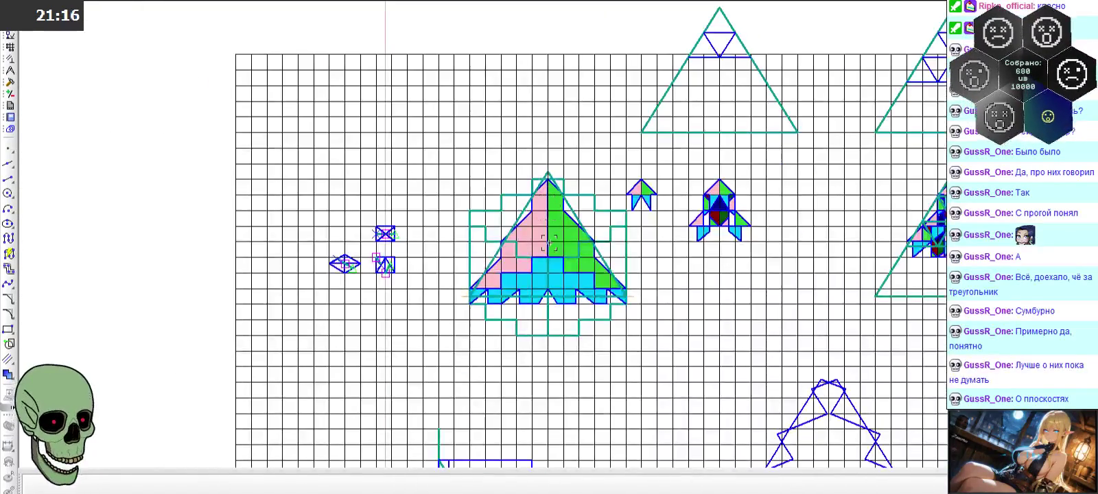
scroll(572, 213, "down", 1)
scroll(650, 111, "up", 2)
scroll(583, 150, "up", 3)
scroll(570, 158, "down", 2)
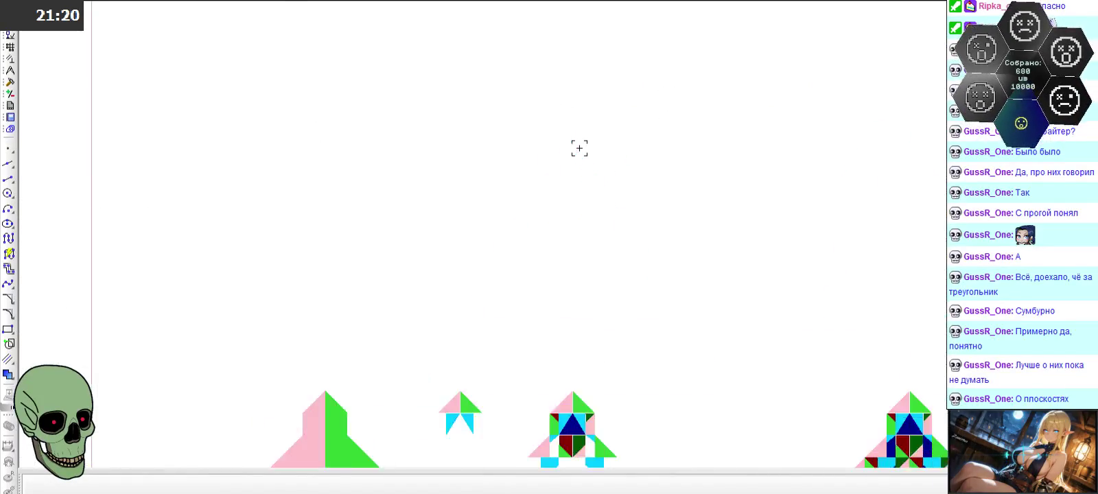
scroll(480, 240, "down", 2)
scroll(405, 336, "up", 4)
scroll(439, 226, "up", 3)
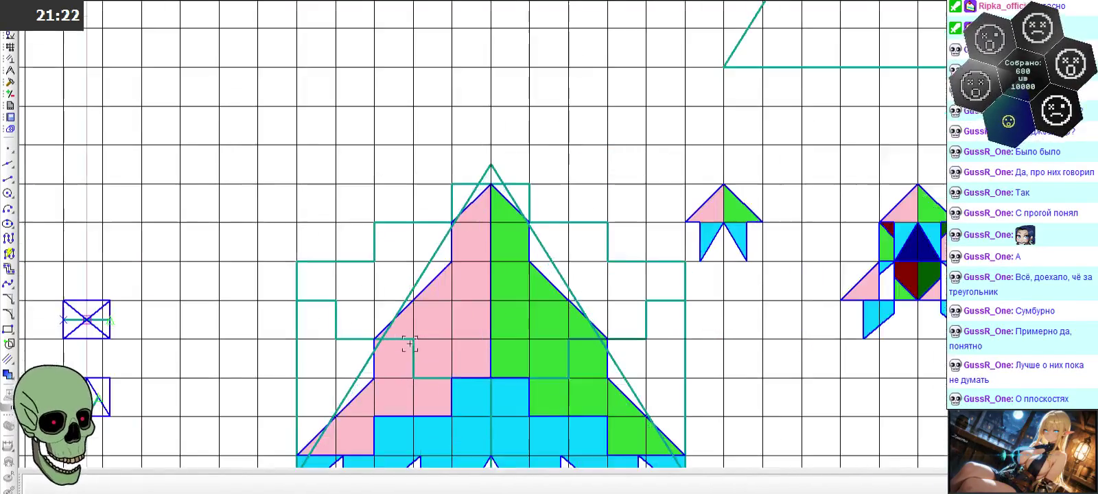
scroll(770, 217, "up", 2)
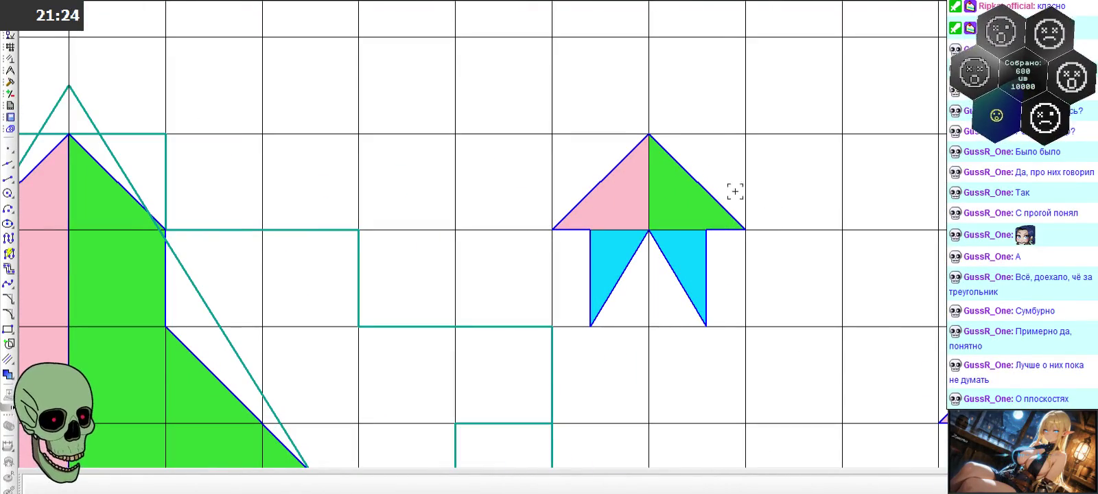
scroll(607, 247, "down", 2)
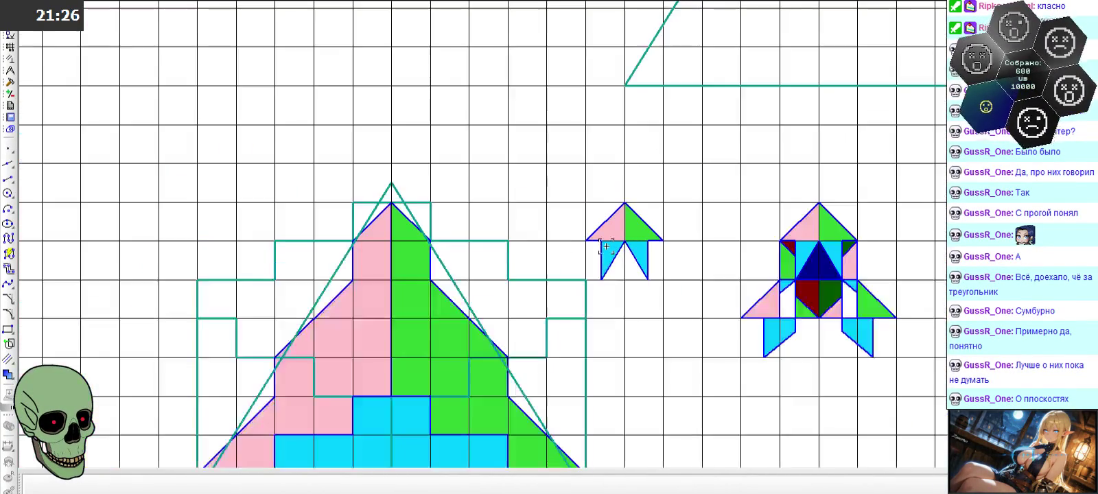
scroll(604, 244, "down", 1)
scroll(597, 240, "down", 1)
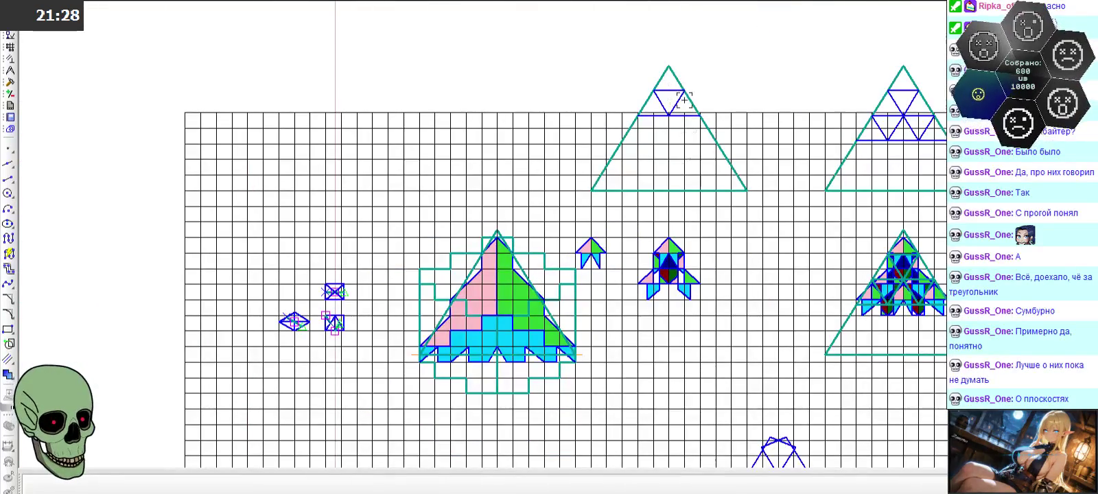
scroll(714, 288, "up", 2)
scroll(703, 276, "up", 1)
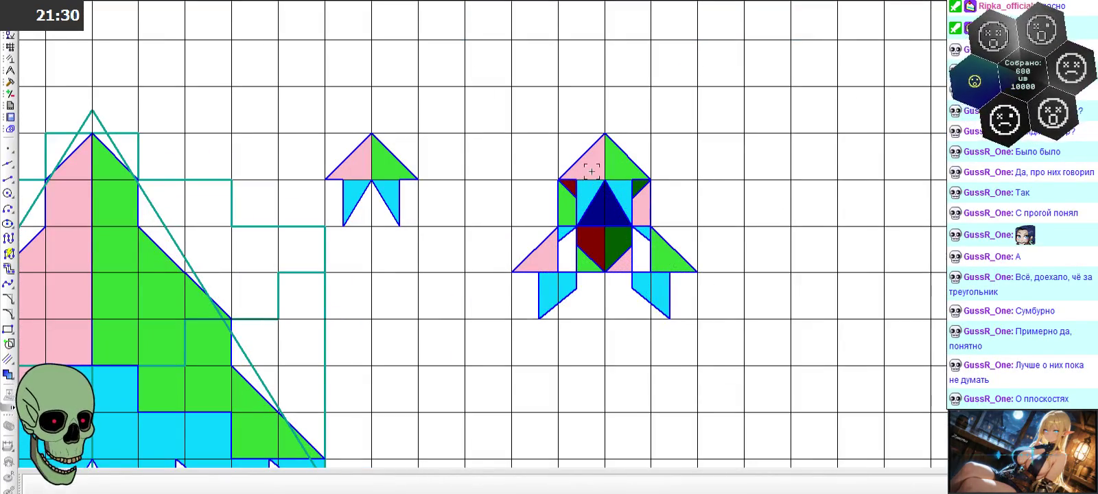
scroll(467, 247, "down", 3)
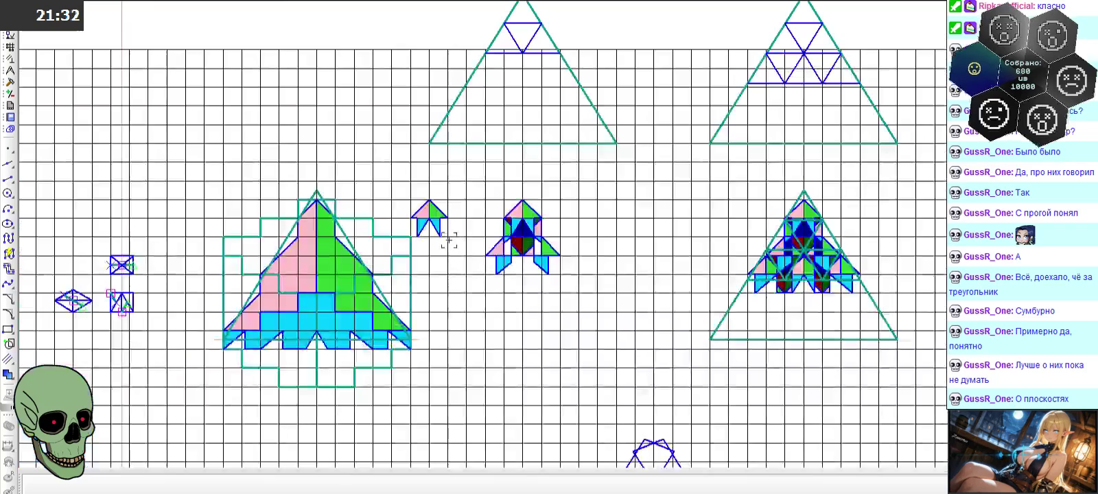
scroll(448, 238, "down", 1)
scroll(814, 265, "up", 3)
scroll(803, 265, "up", 1)
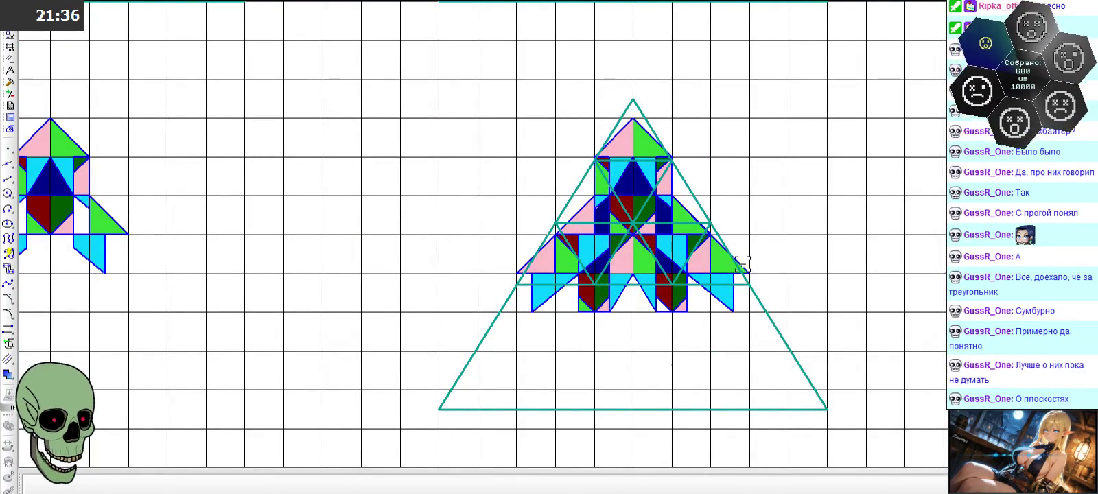
scroll(742, 264, "down", 3)
scroll(494, 247, "up", 2)
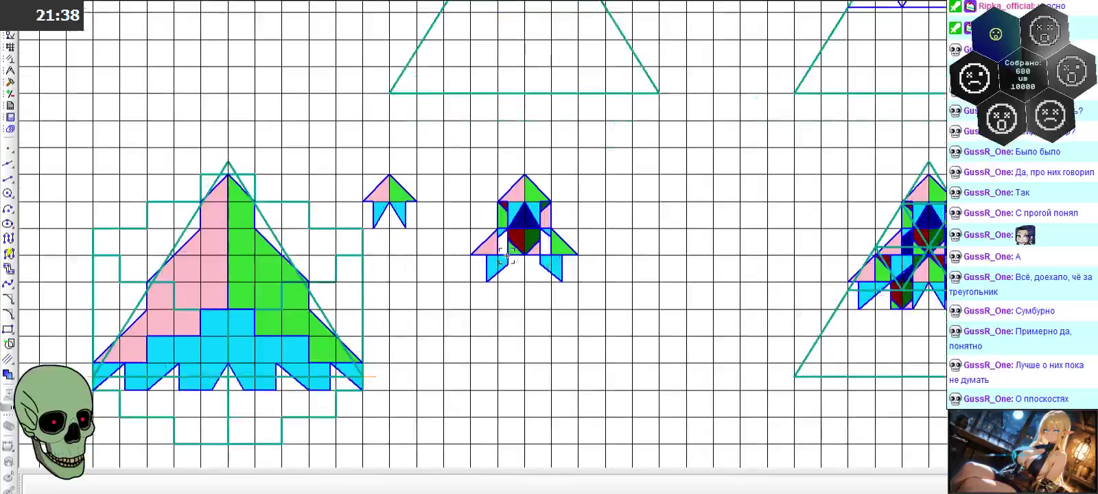
scroll(475, 244, "up", 2)
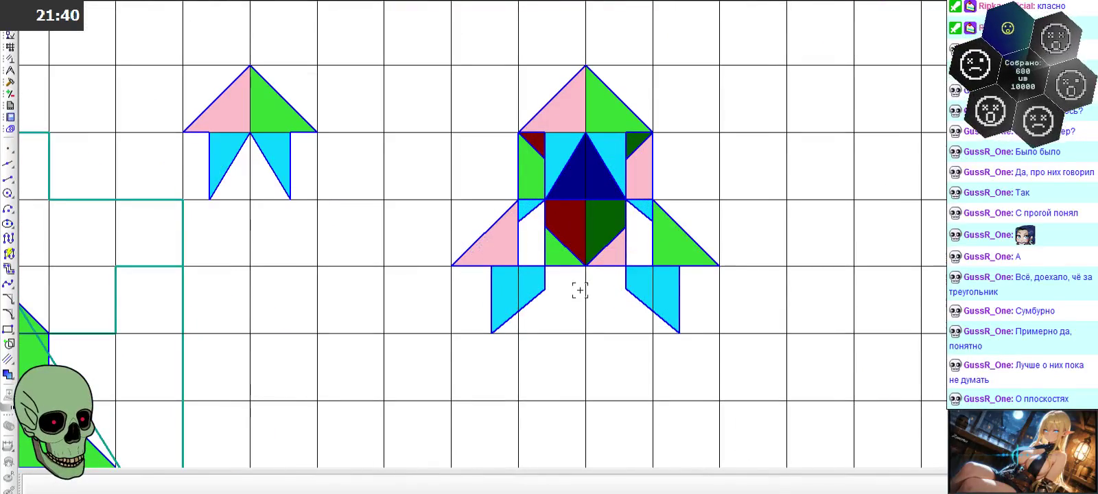
scroll(543, 276, "down", 3)
scroll(585, 292, "up", 2)
scroll(561, 239, "up", 3)
scroll(566, 223, "down", 2)
left_click(510, 267)
- Clear the rocket selection and zoom in on the small rocket sprite
left_click(574, 365)
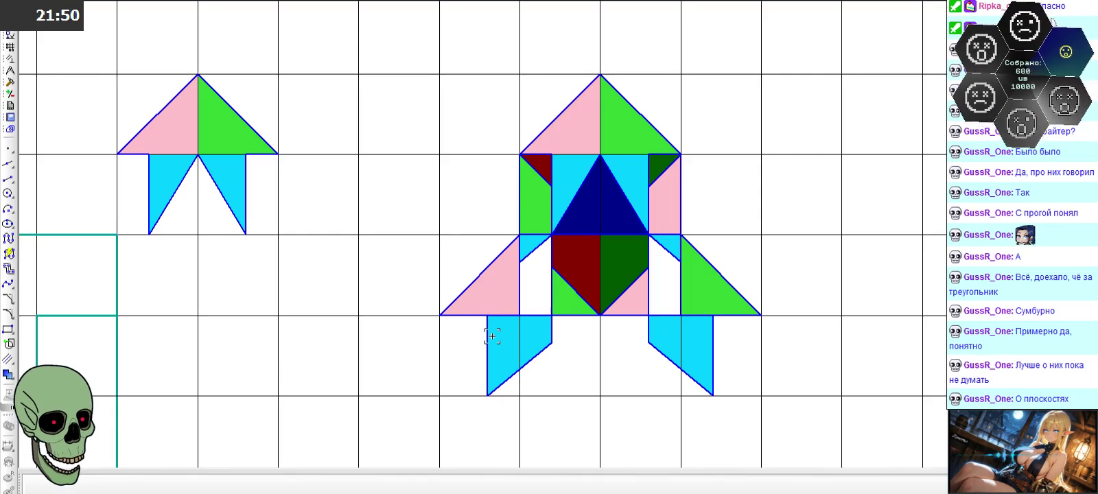
scroll(496, 329, "up", 1)
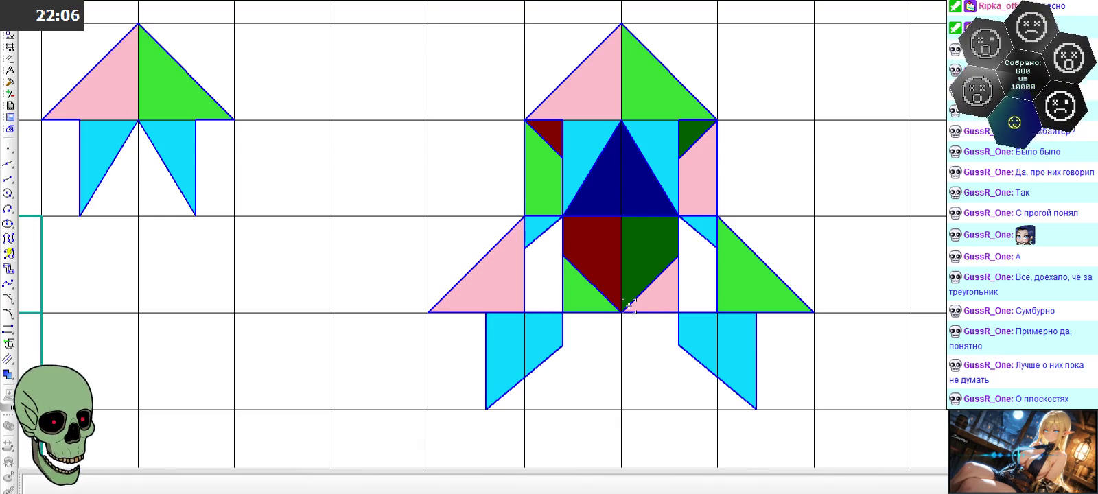
scroll(628, 306, "down", 5)
scroll(627, 326, "down", 3)
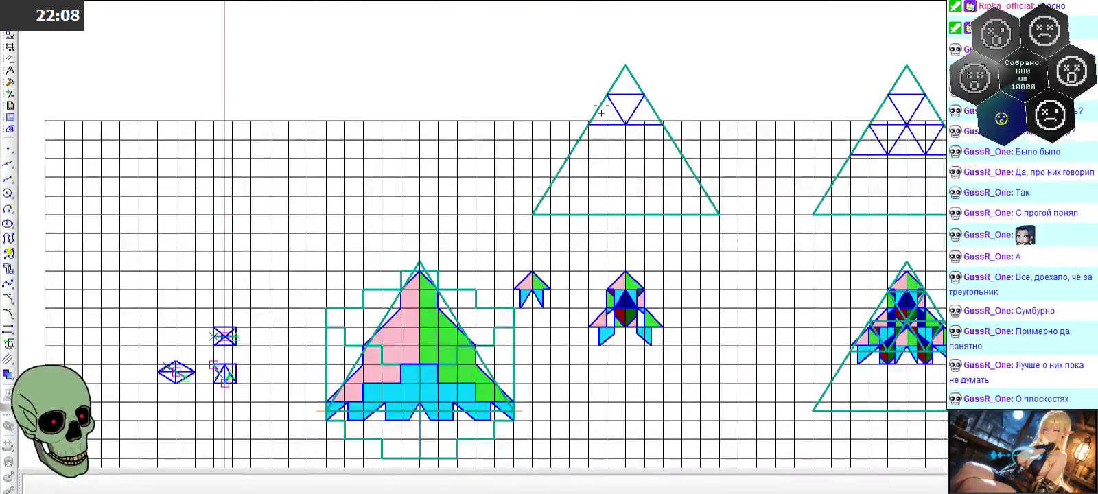
scroll(605, 115, "up", 4)
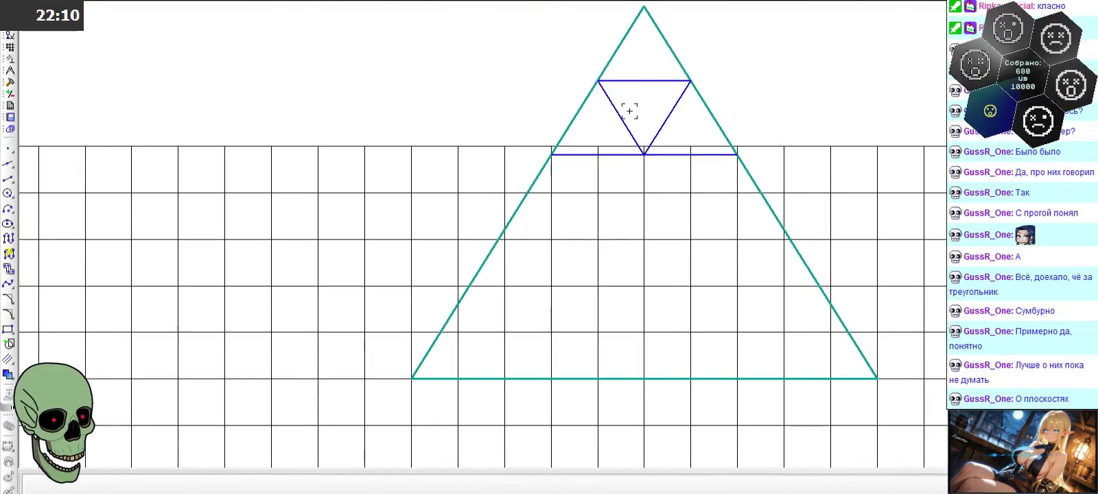
scroll(549, 97, "down", 3)
scroll(520, 146, "down", 1)
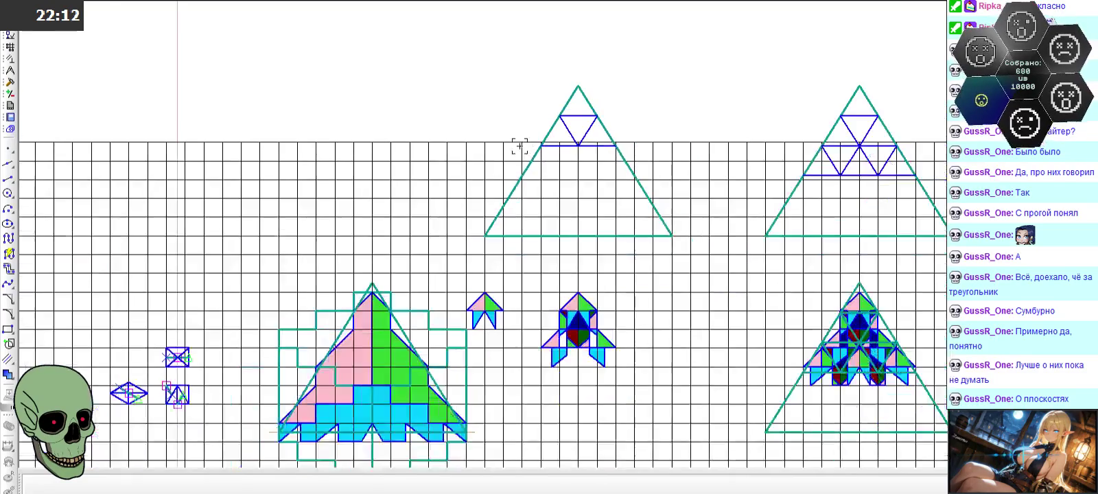
scroll(599, 366, "up", 1)
scroll(549, 75, "up", 5)
scroll(546, 76, "down", 5)
scroll(549, 247, "down", 2)
scroll(550, 250, "up", 3)
scroll(549, 251, "up", 5)
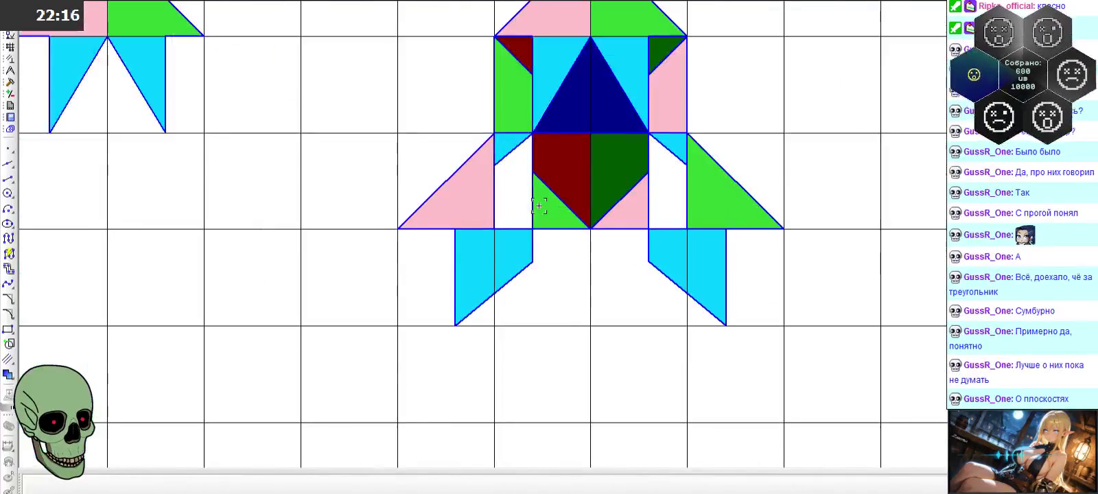
scroll(515, 192, "up", 2)
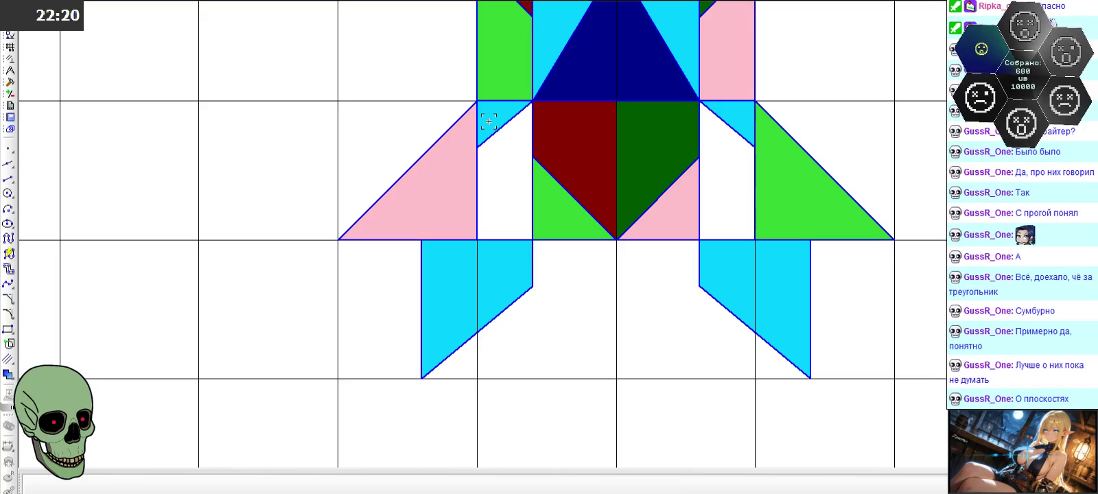
scroll(528, 245, "down", 2)
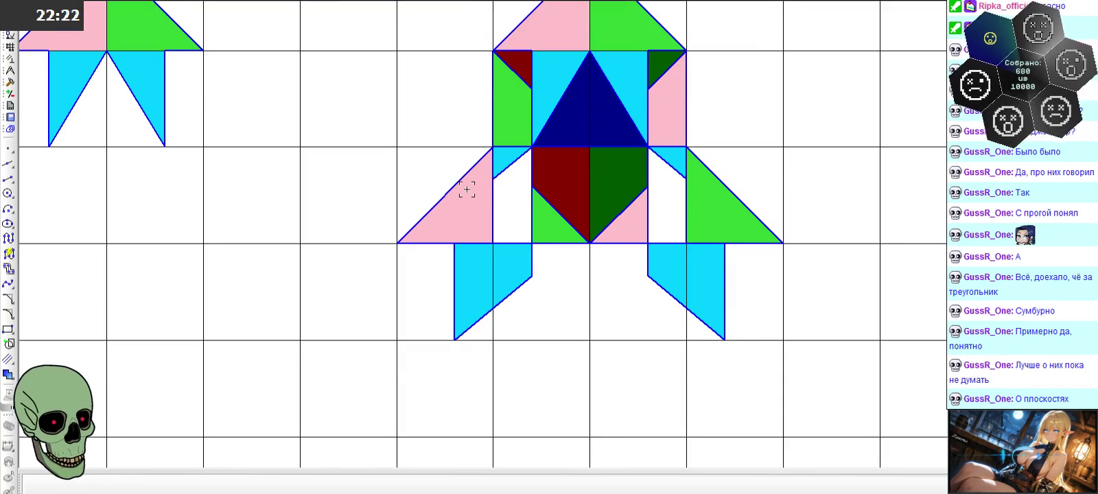
scroll(467, 193, "up", 3)
scroll(447, 239, "down", 3)
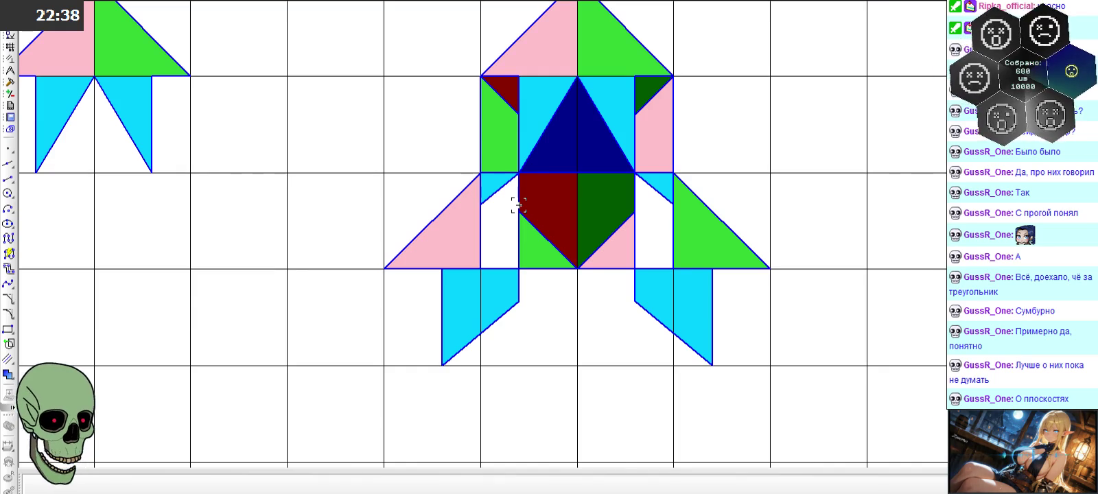
- Adjust the zoom and select the rocket's two lower fins
scroll(518, 205, "down", 2)
scroll(563, 216, "down", 3)
scroll(613, 227, "down", 1)
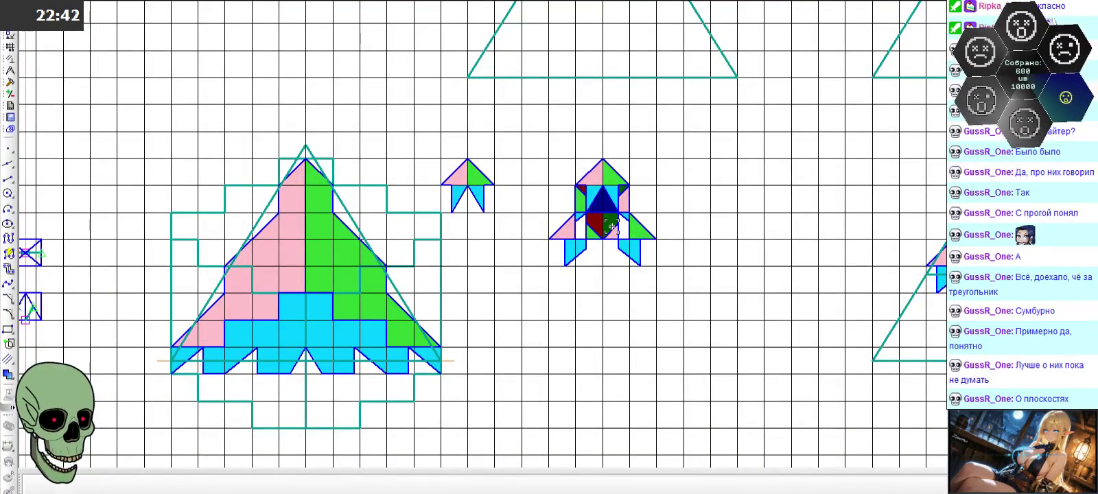
scroll(612, 227, "up", 4)
scroll(612, 227, "up", 2)
left_click(525, 277)
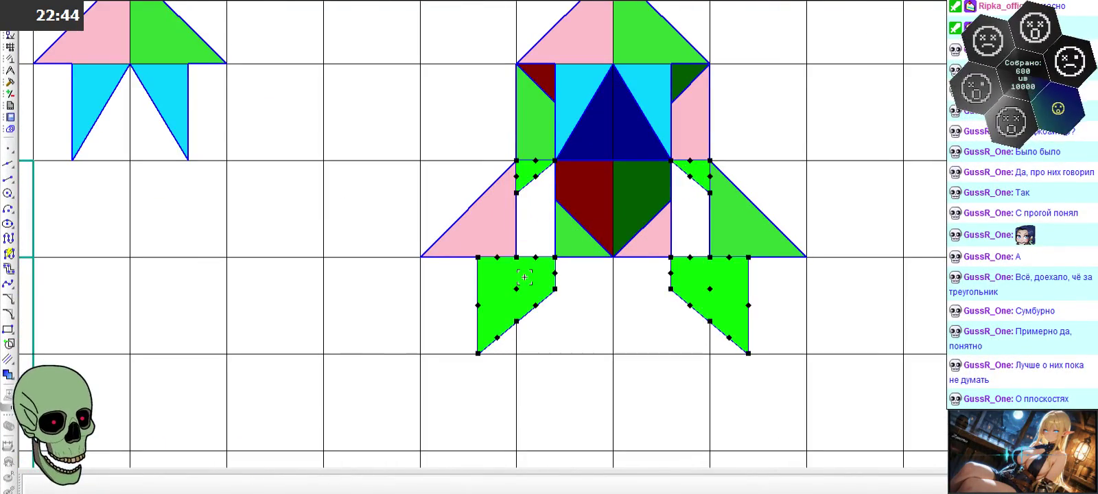
- Select the rocket's pink side triangles, deselect them, and zoom back out over the sprites
left_click(486, 219)
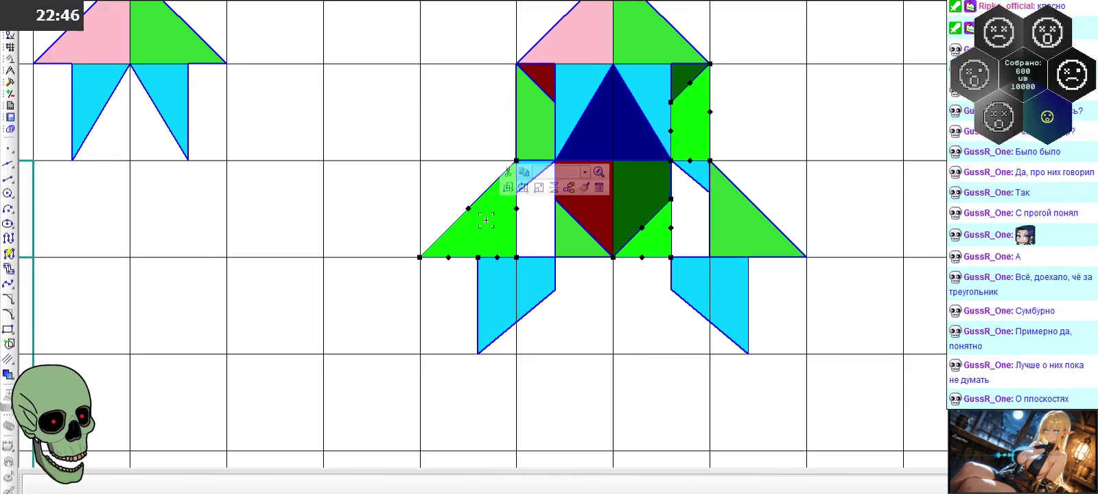
left_click(582, 319)
scroll(628, 234, "down", 5)
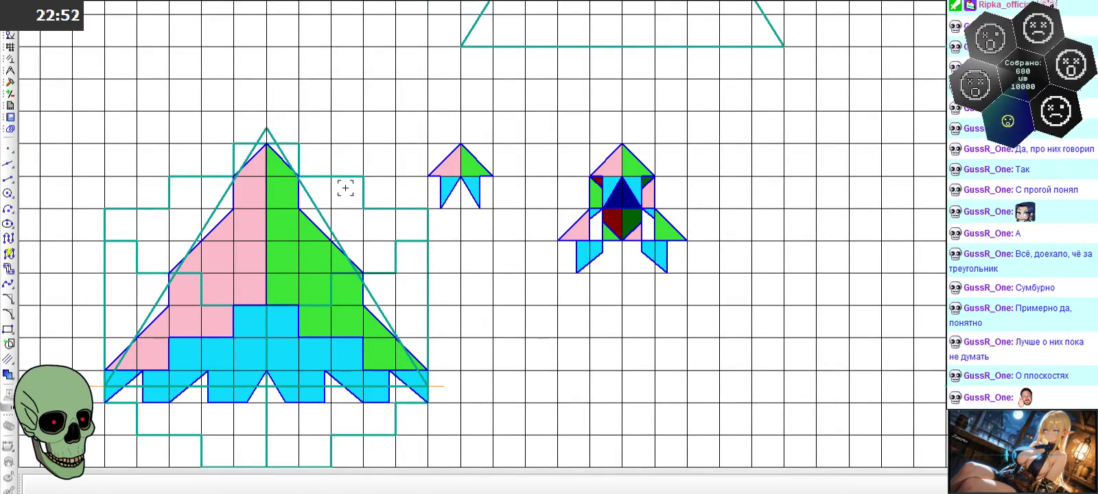
scroll(180, 197, "up", 3)
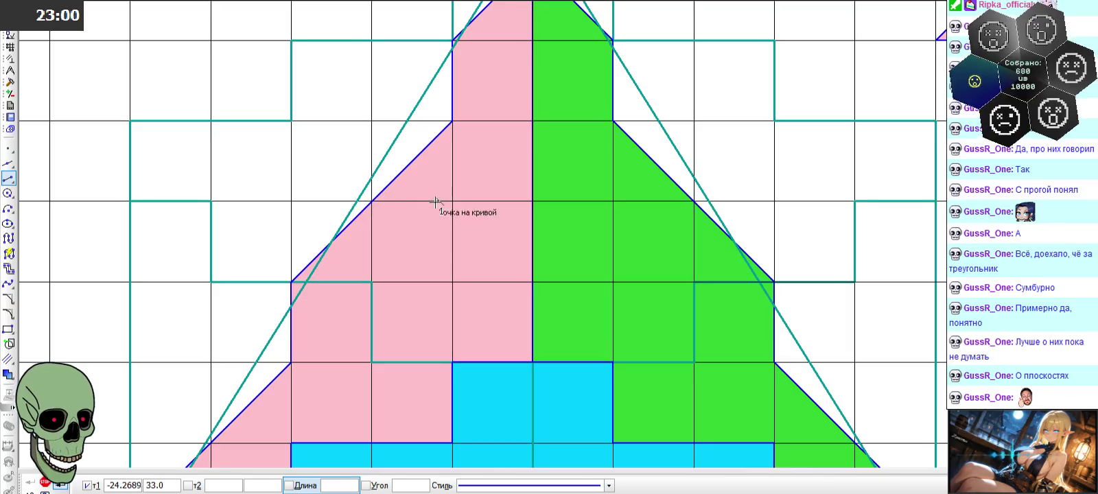
scroll(413, 228, "down", 3)
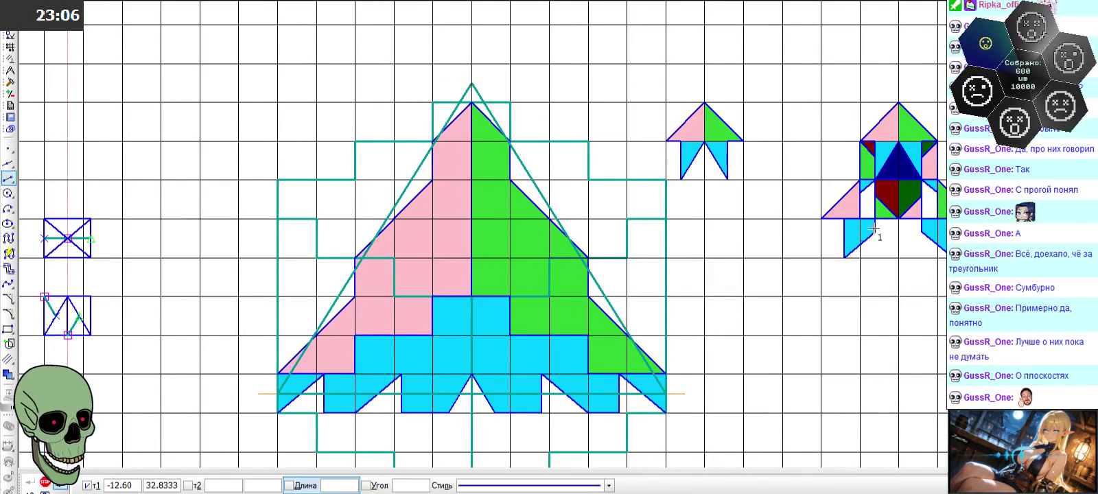
scroll(891, 218, "up", 3)
scroll(824, 226, "down", 3)
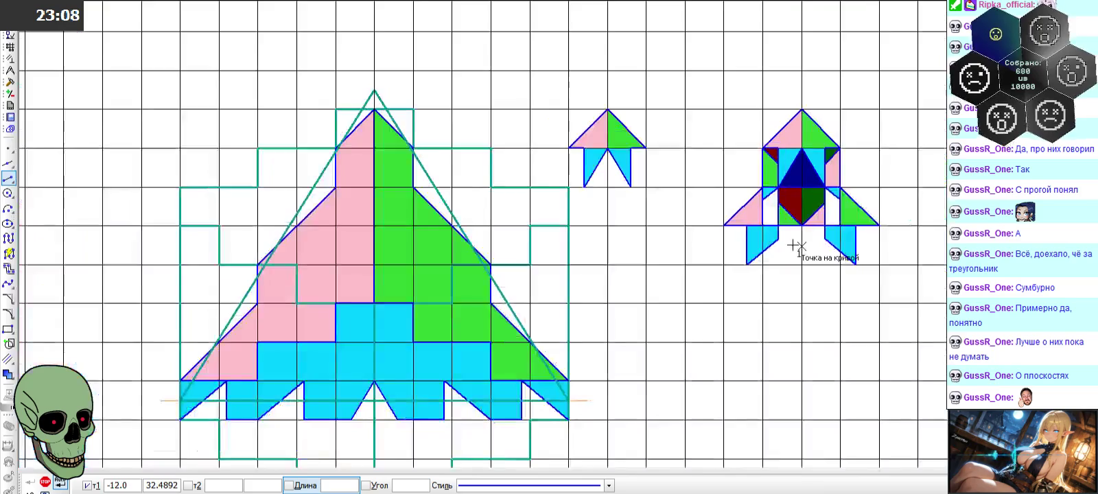
scroll(789, 235, "up", 3)
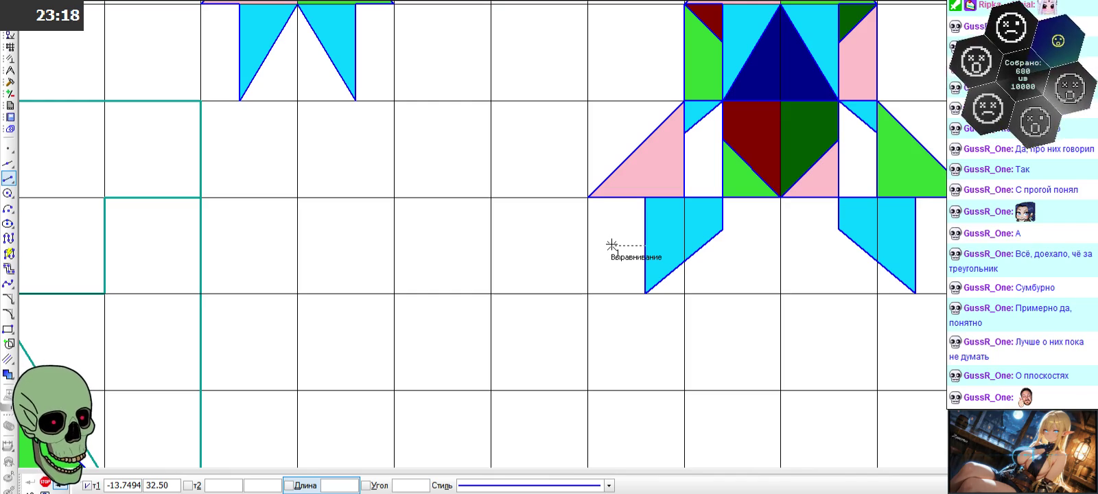
scroll(639, 184, "down", 5)
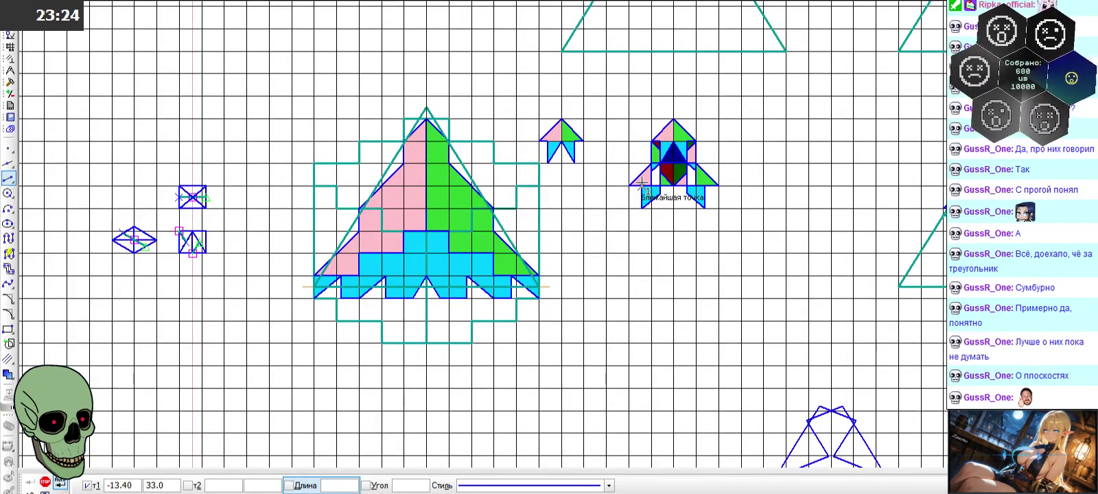
scroll(642, 184, "down", 3)
scroll(642, 184, "down", 2)
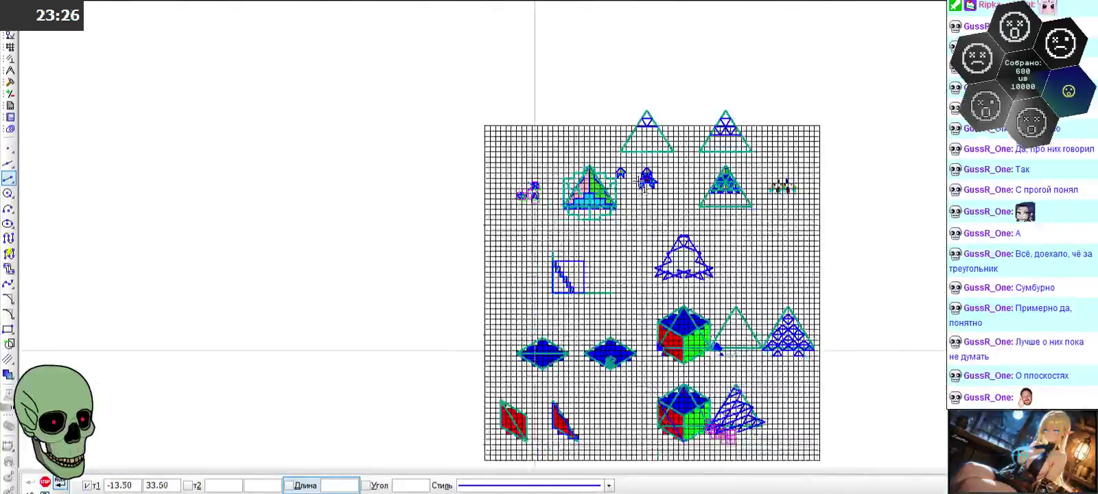
scroll(602, 401, "up", 5)
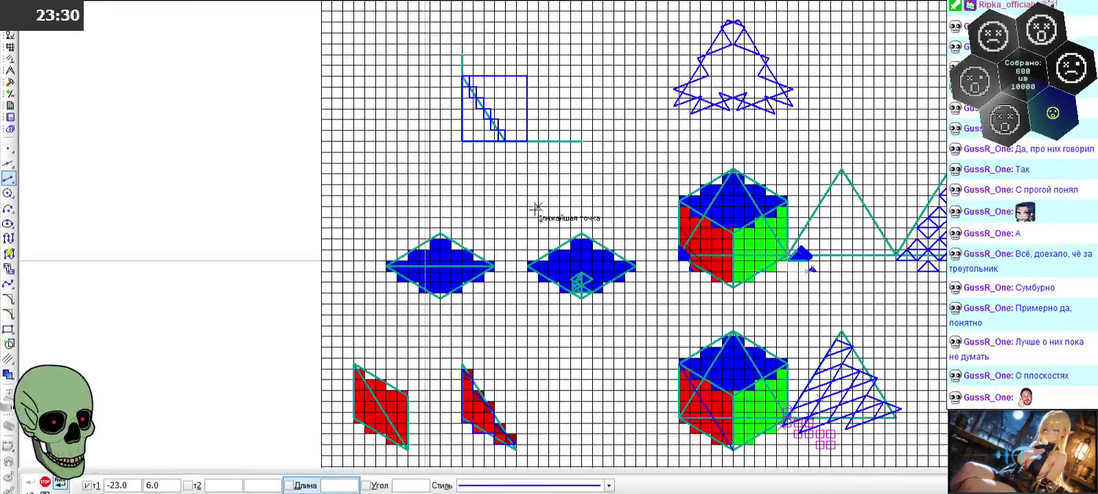
scroll(579, 162, "down", 3)
scroll(563, 370, "down", 3)
scroll(570, 323, "up", 5)
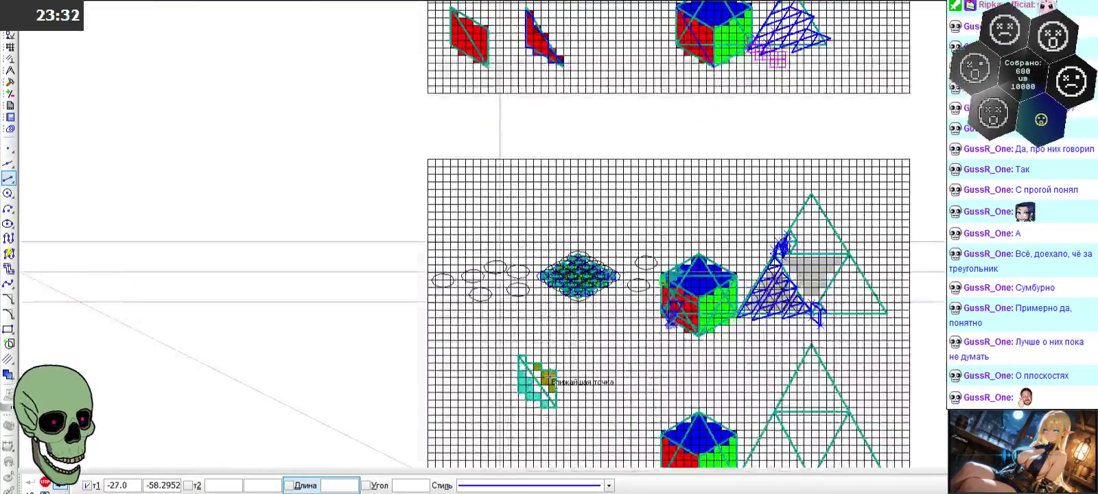
scroll(570, 313, "up", 4)
scroll(581, 263, "down", 3)
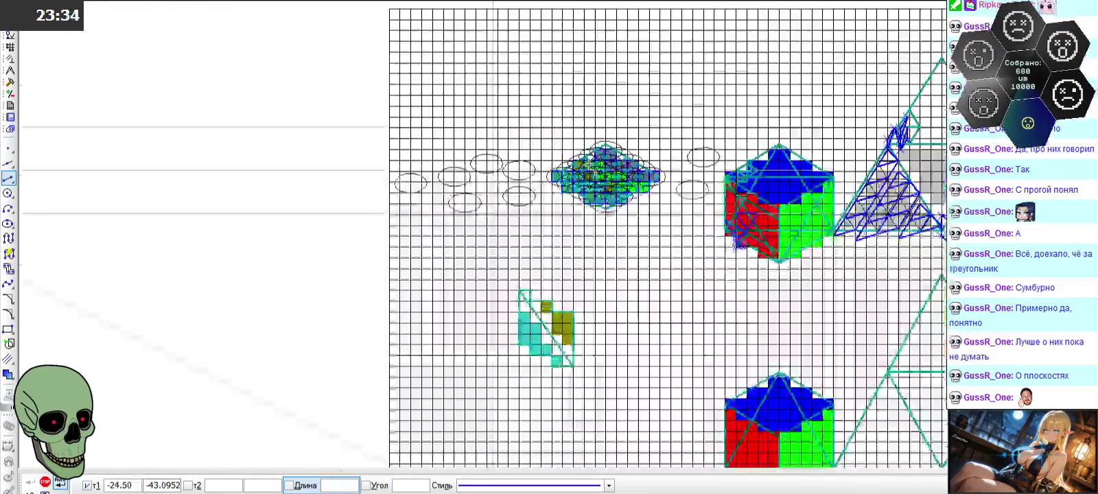
scroll(584, 227, "down", 3)
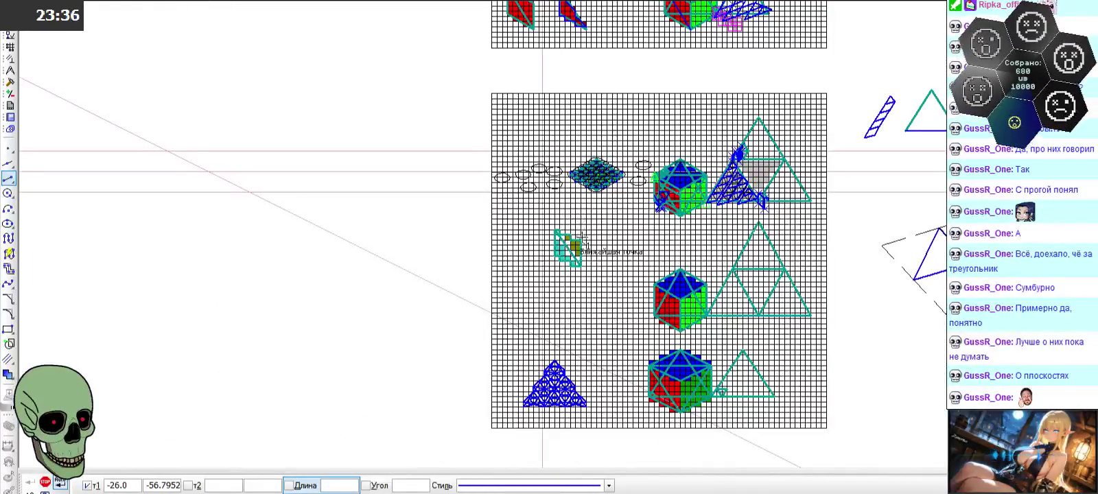
scroll(580, 240, "down", 3)
scroll(582, 234, "down", 3)
scroll(584, 206, "up", 3)
scroll(589, 180, "up", 2)
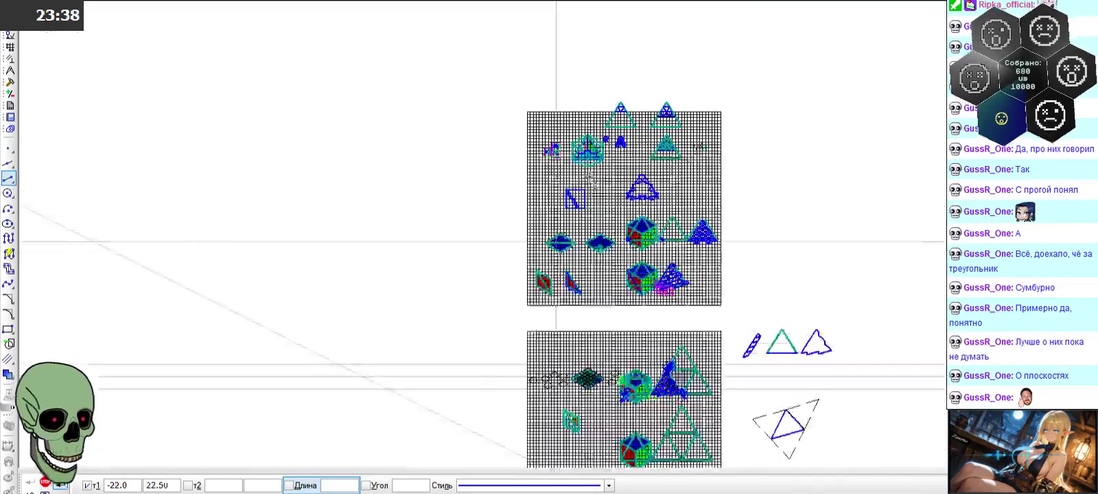
scroll(549, 165, "up", 2)
scroll(547, 163, "up", 2)
scroll(553, 161, "up", 2)
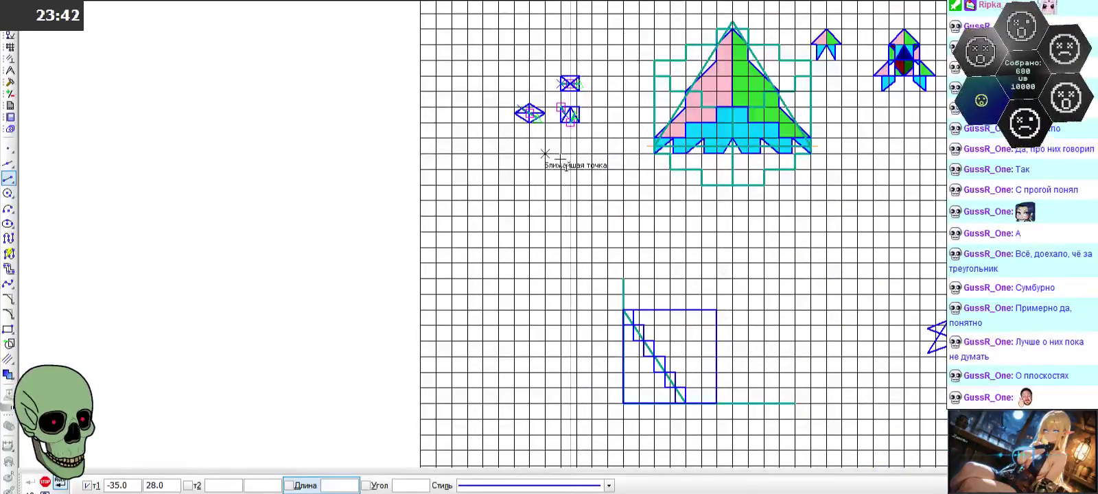
scroll(545, 154, "down", 2)
scroll(559, 169, "down", 2)
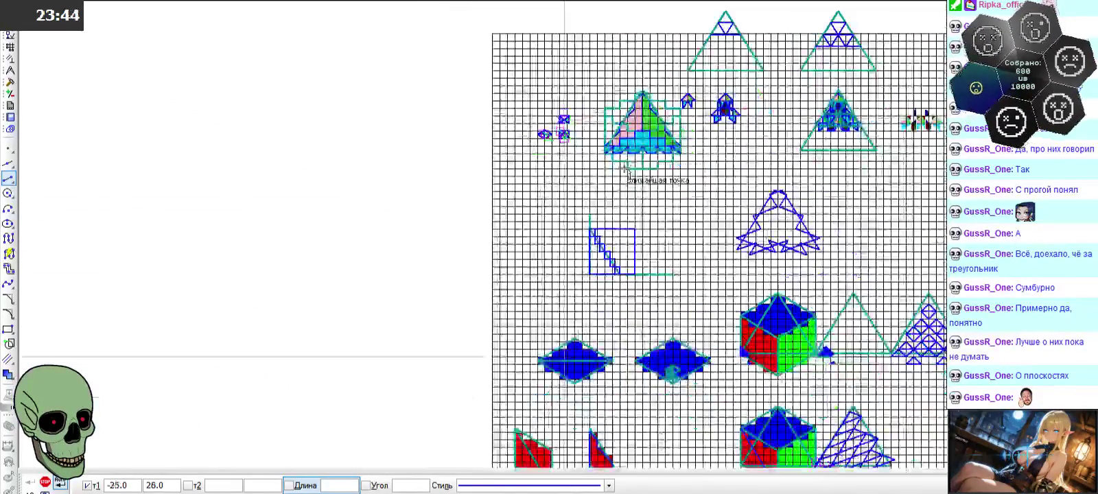
scroll(673, 117, "up", 3)
scroll(637, 127, "up", 2)
scroll(637, 127, "up", 1)
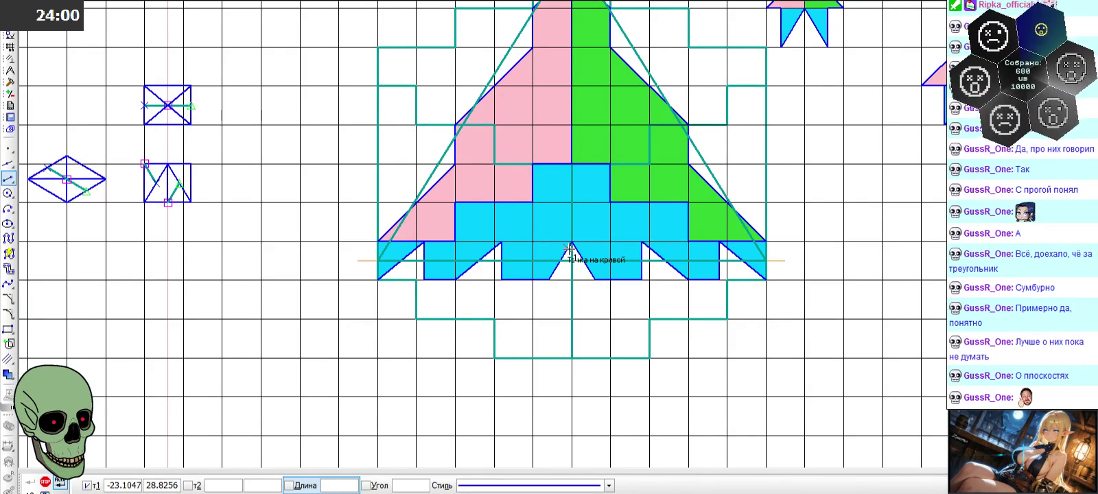
- Cancel the Segment command and zoom around the red shapes and pixel cube
key("Escape")
scroll(428, 289, "down", 2)
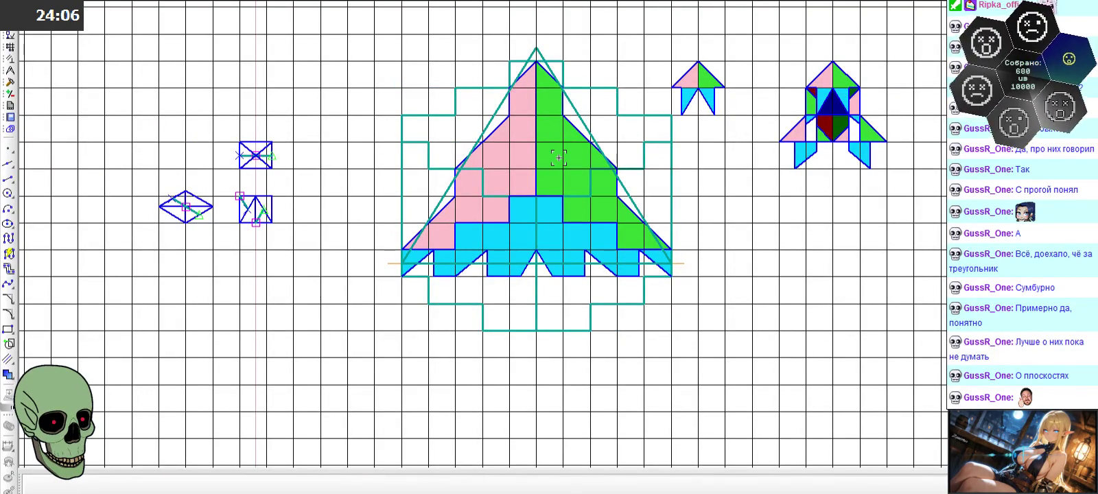
scroll(556, 157, "down", 3)
scroll(556, 157, "down", 2)
scroll(434, 361, "up", 5)
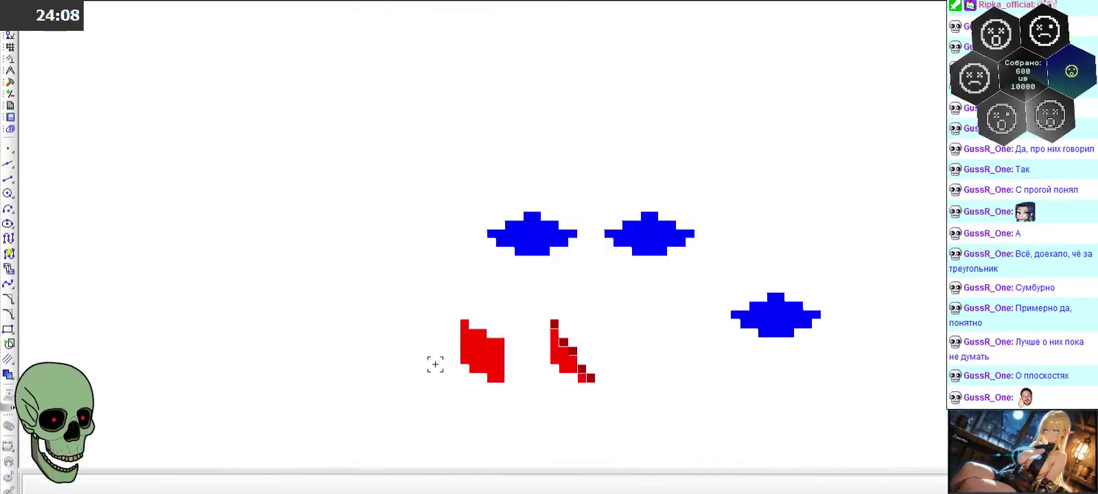
scroll(503, 362, "up", 3)
scroll(503, 361, "up", 1)
scroll(502, 206, "down", 2)
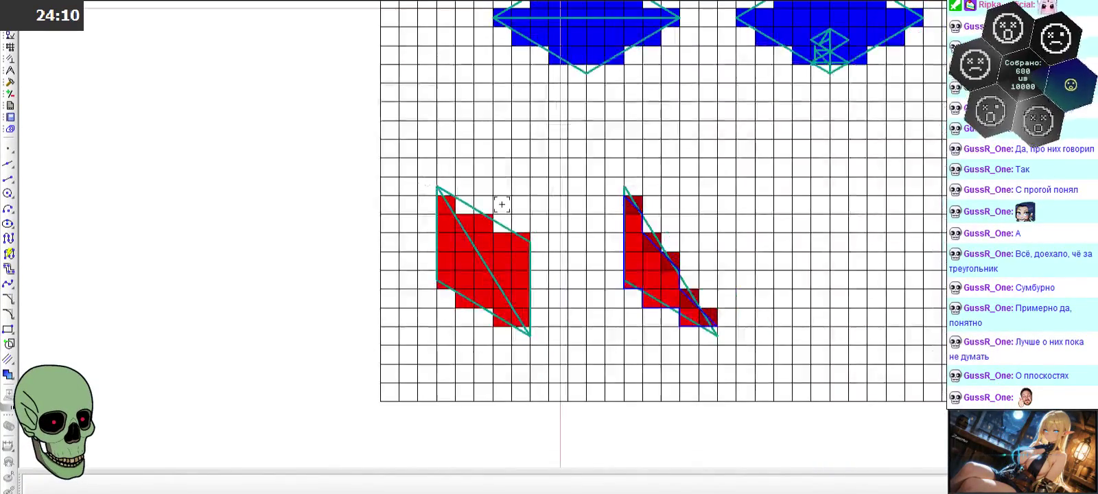
scroll(763, 311, "up", 3)
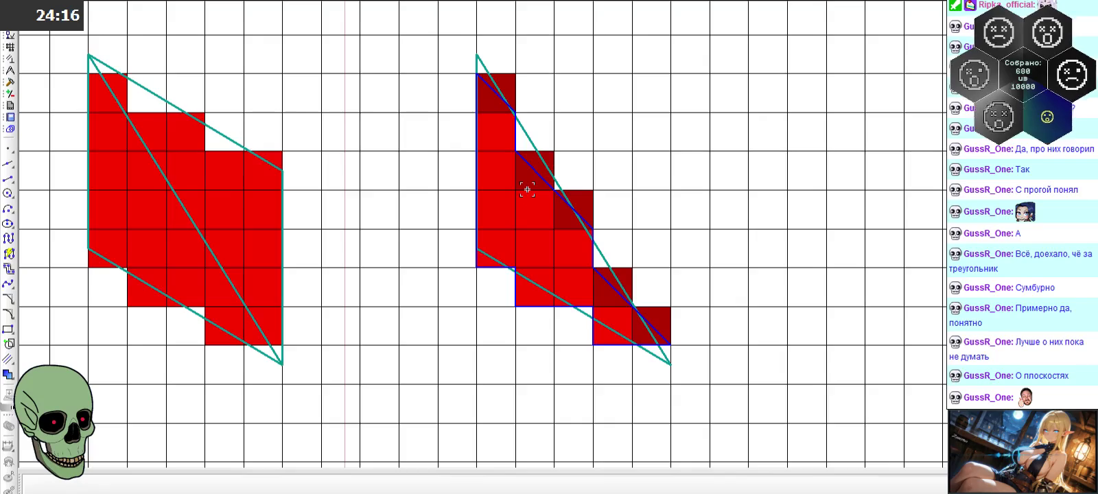
scroll(528, 189, "down", 2)
scroll(300, 210, "up", 2)
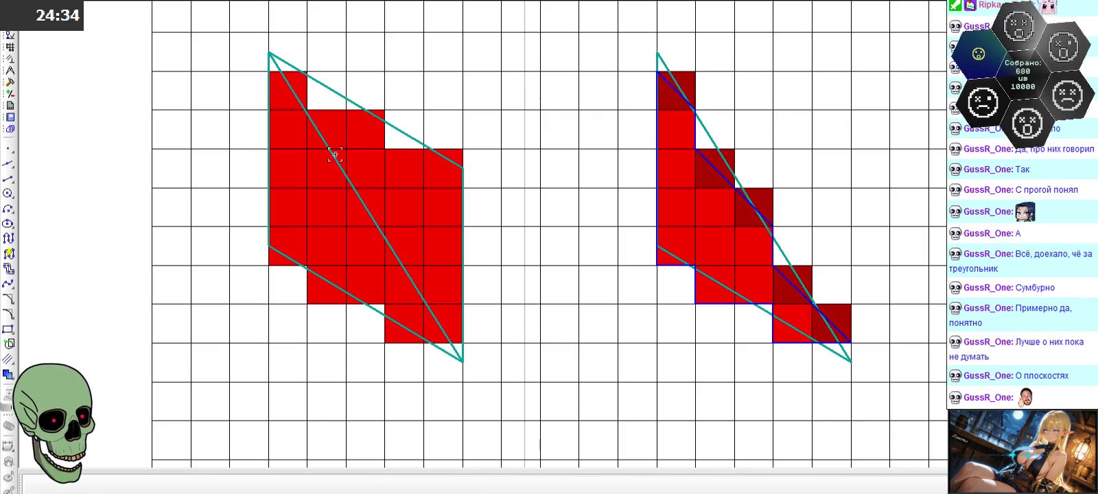
- Zoom in on the pixel cube and select its blue top face
scroll(381, 209, "down", 3)
scroll(382, 213, "down", 2)
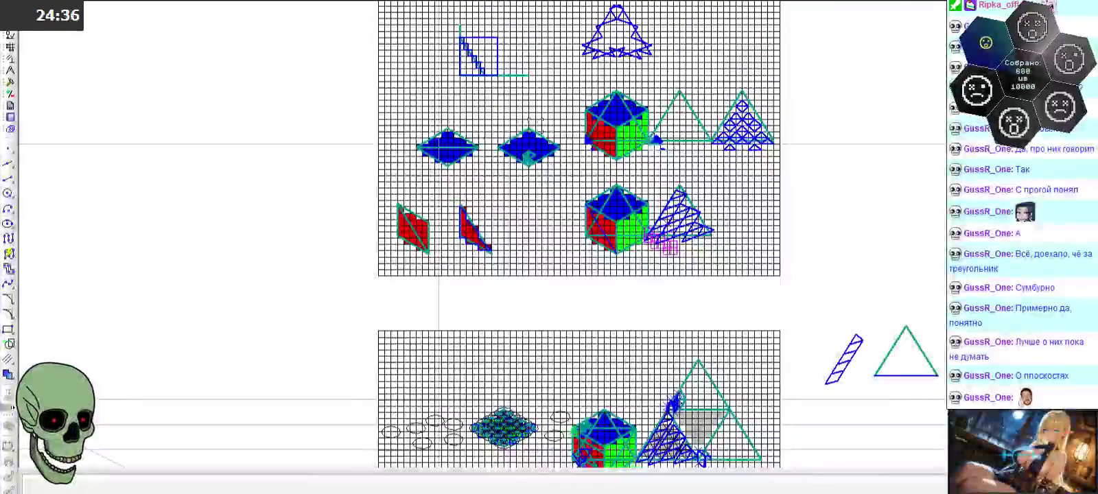
scroll(545, 127, "up", 4)
scroll(545, 135, "down", 2)
scroll(643, 109, "up", 4)
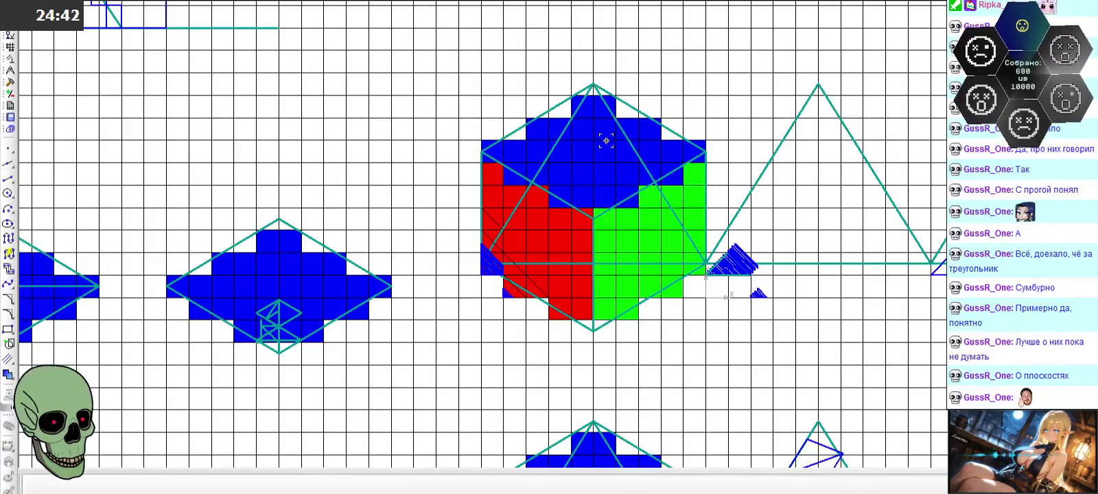
scroll(613, 105, "up", 3)
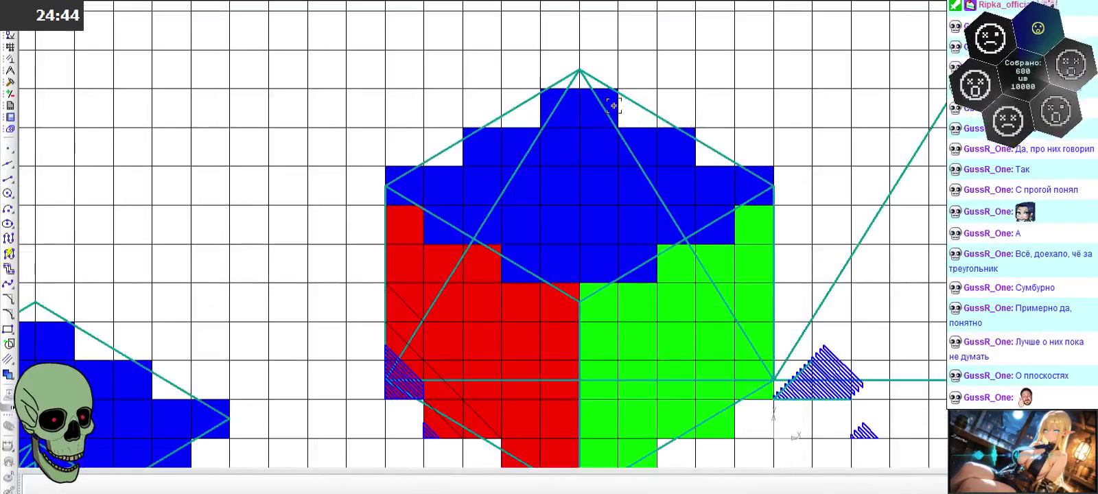
left_click(563, 117)
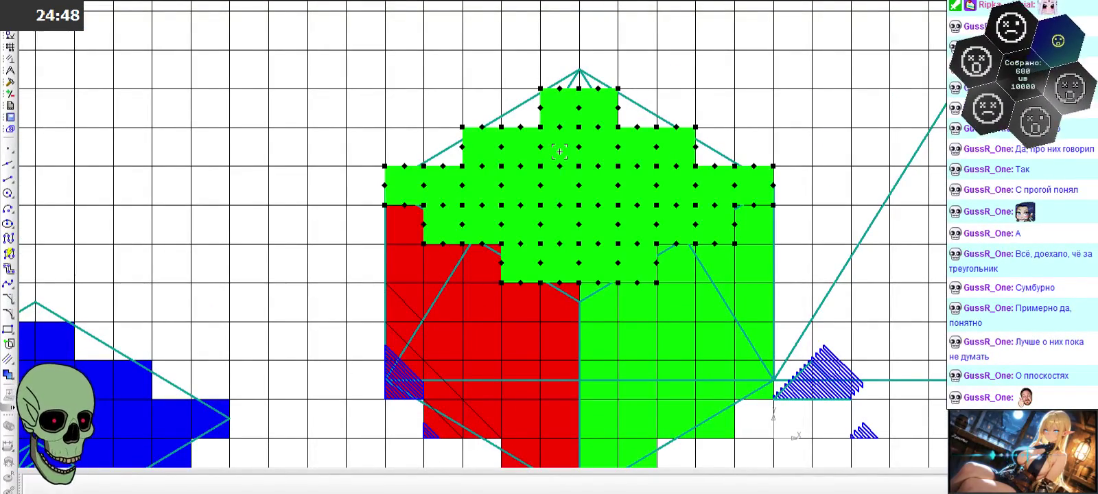
left_click(482, 99)
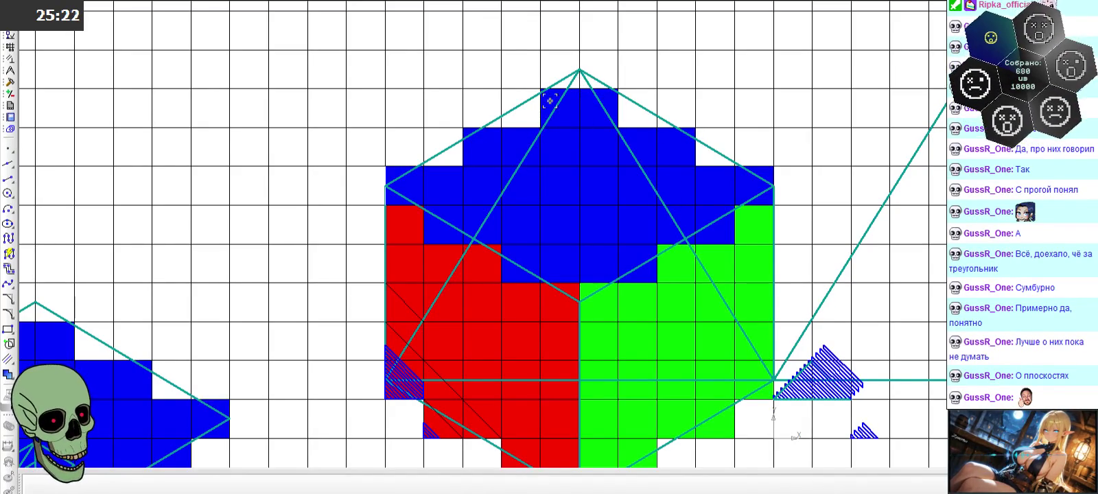
scroll(773, 192, "down", 3)
scroll(773, 192, "down", 2)
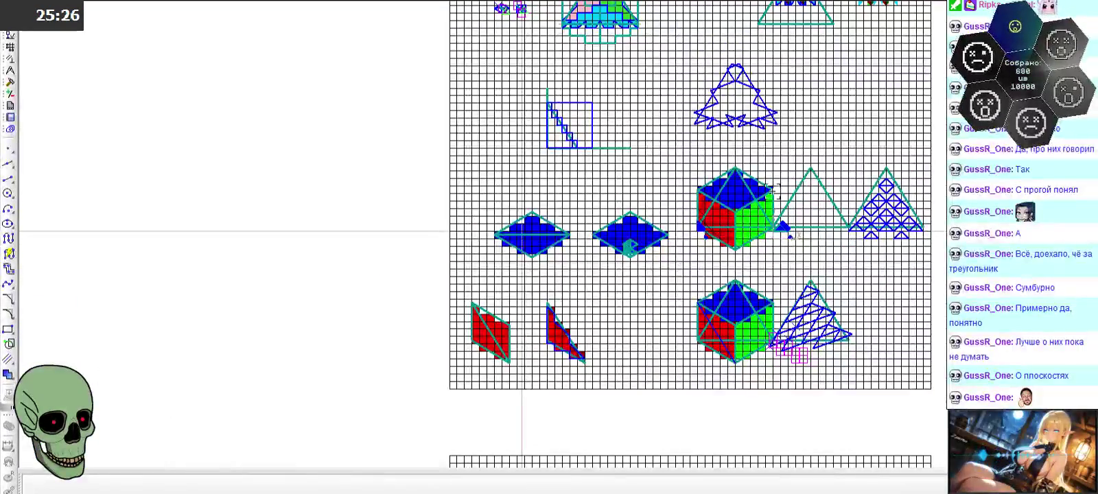
scroll(635, 248, "down", 3)
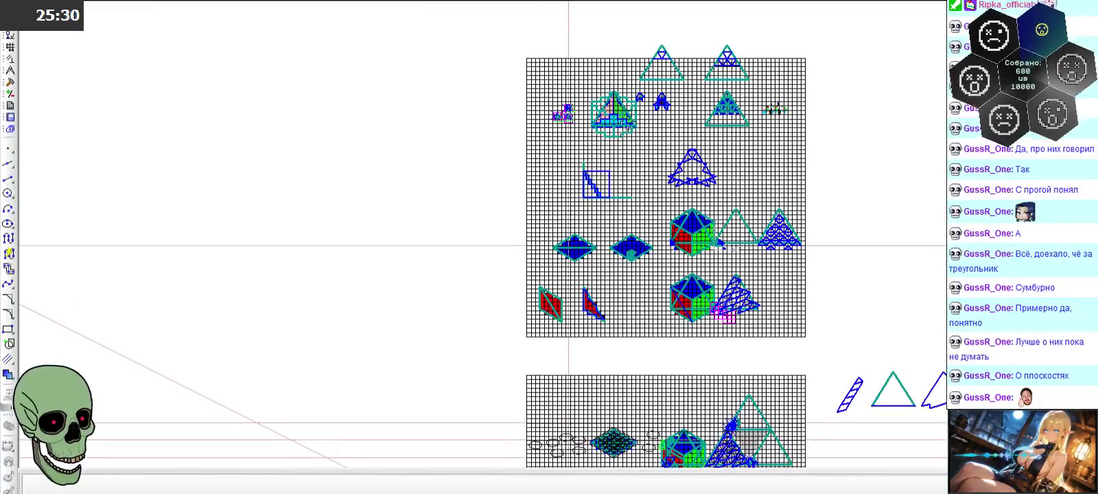
scroll(622, 136, "up", 3)
scroll(622, 135, "up", 2)
scroll(620, 268, "up", 1)
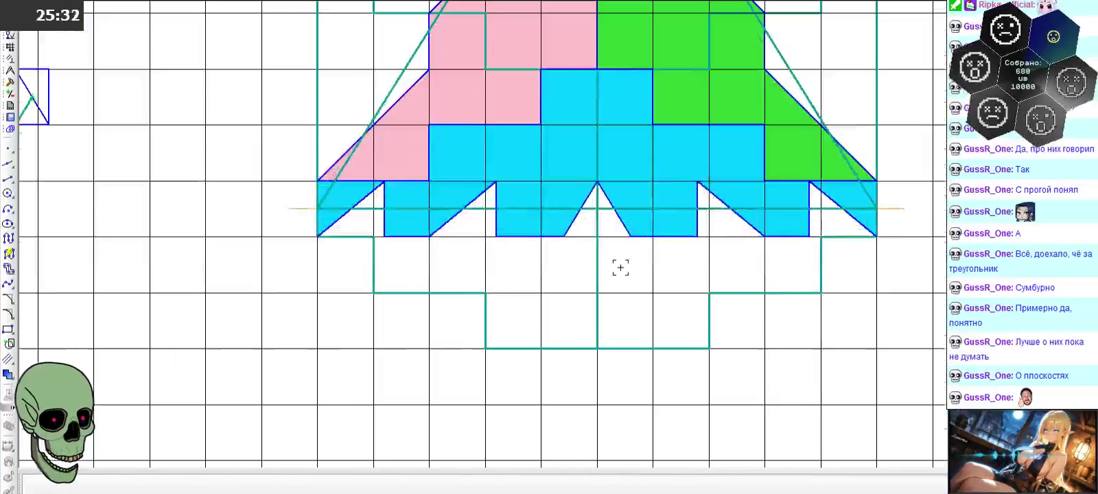
scroll(615, 253, "down", 3)
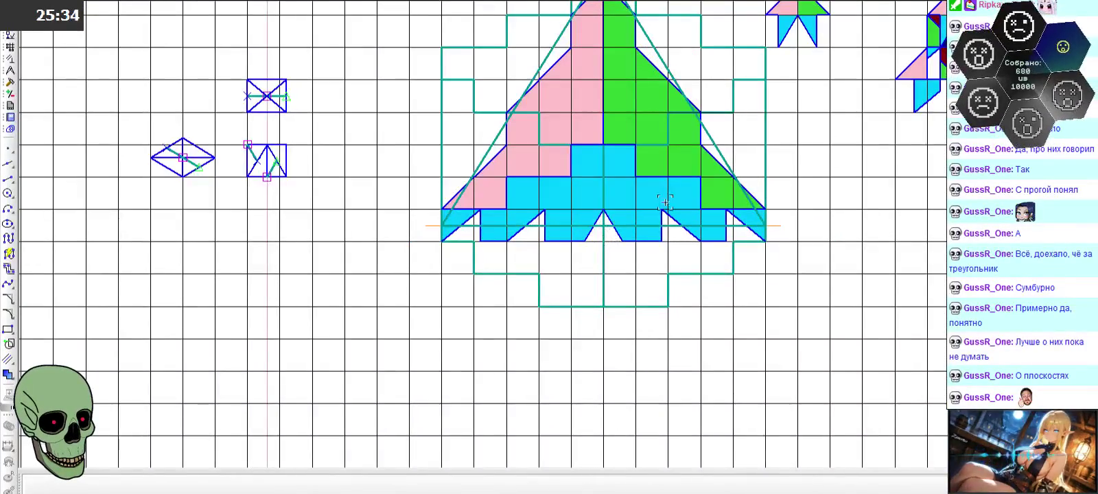
scroll(664, 202, "up", 2)
left_click(590, 184)
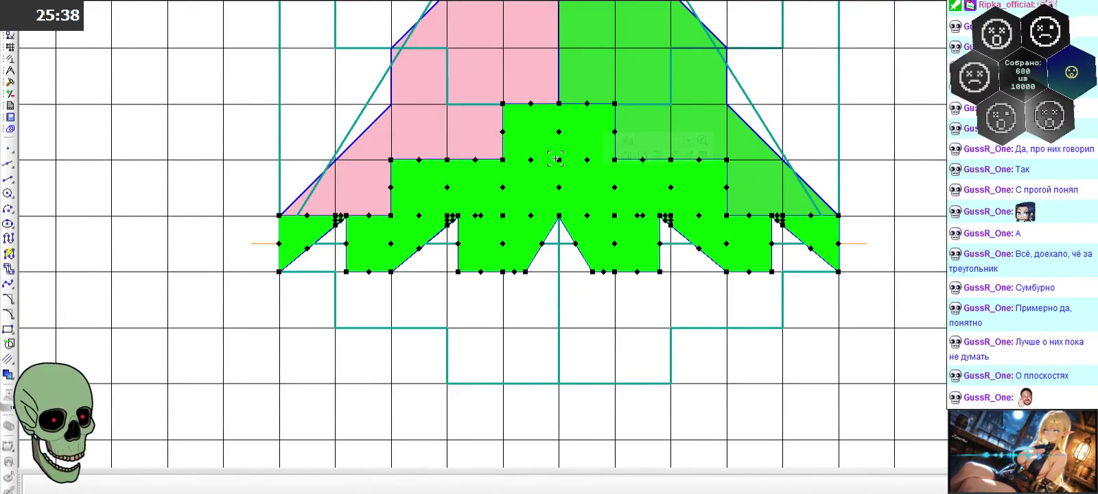
left_click(594, 310)
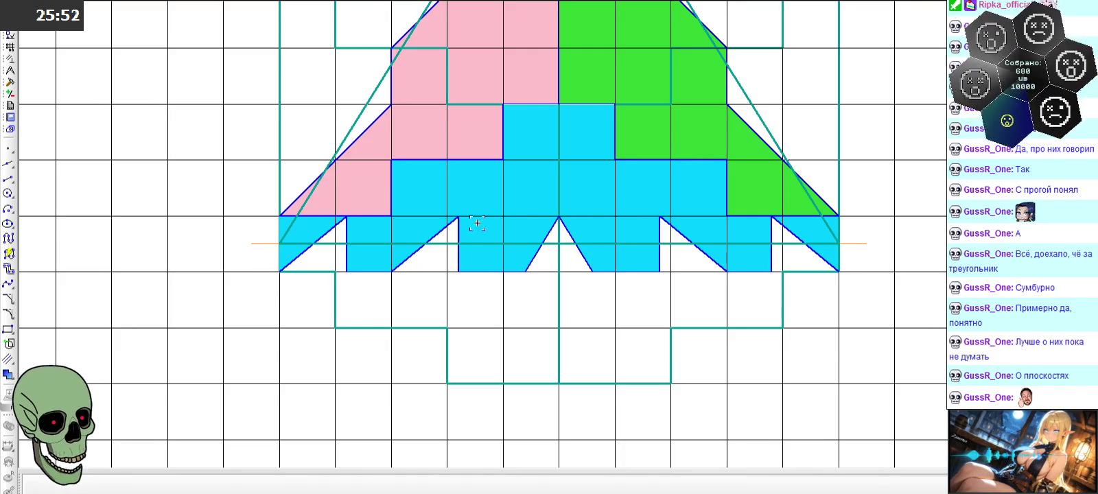
scroll(473, 239, "down", 2)
scroll(487, 197, "down", 1)
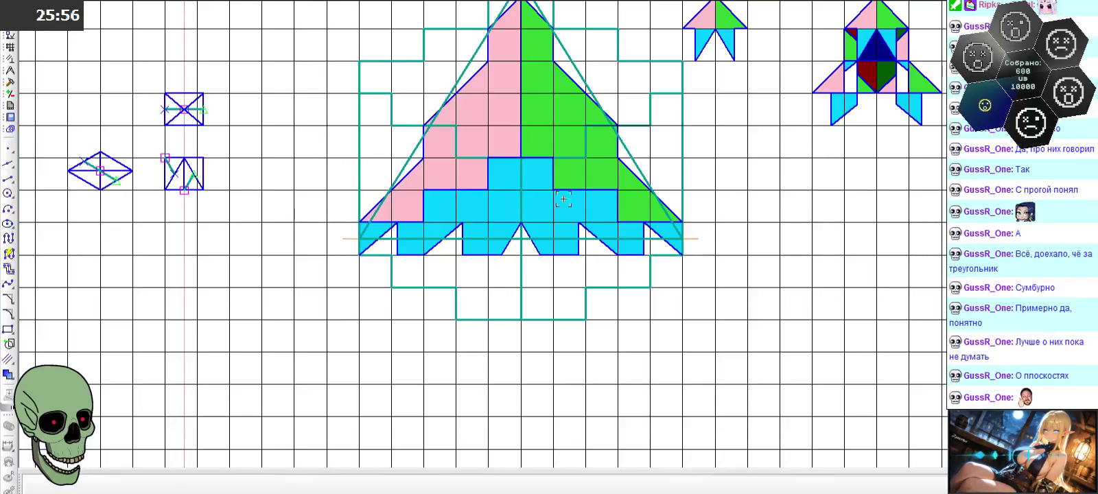
scroll(476, 212, "down", 2)
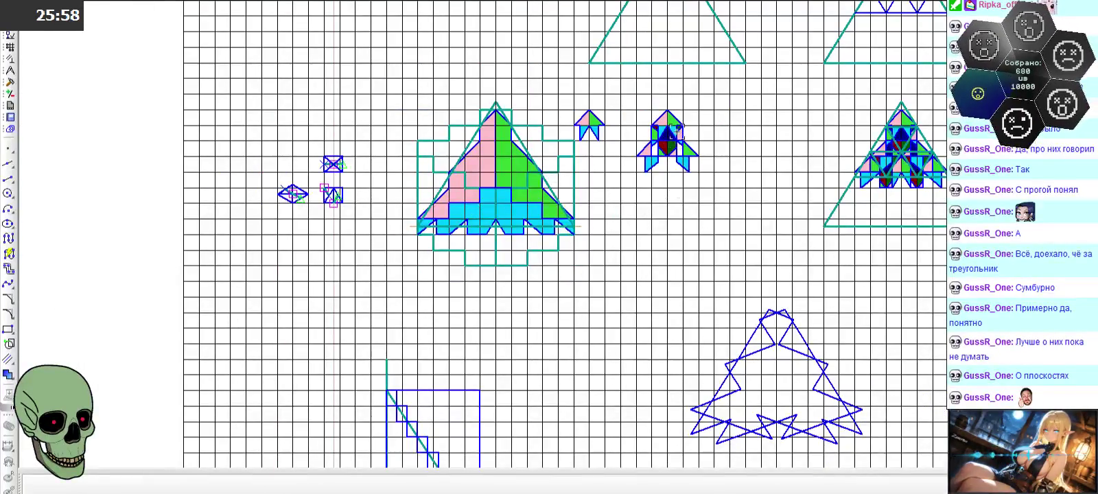
scroll(679, 130, "up", 4)
scroll(682, 124, "up", 1)
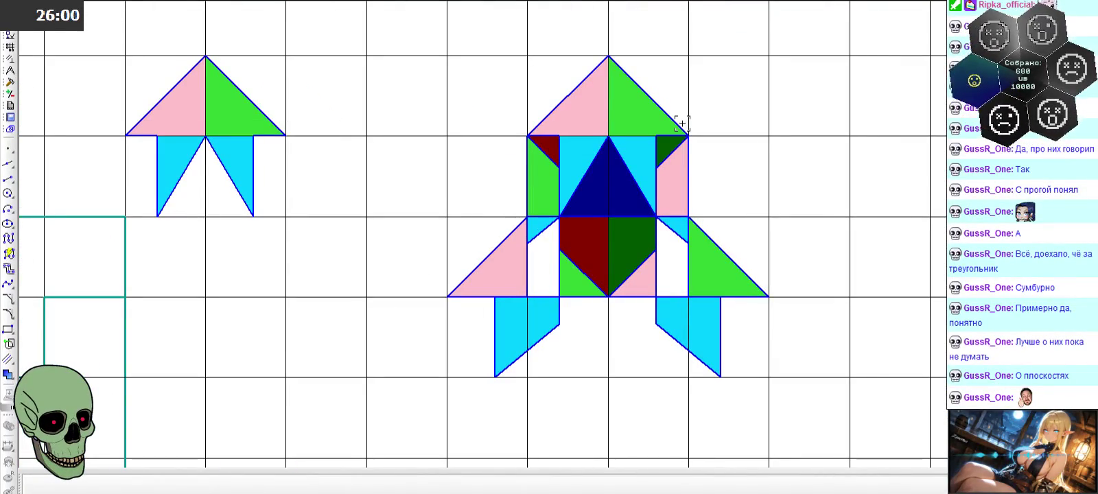
scroll(517, 126, "down", 1)
scroll(517, 126, "down", 1)
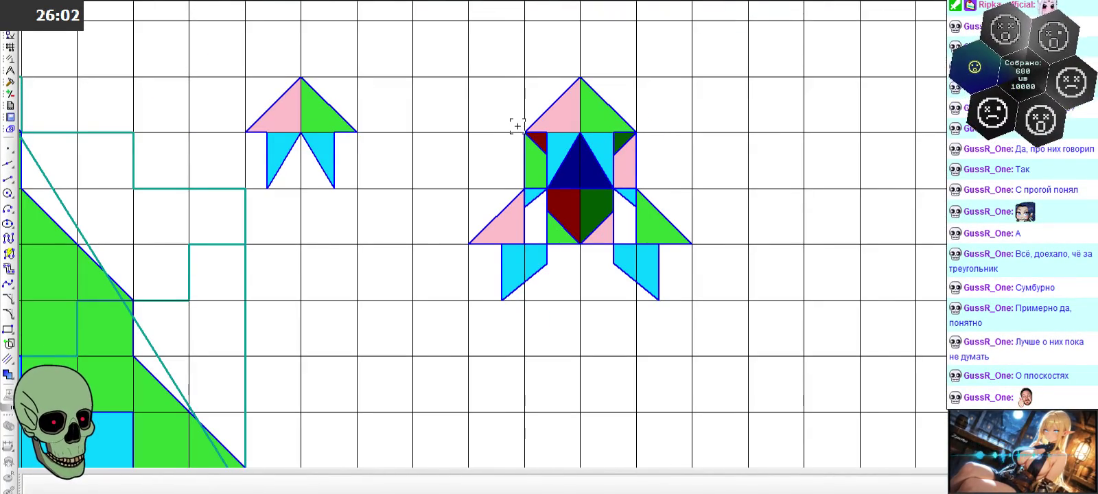
scroll(642, 142, "down", 2)
scroll(662, 147, "down", 1)
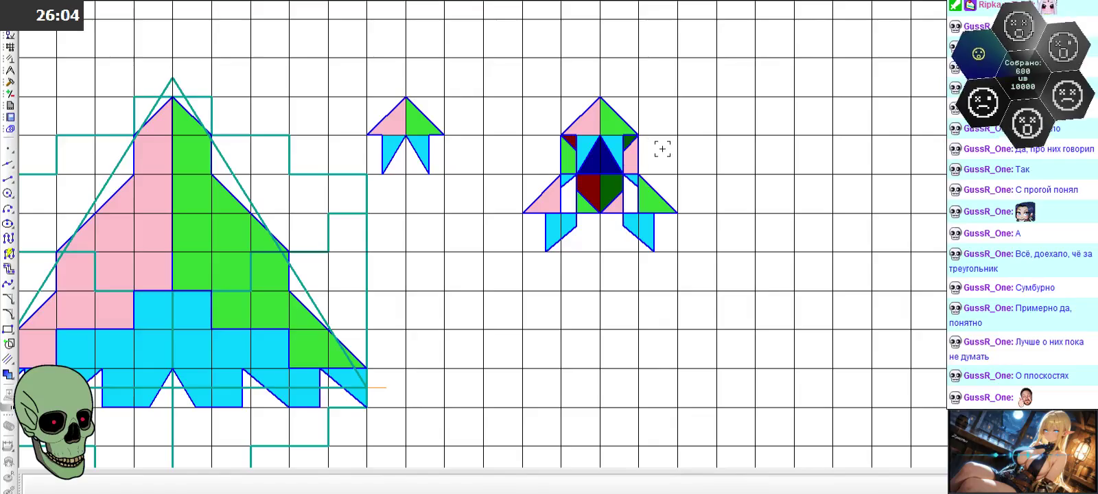
scroll(550, 298, "down", 3)
scroll(551, 298, "down", 1)
scroll(556, 343, "down", 1)
scroll(552, 137, "up", 3)
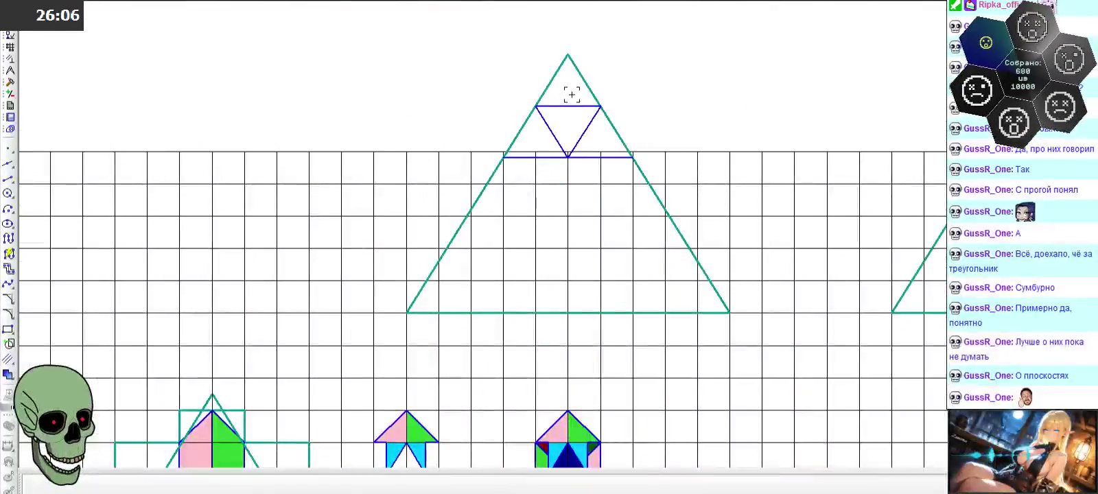
scroll(549, 179, "down", 4)
scroll(559, 243, "up", 2)
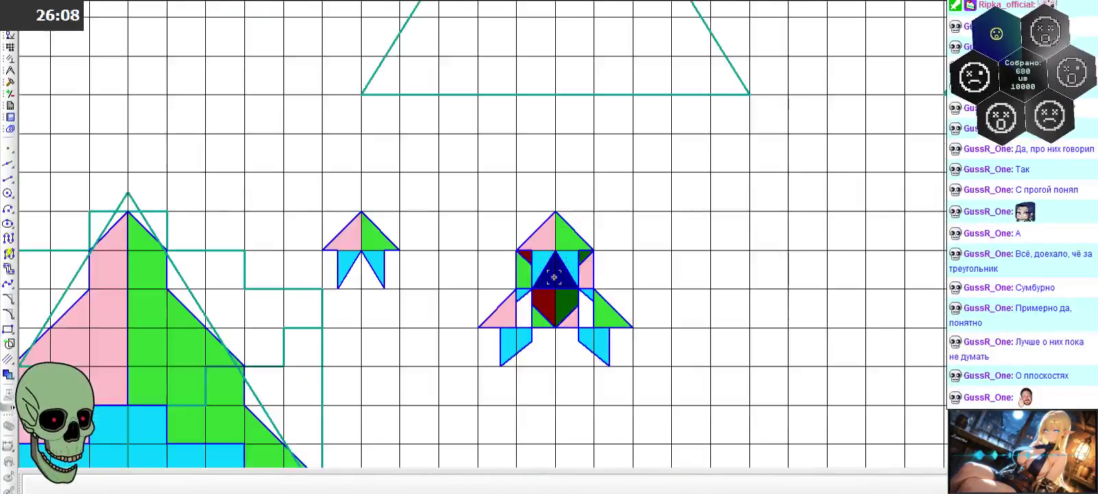
scroll(559, 244, "up", 2)
- Select the cyan piece around the rocket's central triangle and zoom in
left_click(558, 248)
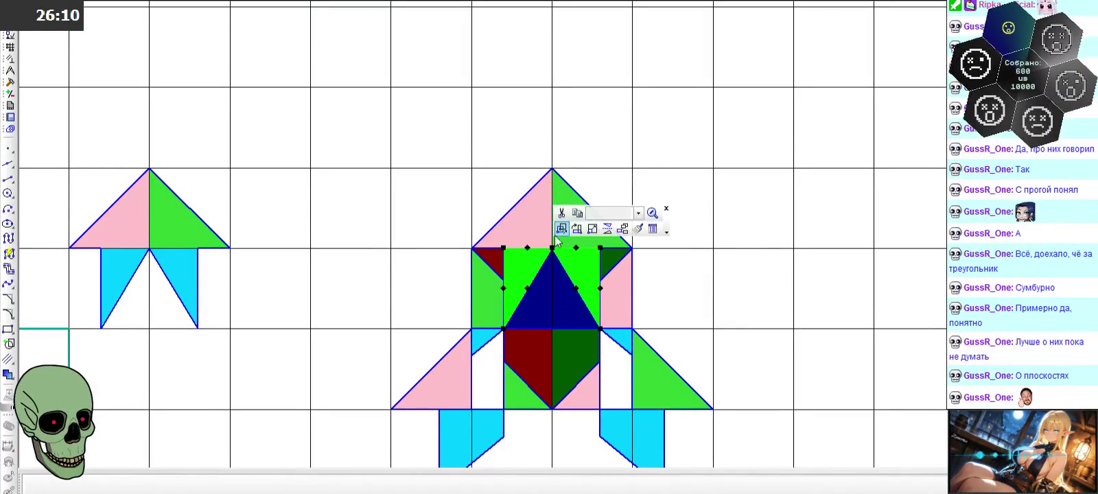
scroll(598, 118, "down", 2)
scroll(583, 213, "down", 1)
scroll(576, 86, "up", 1)
scroll(537, 77, "up", 1)
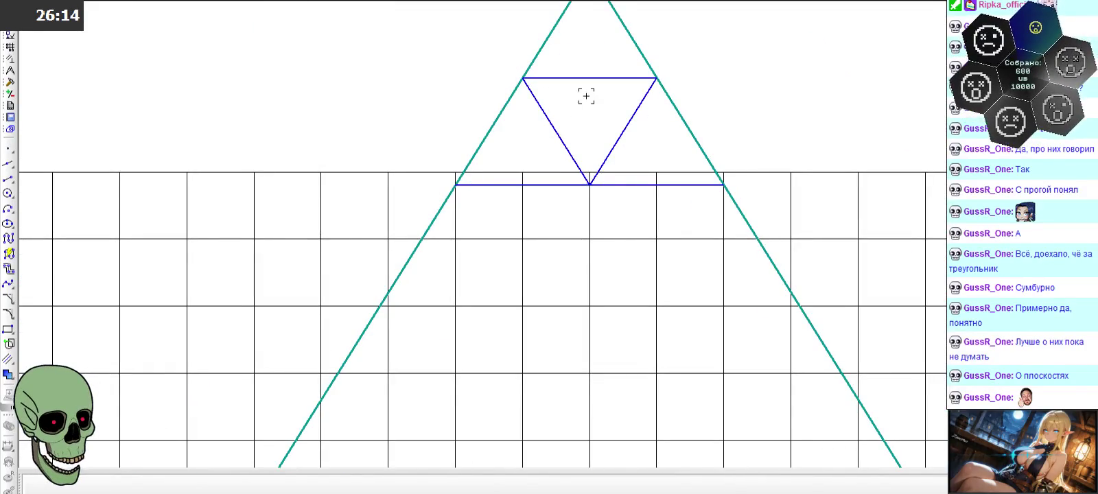
scroll(586, 96, "down", 2)
scroll(574, 220, "up", 1)
scroll(580, 189, "up", 1)
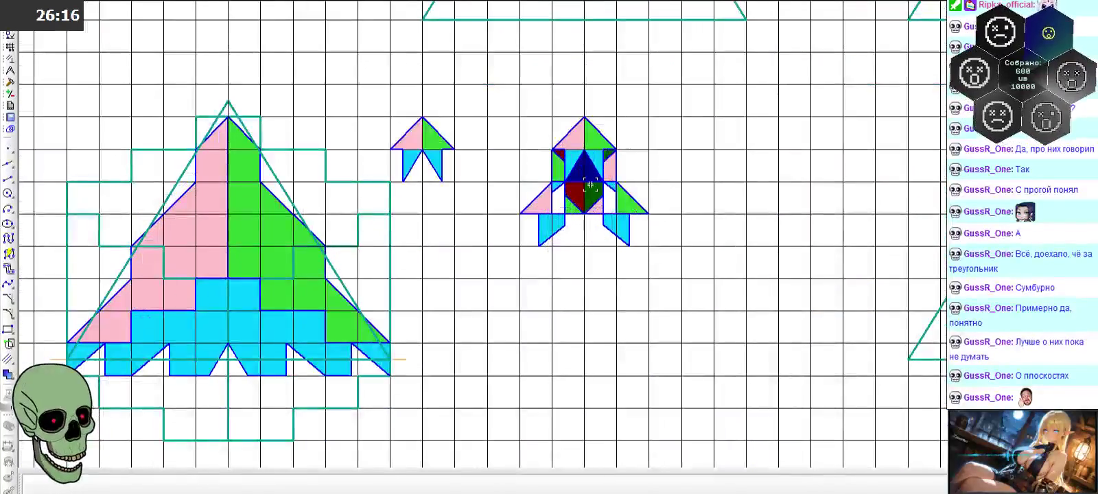
scroll(580, 188, "up", 2)
scroll(563, 175, "up", 1)
- Try selecting the central blue, dark-green and dark-red pieces, clearing the selection twice
left_click(575, 200)
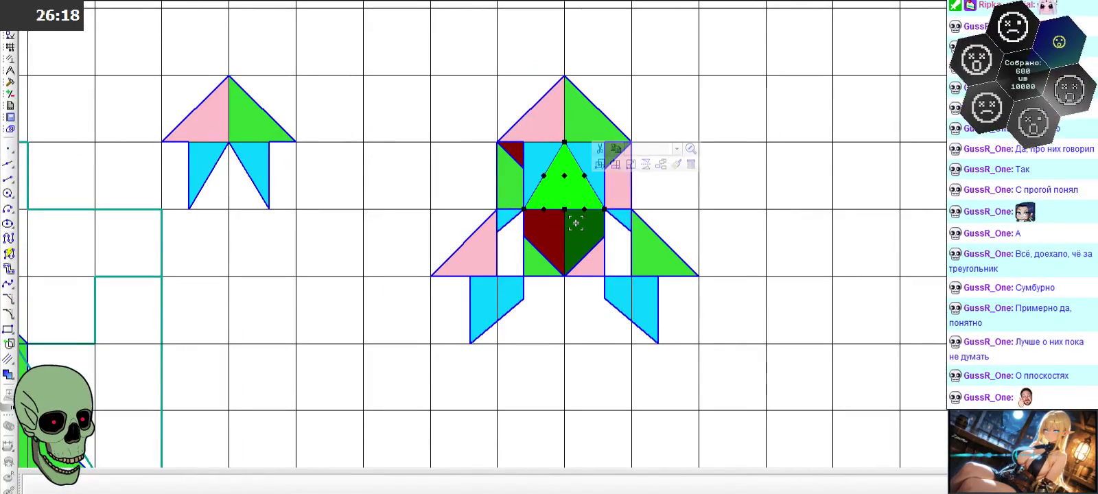
left_click(577, 237)
left_click(530, 216)
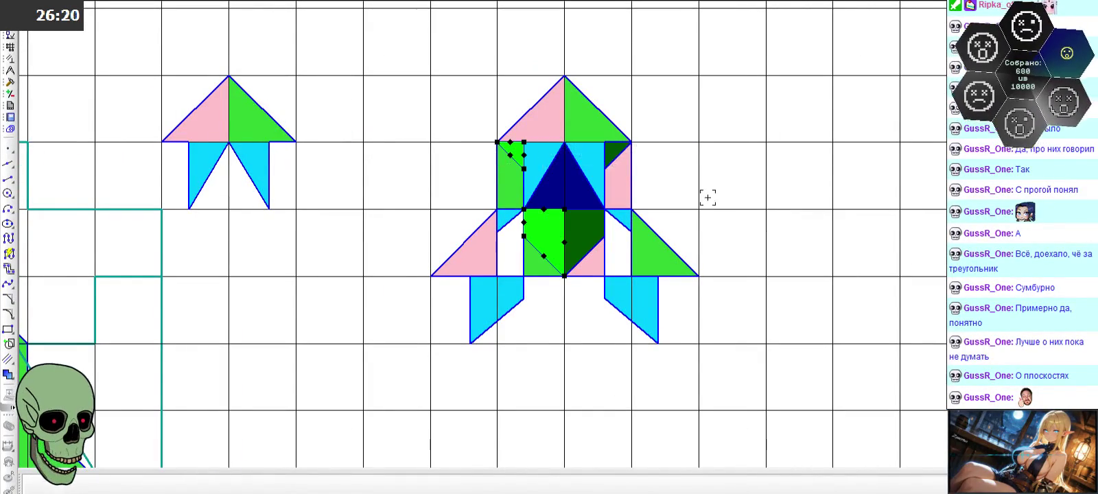
left_click(667, 178)
scroll(562, 235, "up", 2)
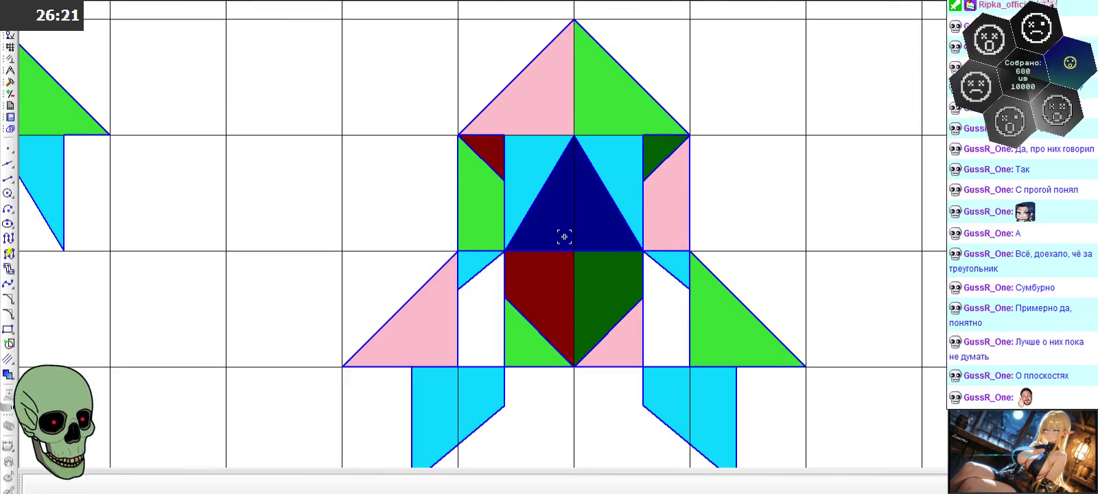
left_click(559, 275)
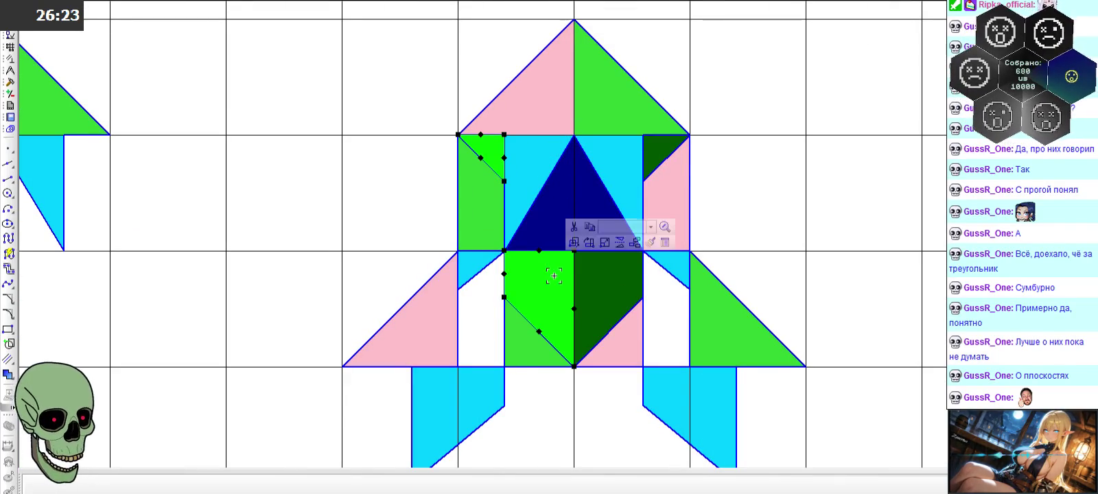
left_click(605, 287)
left_click(581, 212)
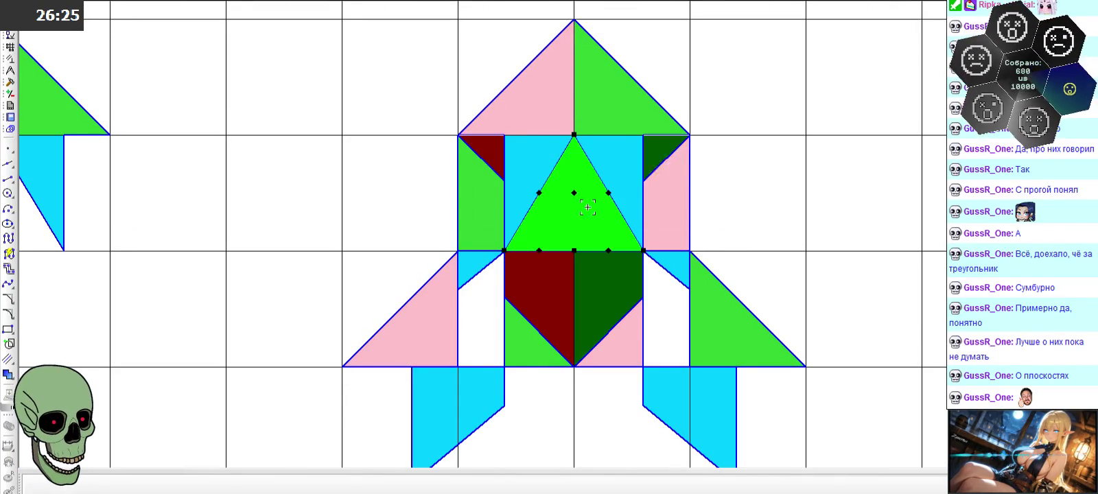
left_click(737, 224)
- Inspect the central triangle's fill in Другие цвета… without changing it, then deselect
double_click(595, 220)
left_click(189, 486)
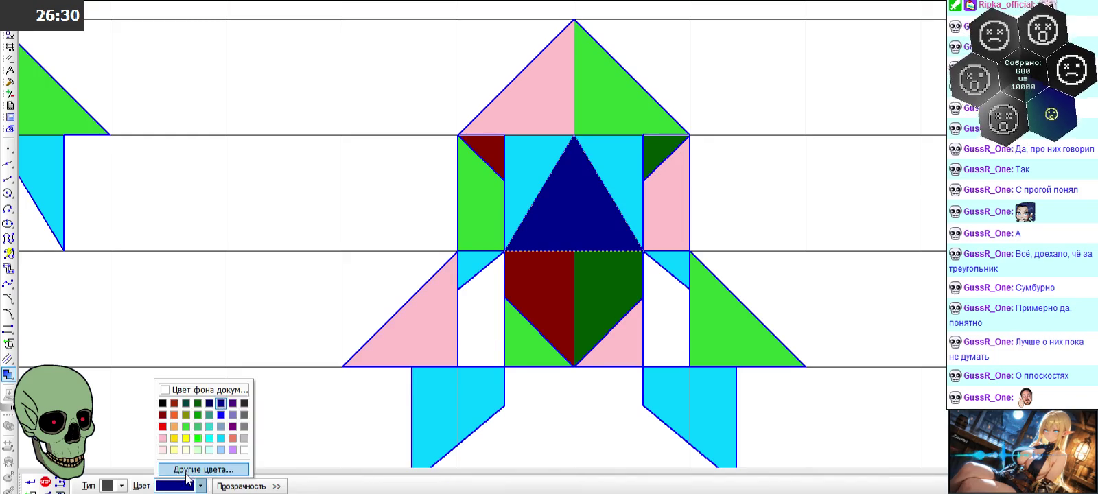
left_click(186, 470)
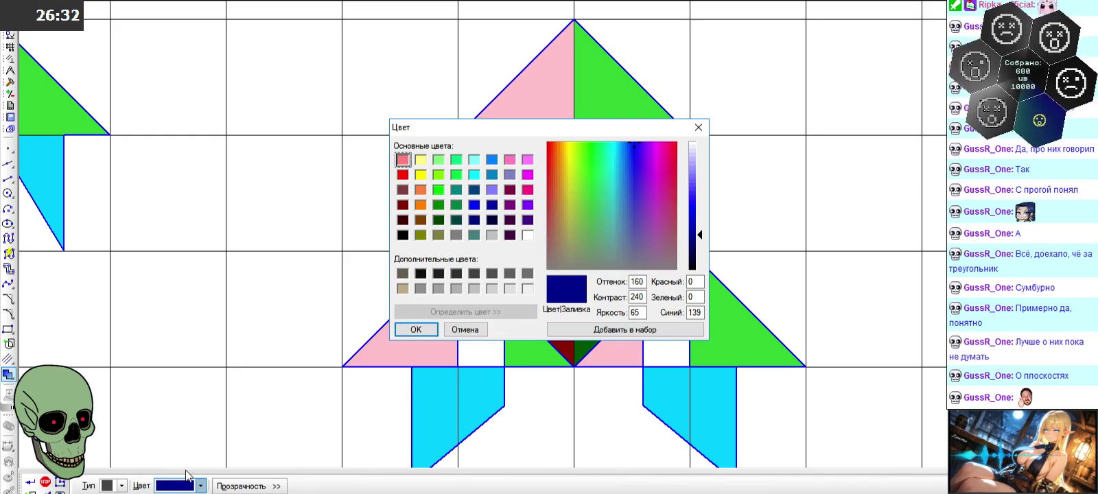
left_click(697, 313)
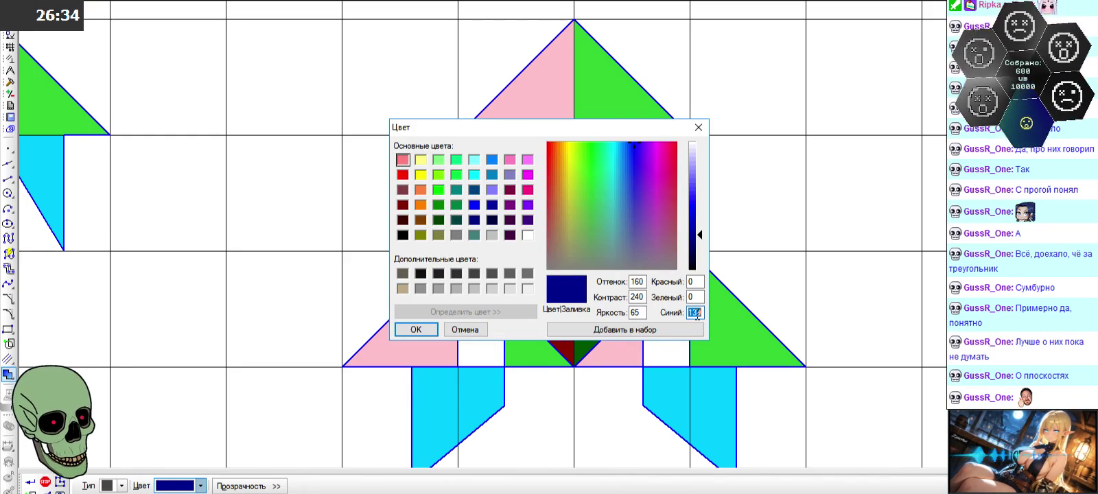
left_click(698, 128)
left_click(64, 481)
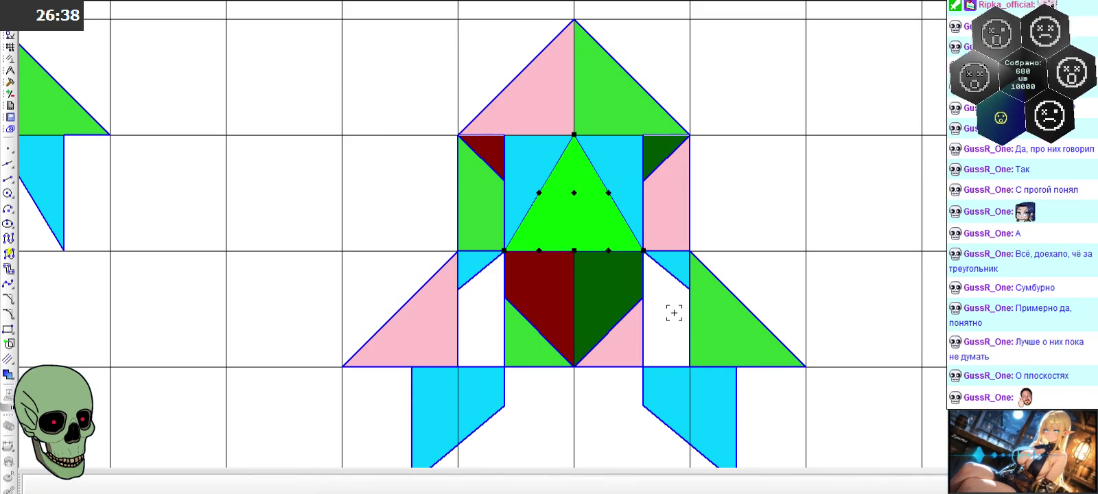
left_click(760, 277)
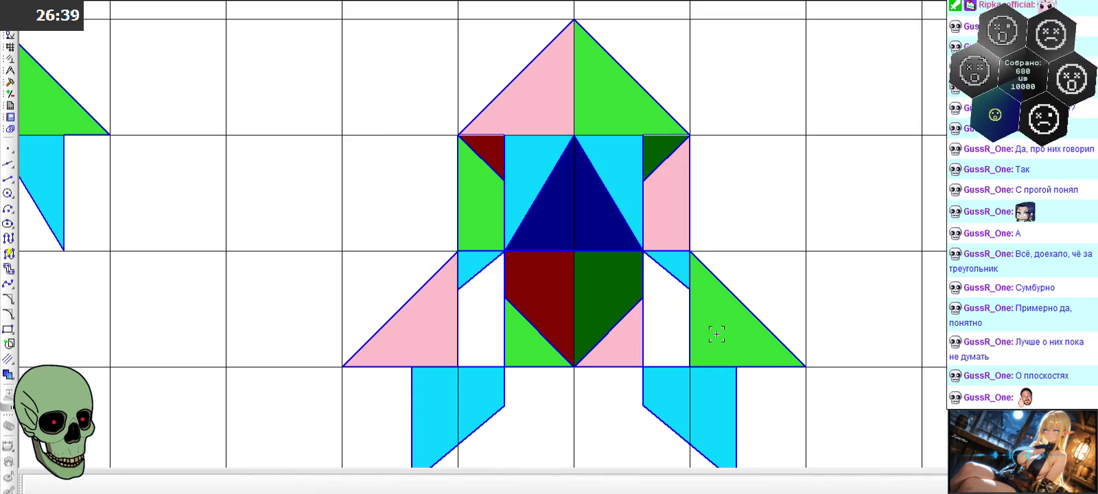
- Select the dark-red corner triangle, central blue triangle, dark-red and dark-green pieces together
left_click(486, 152)
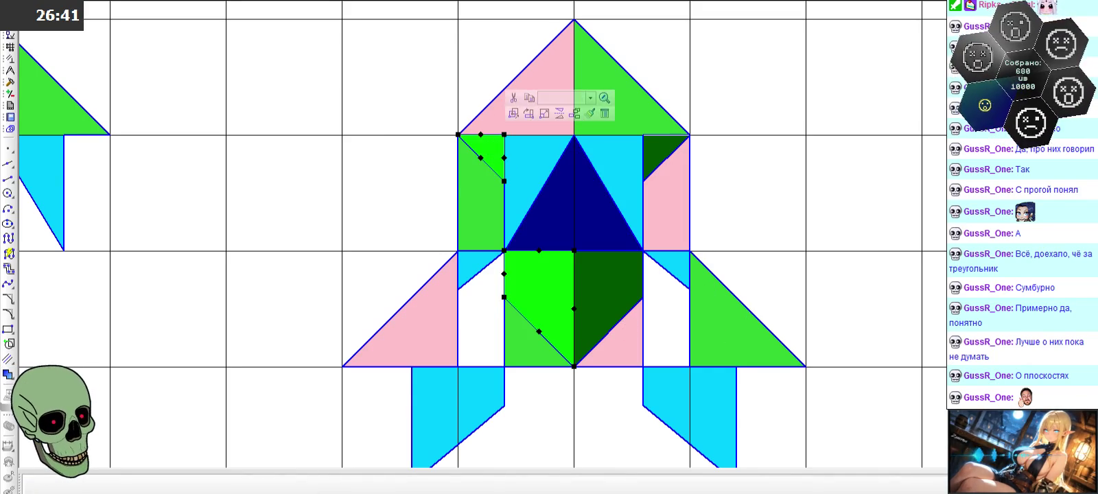
left_click(558, 198)
left_click(539, 302)
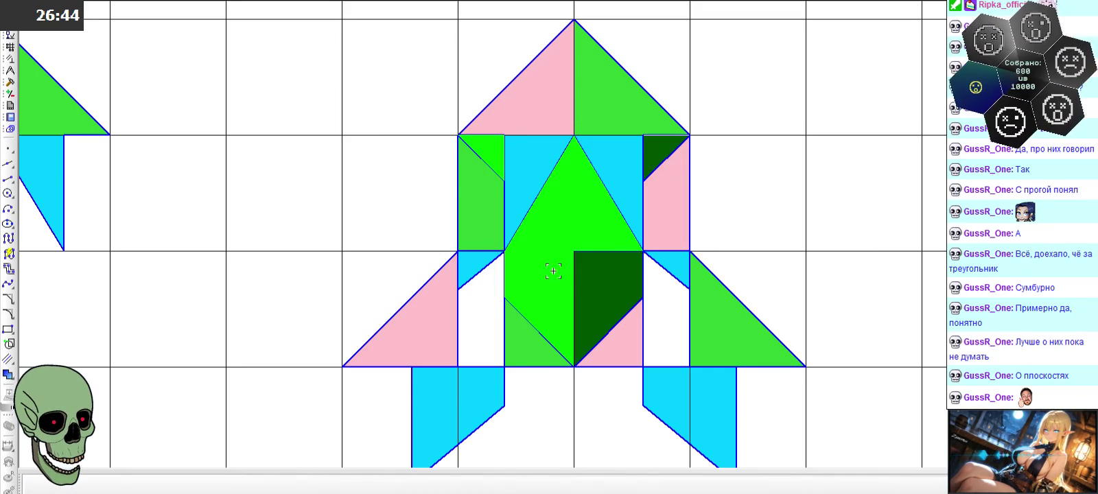
left_click(662, 156)
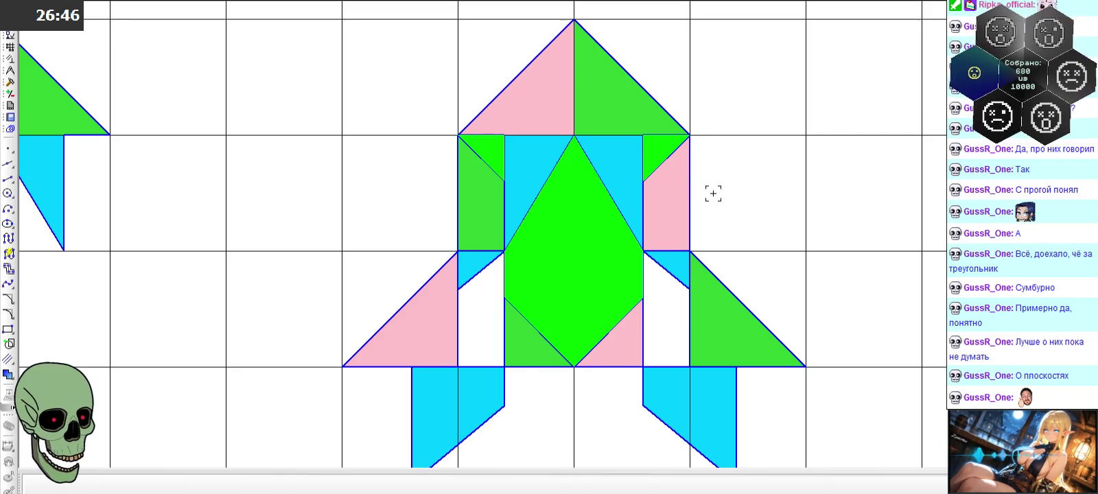
scroll(625, 157, "down", 1)
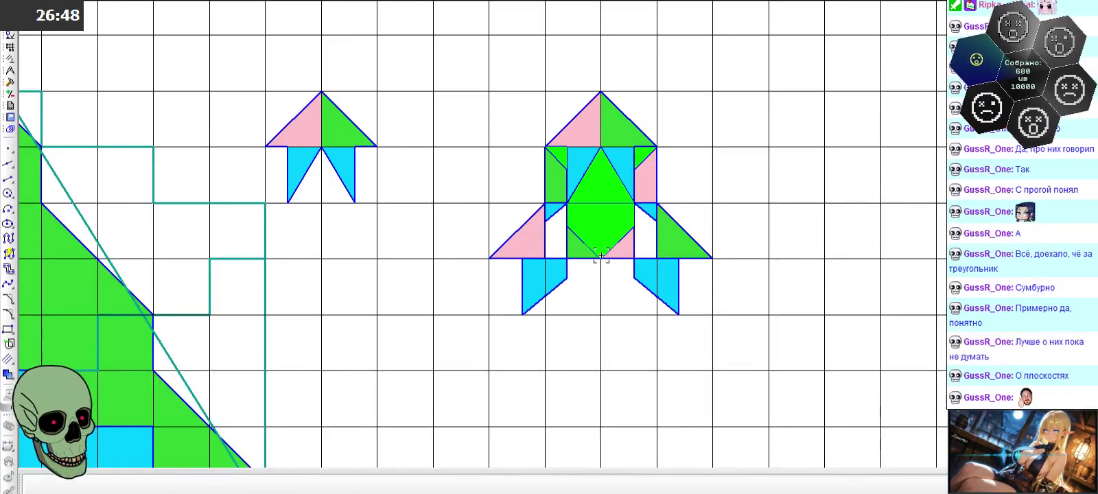
scroll(594, 258, "down", 2)
scroll(598, 39, "up", 3)
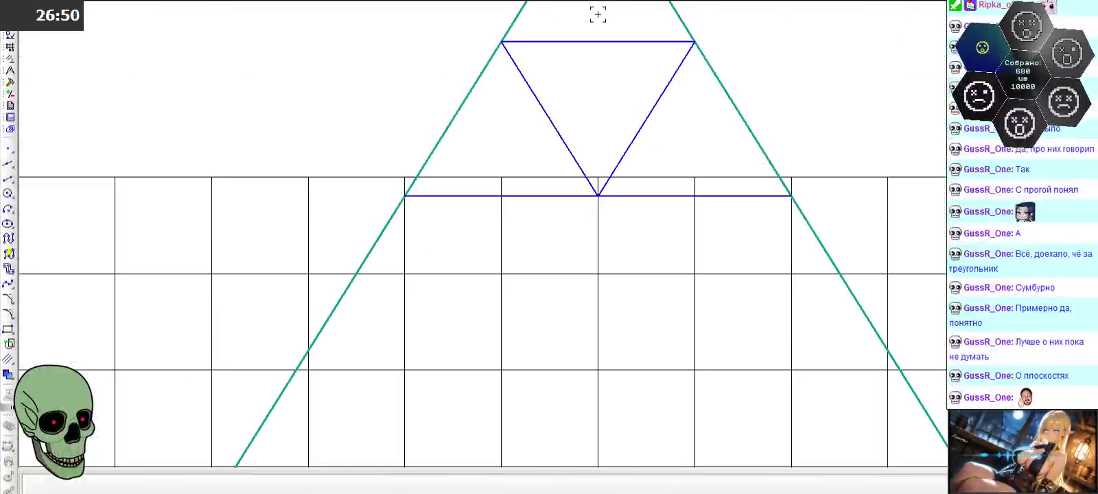
scroll(594, 113, "down", 3)
scroll(560, 34, "down", 1)
scroll(550, 330, "up", 3)
scroll(549, 321, "up", 1)
scroll(560, 323, "up", 1)
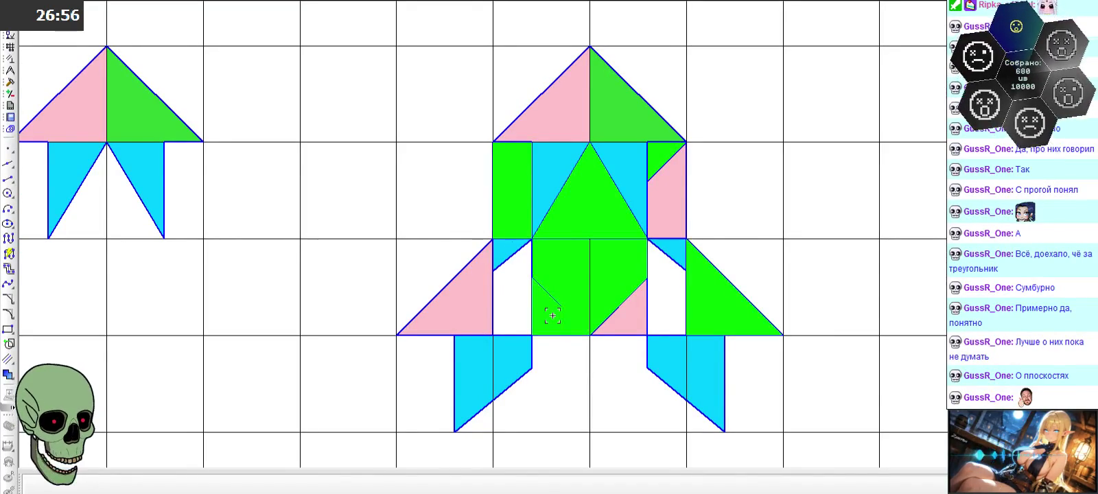
left_click(552, 316)
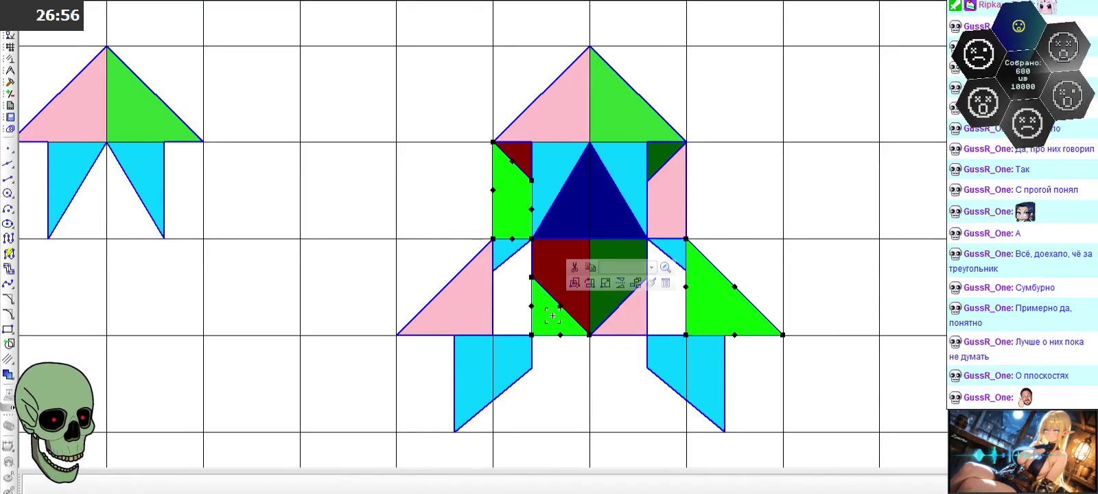
left_click(477, 306)
left_click(474, 364)
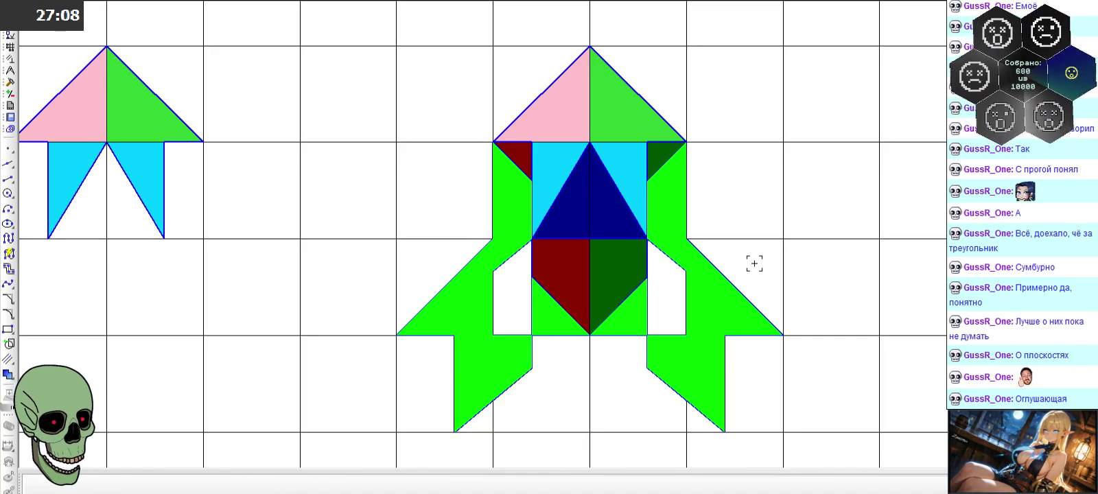
scroll(580, 281, "down", 5)
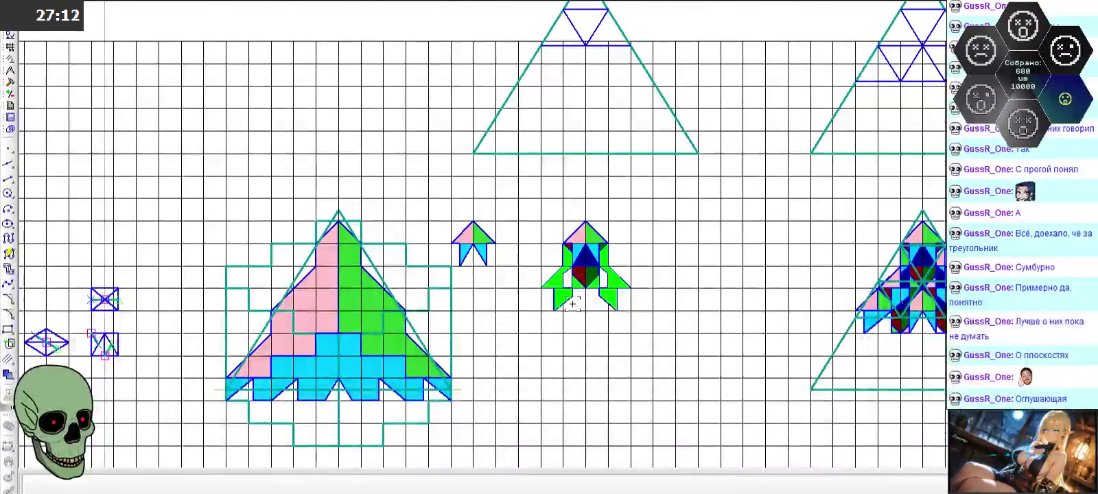
scroll(570, 303, "up", 3)
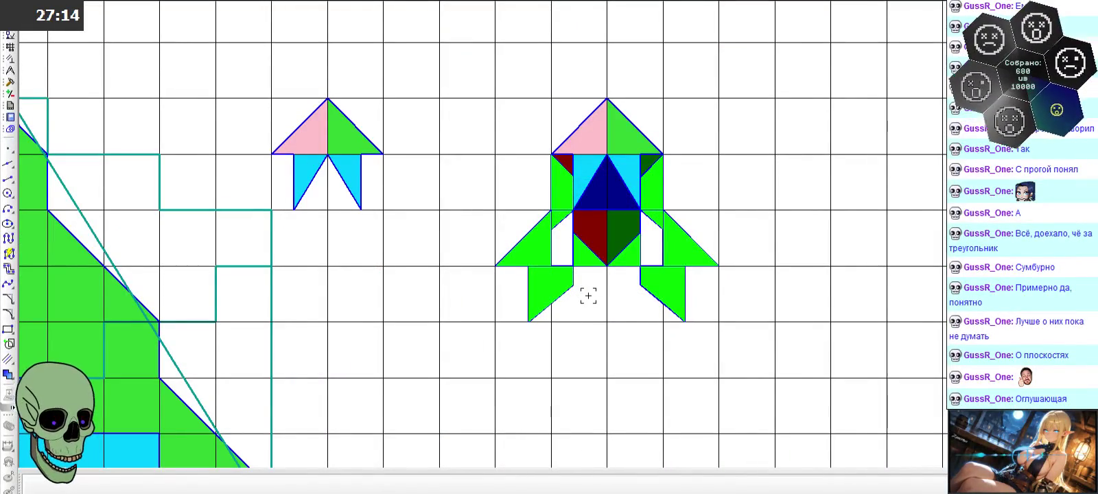
scroll(584, 199, "up", 3)
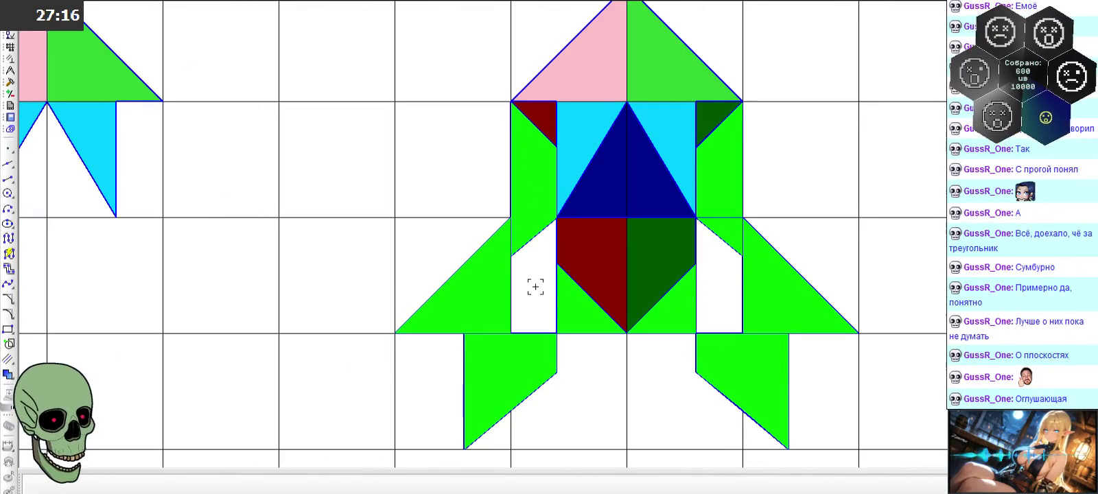
scroll(632, 316, "down", 3)
scroll(635, 339, "down", 3)
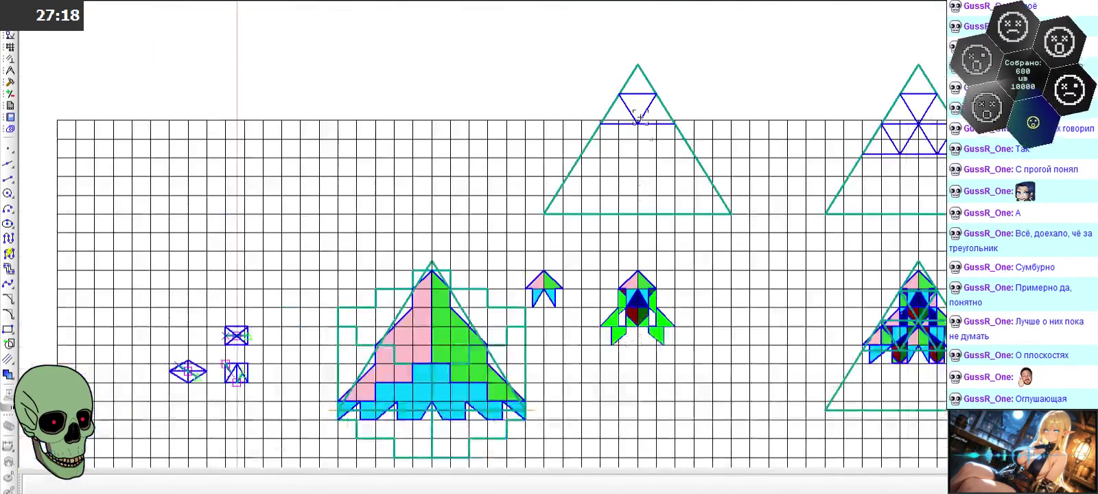
scroll(603, 99, "up", 3)
scroll(598, 114, "down", 3)
scroll(618, 342, "up", 1)
scroll(614, 211, "up", 2)
scroll(614, 211, "up", 2)
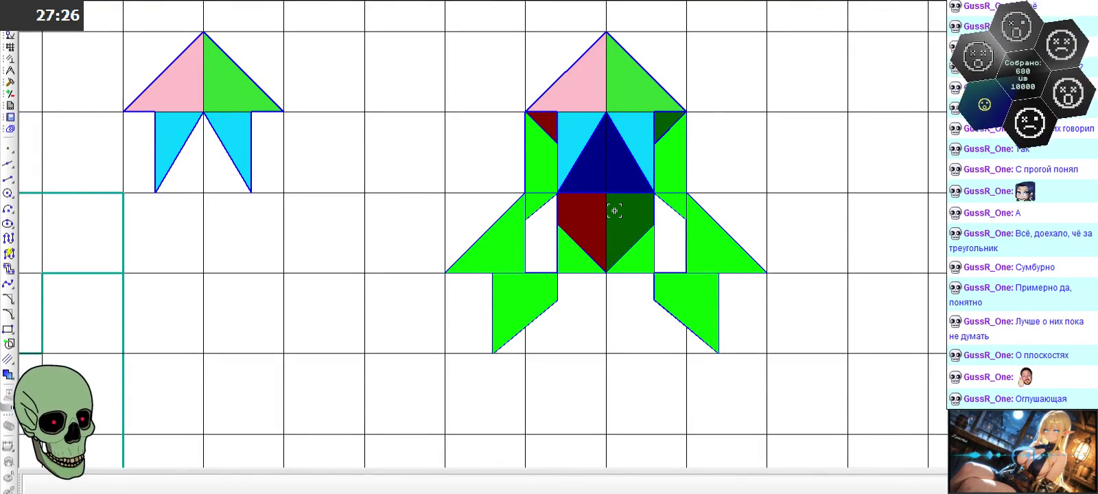
left_click(573, 306)
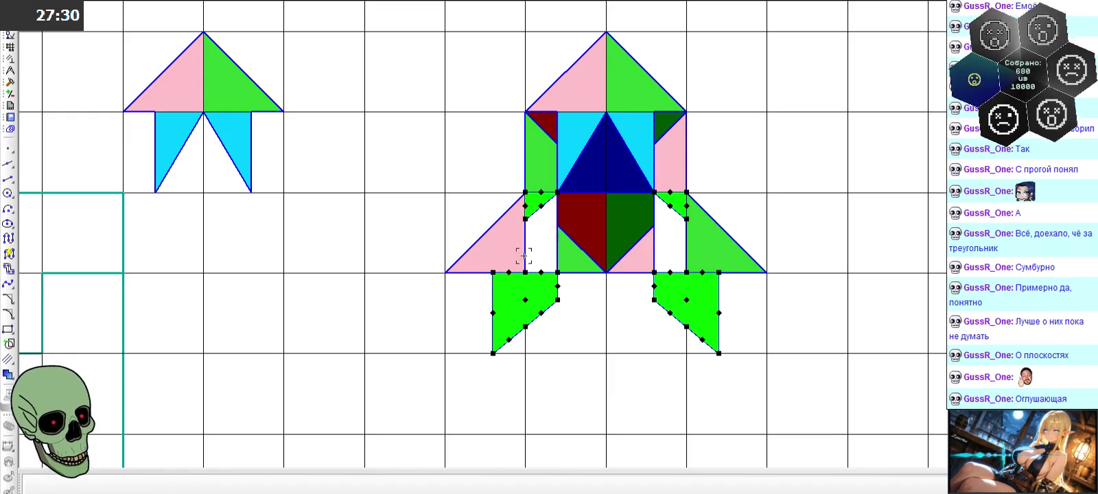
left_click(501, 236)
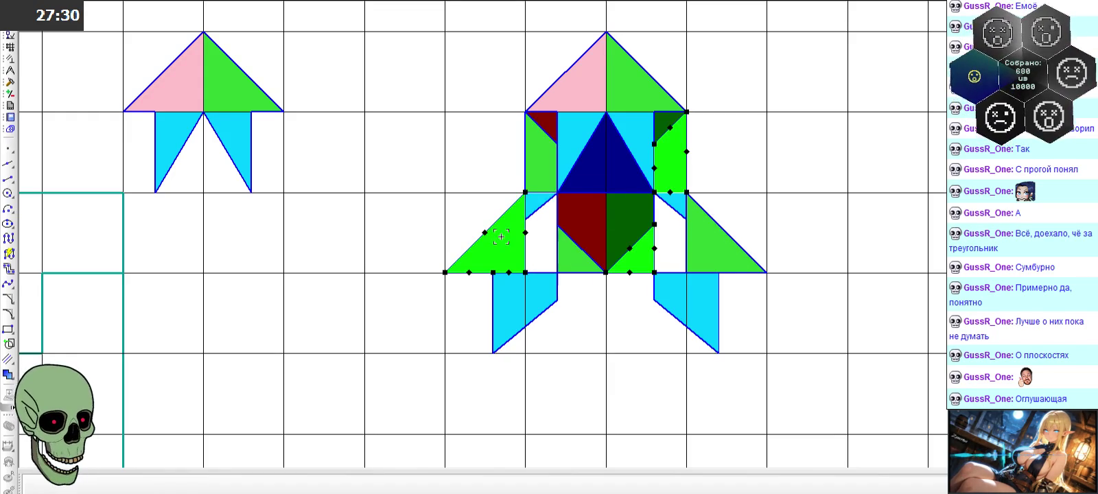
left_click(580, 306)
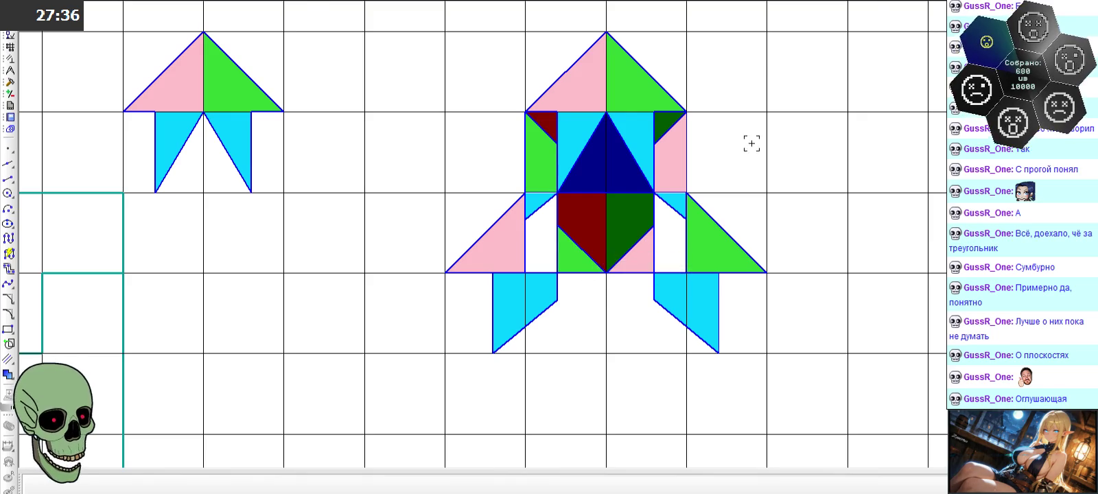
scroll(761, 143, "down", 2)
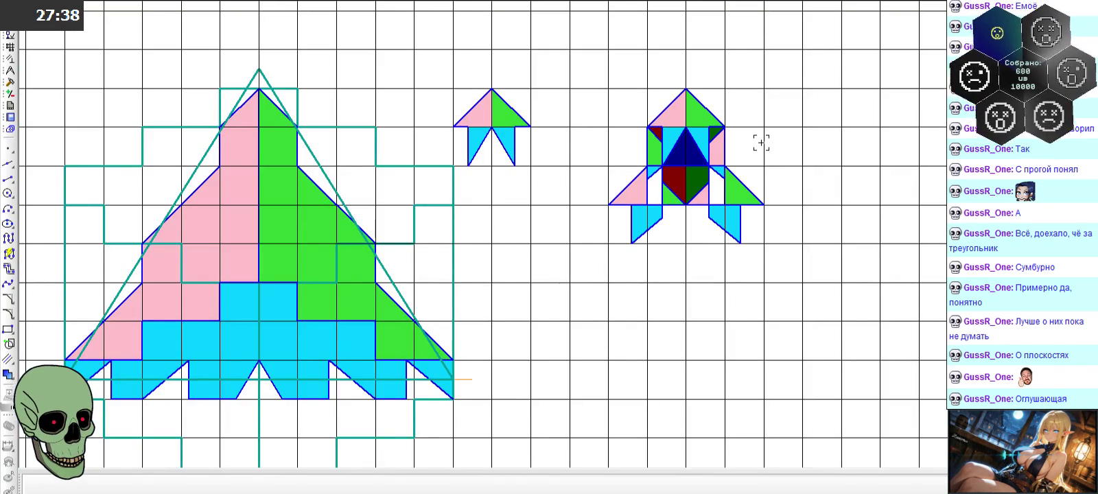
- Zoom in on the large triangle's apex and start the Segment tool
scroll(761, 142, "down", 2)
scroll(523, 135, "up", 2)
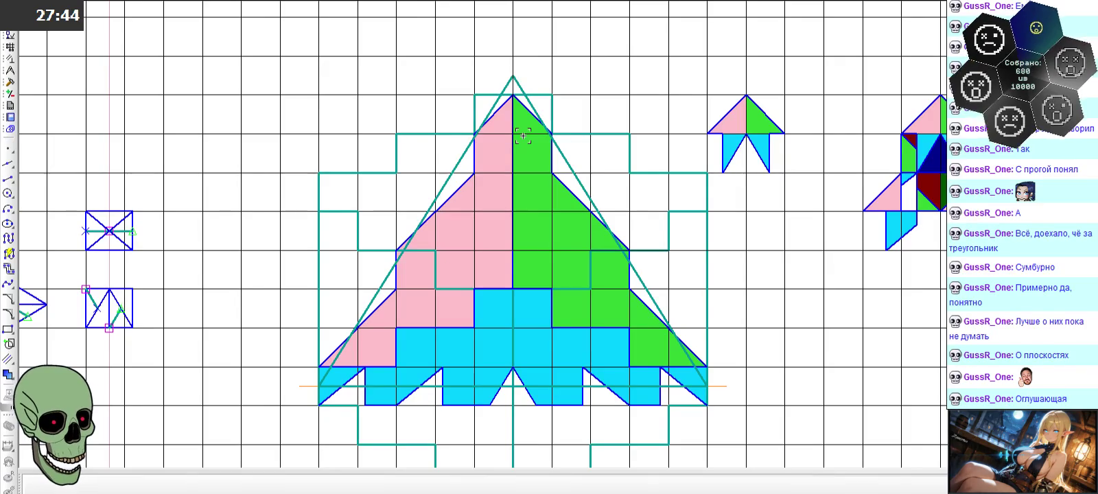
scroll(523, 136, "down", 3)
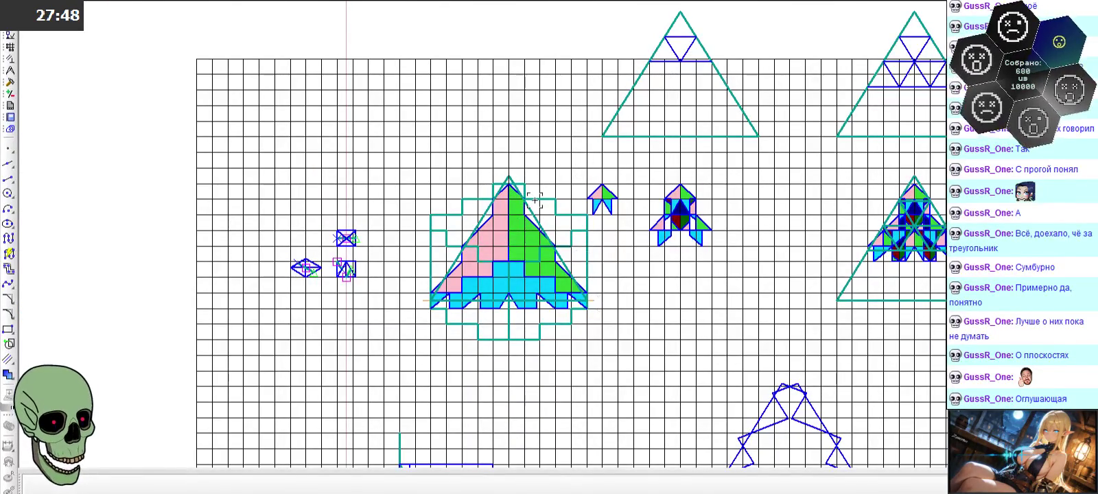
scroll(665, 82, "up", 2)
scroll(692, 40, "up", 2)
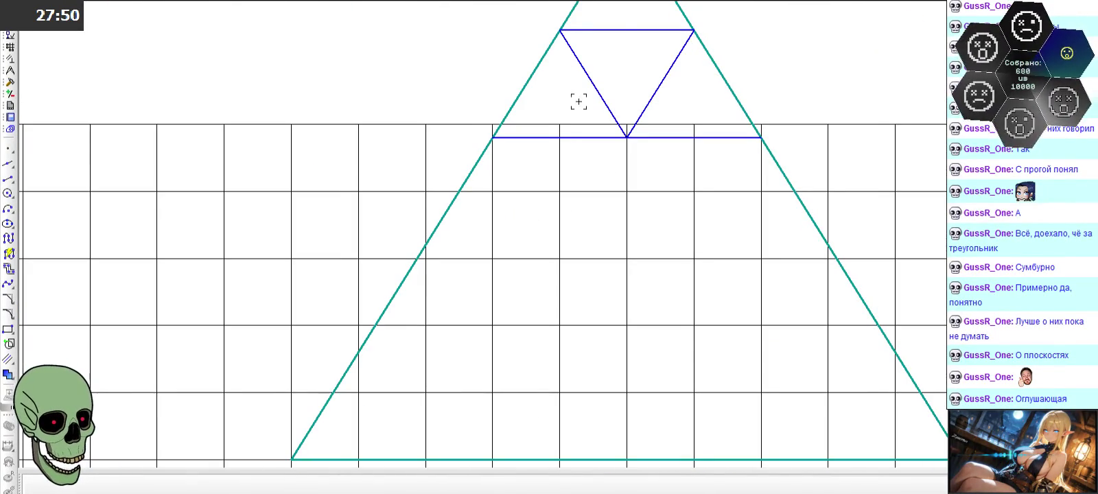
scroll(584, 90, "down", 4)
scroll(521, 137, "down", 1)
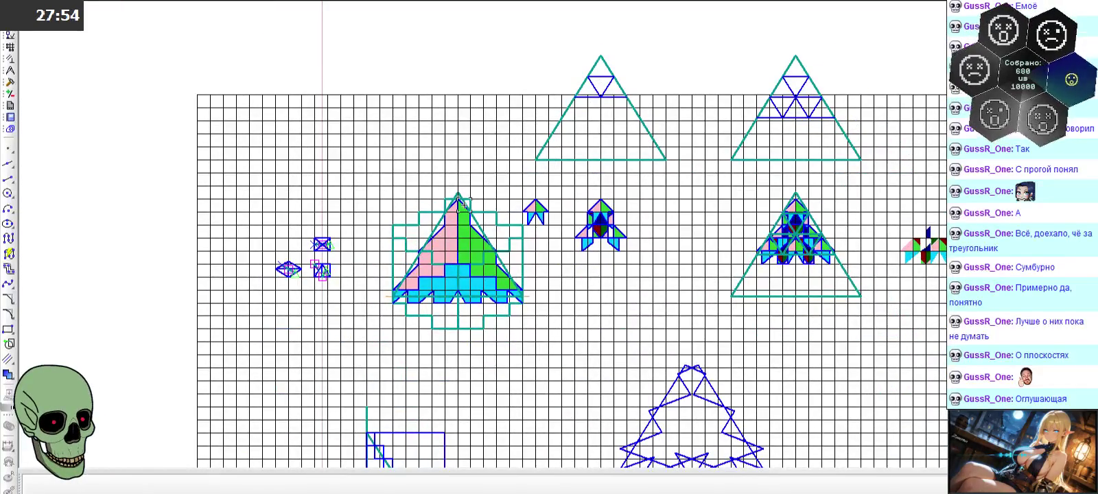
scroll(464, 204, "up", 2)
scroll(451, 214, "up", 2)
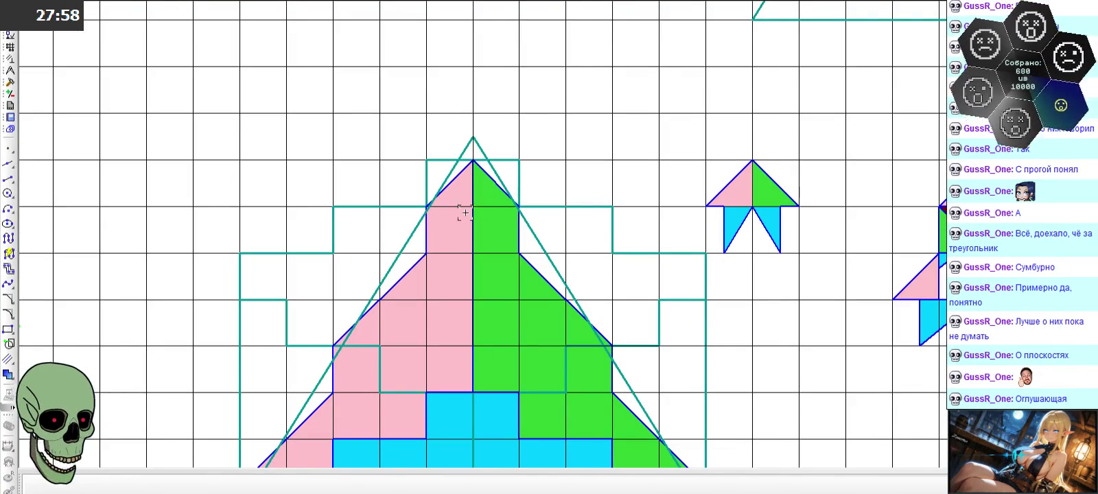
scroll(467, 205, "up", 2)
left_click(10, 180)
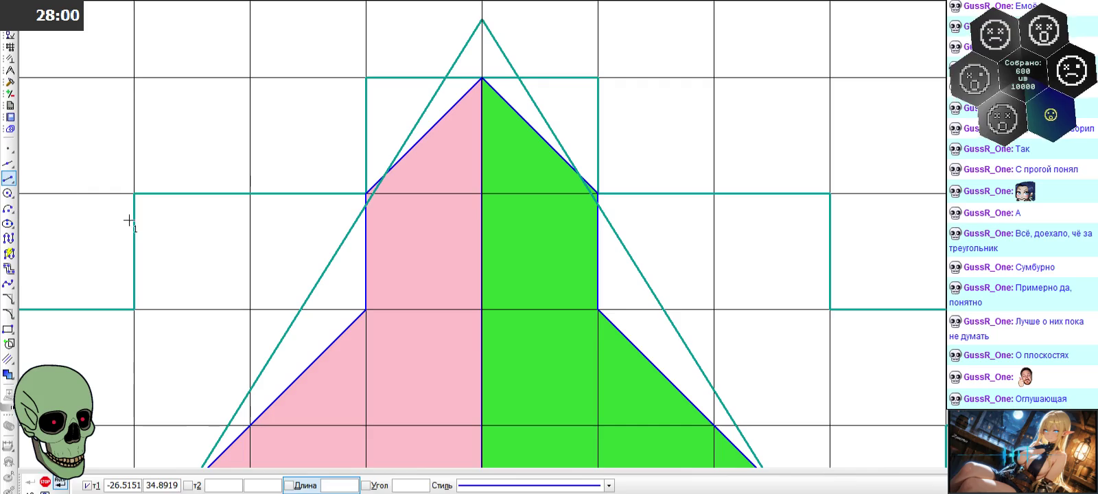
- Draw a diagonal segment and a one-cell vertical segment below the apex, then zoom out
left_click(482, 194)
left_click(598, 310)
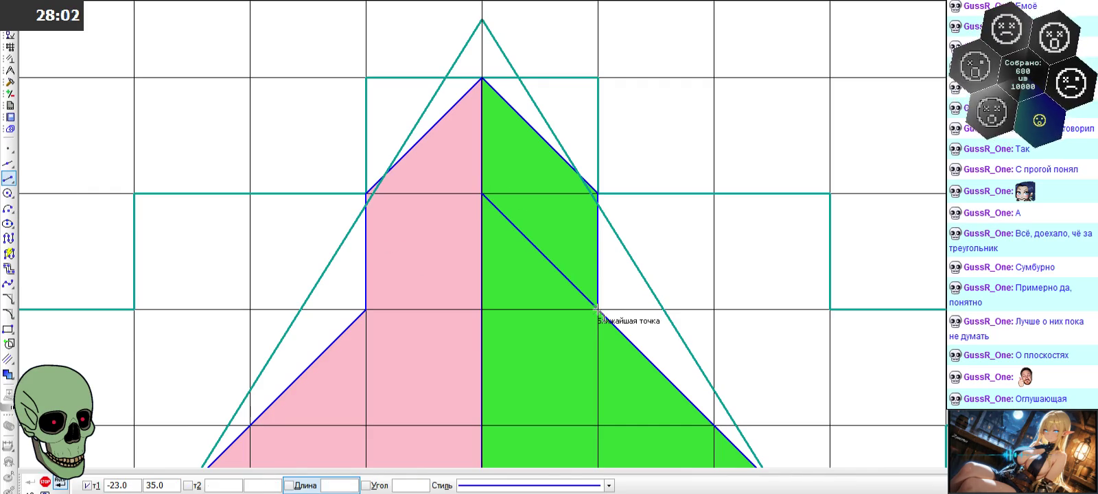
left_click(482, 310)
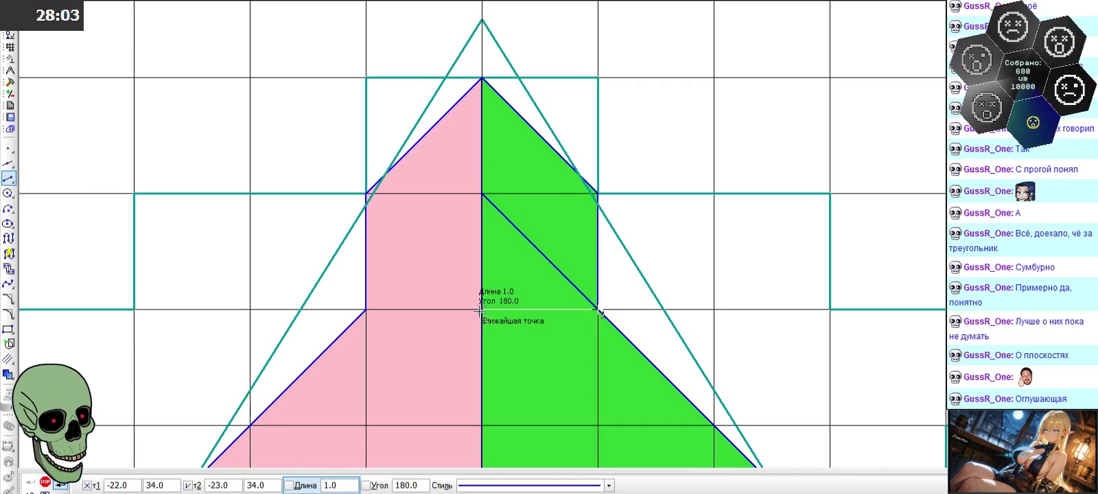
left_click(482, 195)
scroll(509, 212, "down", 1)
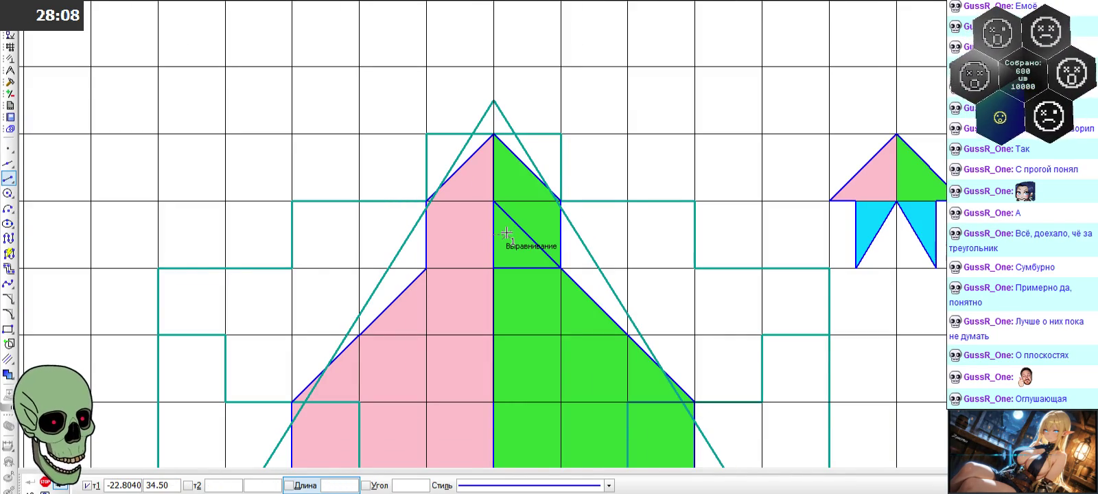
scroll(506, 233, "down", 3)
scroll(504, 240, "down", 1)
scroll(505, 240, "down", 1)
scroll(682, 62, "up", 3)
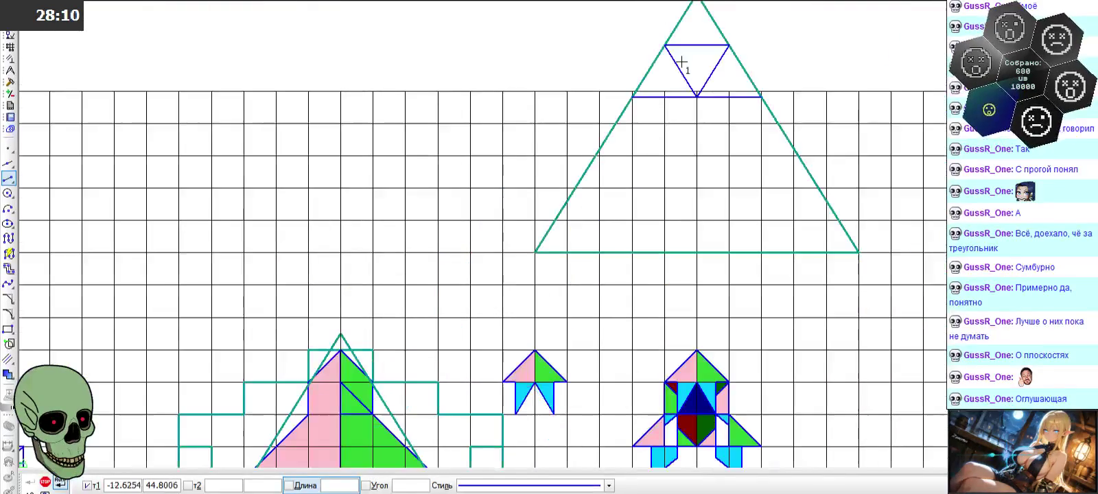
scroll(574, 195, "down", 1)
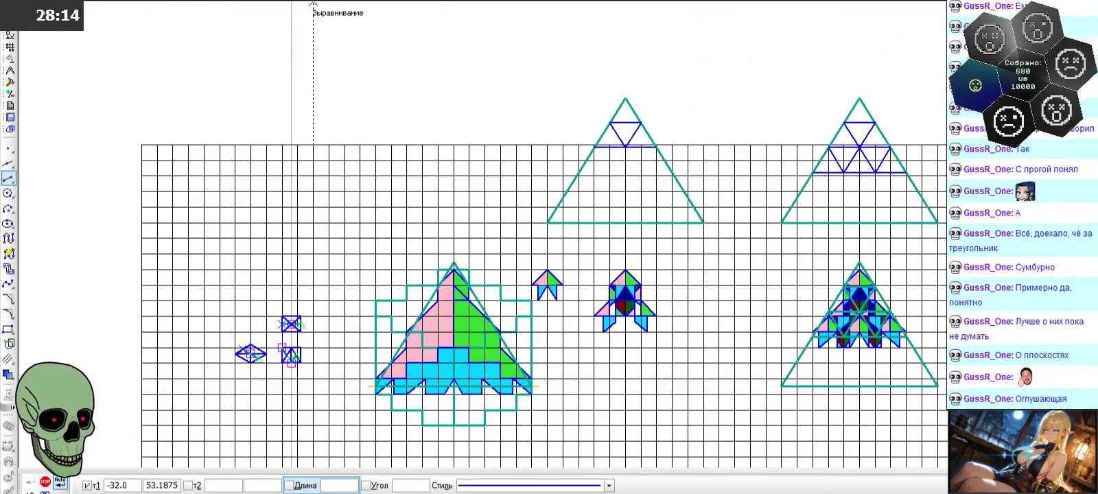
scroll(454, 233, "down", 1)
scroll(454, 232, "down", 1)
scroll(444, 318, "up", 2)
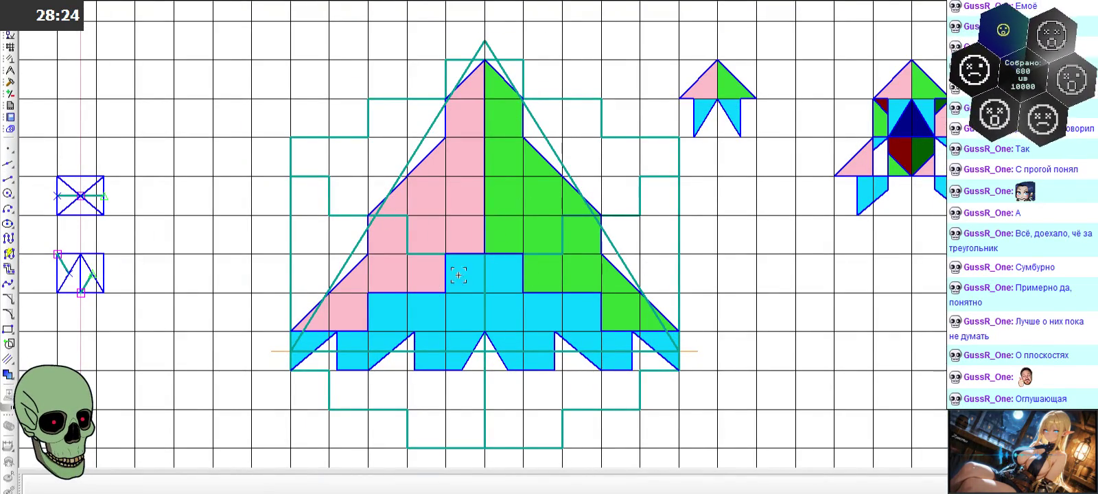
left_click(536, 204)
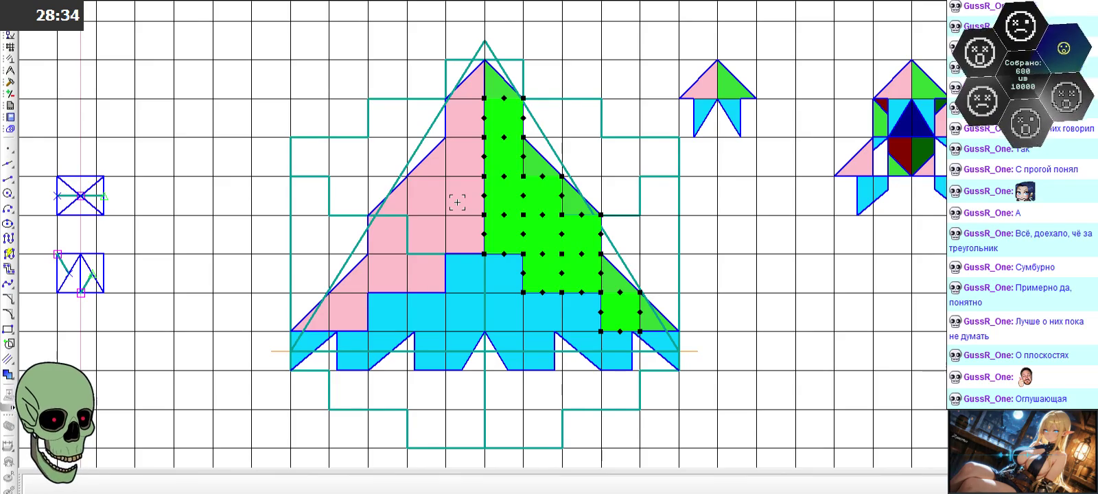
left_click(587, 79)
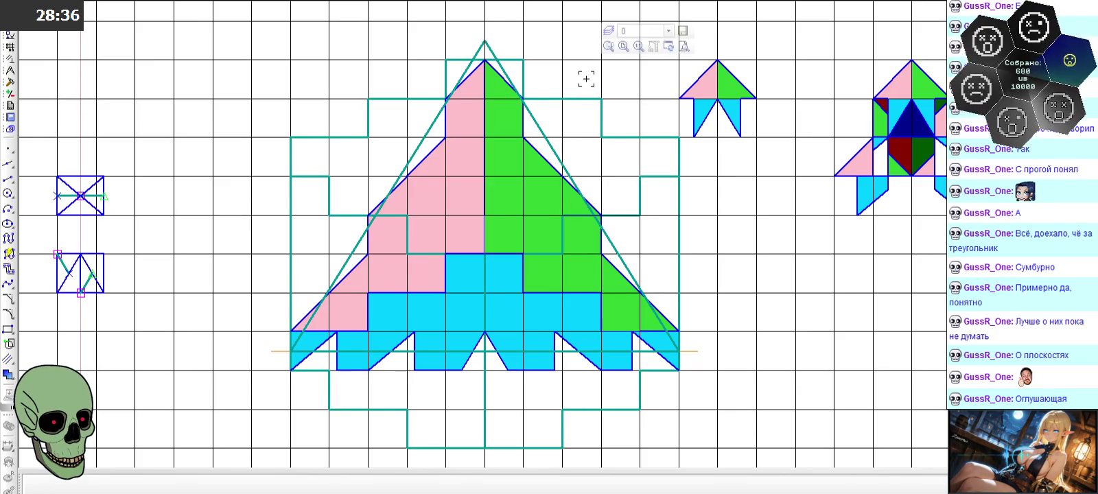
left_click(609, 303)
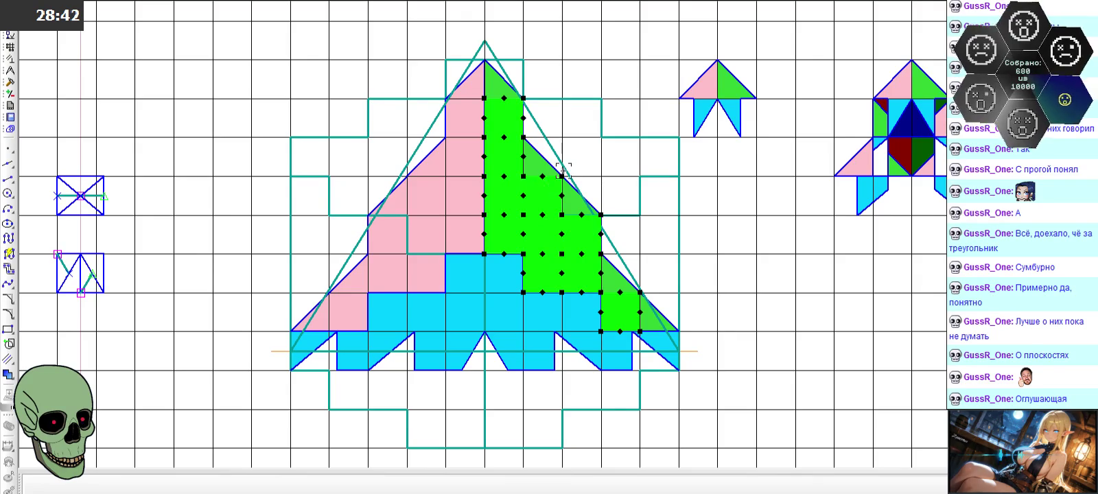
left_click(588, 152)
scroll(504, 64, "up", 2)
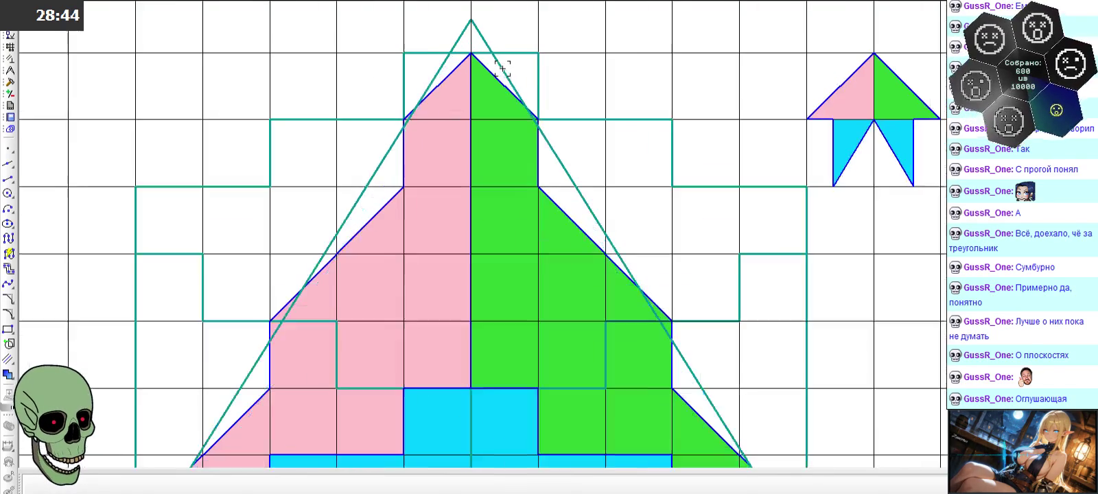
scroll(471, 53, "up", 2)
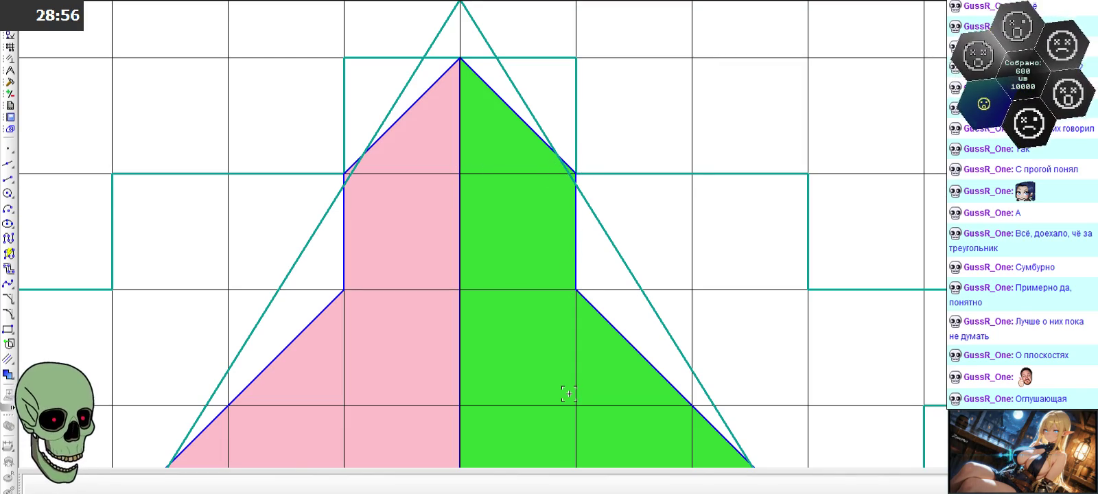
scroll(424, 191, "down", 2)
scroll(521, 220, "up", 2)
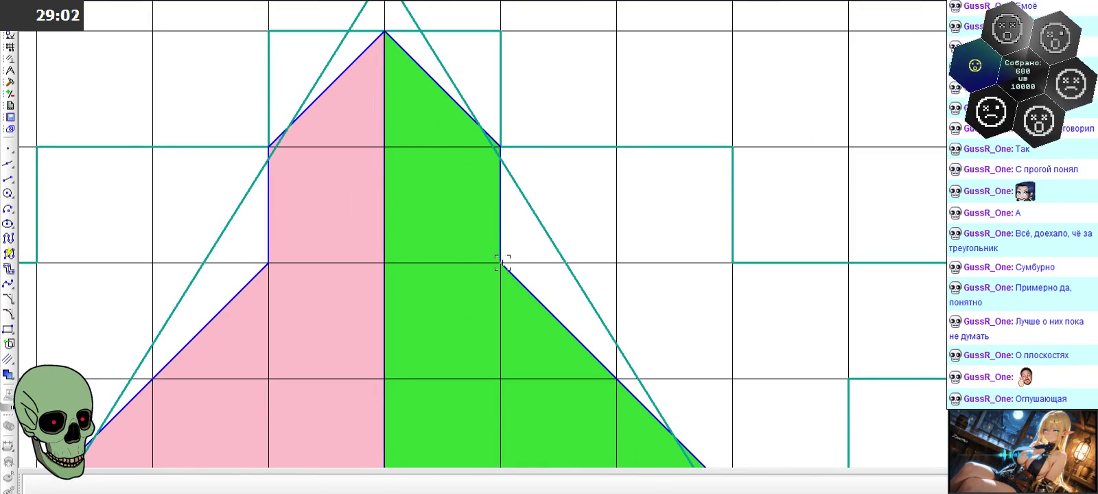
scroll(449, 189, "down", 2)
scroll(494, 239, "up", 1)
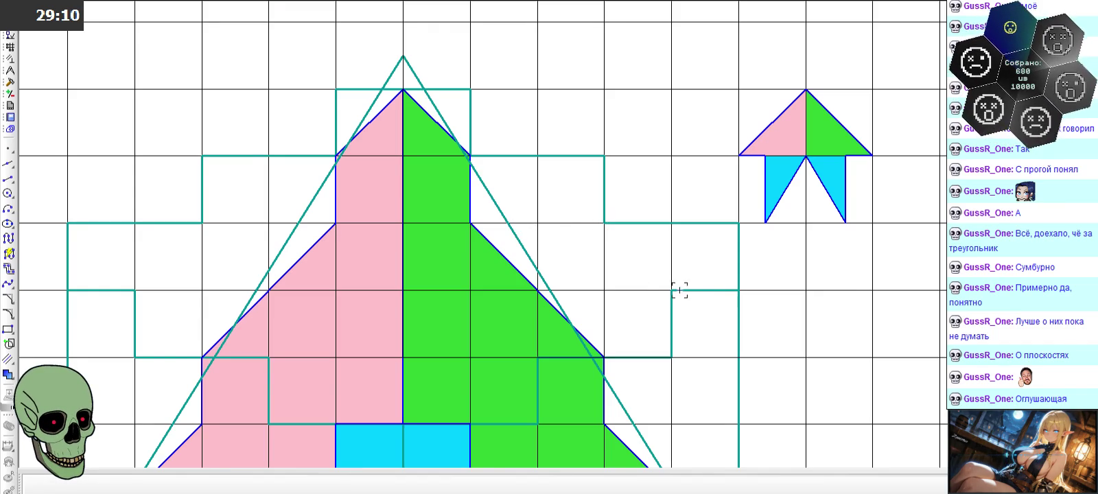
scroll(590, 183, "down", 5)
scroll(612, 246, "up", 3)
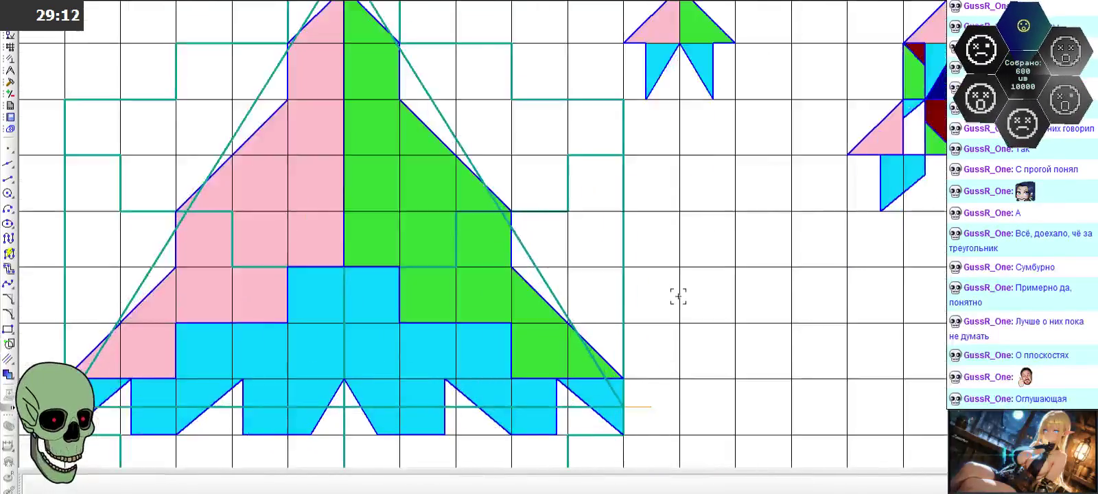
scroll(374, 98, "up", 3)
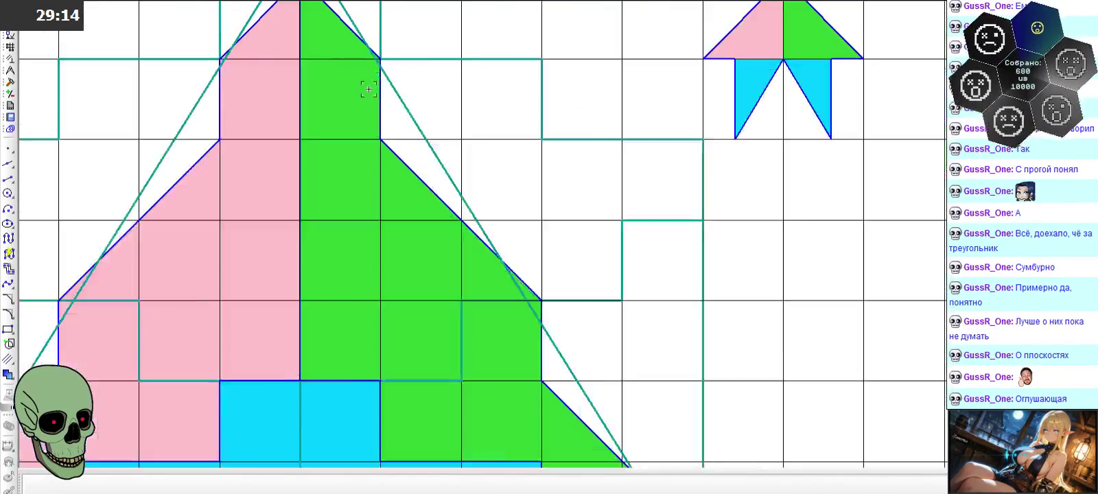
scroll(365, 88, "up", 4)
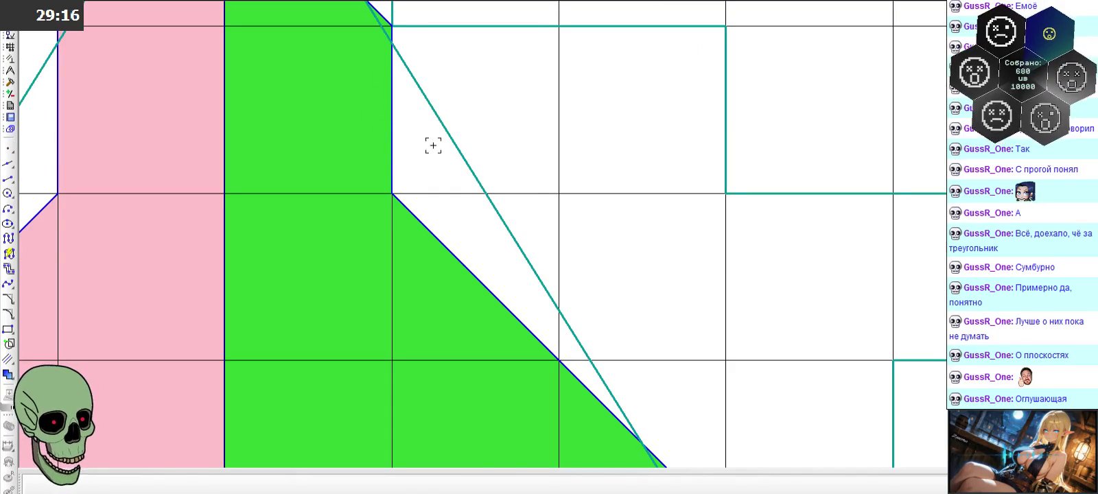
scroll(449, 201, "down", 2)
scroll(448, 217, "down", 2)
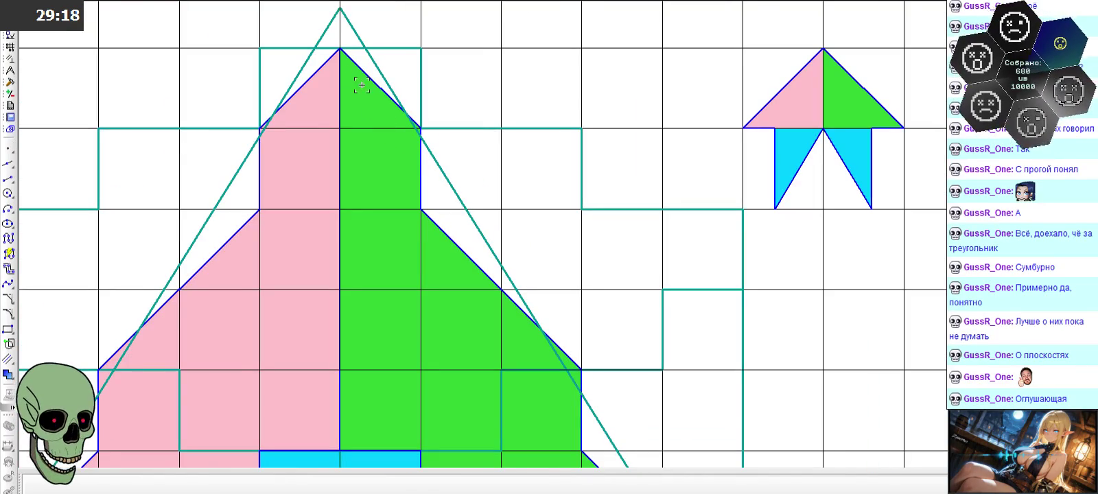
scroll(421, 192, "down", 3)
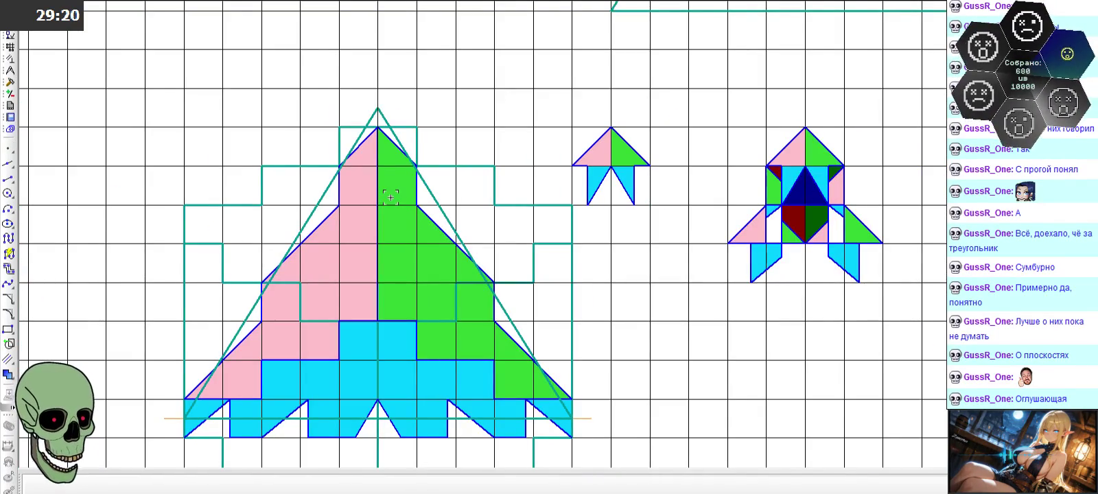
scroll(372, 200, "down", 2)
scroll(657, 237, "up", 4)
scroll(549, 172, "up", 2)
scroll(477, 159, "up", 3)
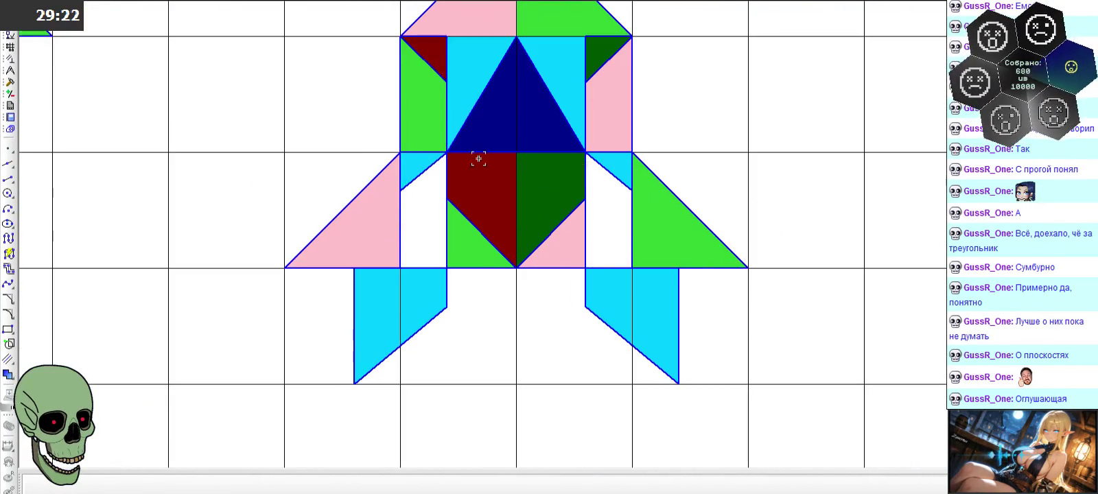
left_click(385, 110)
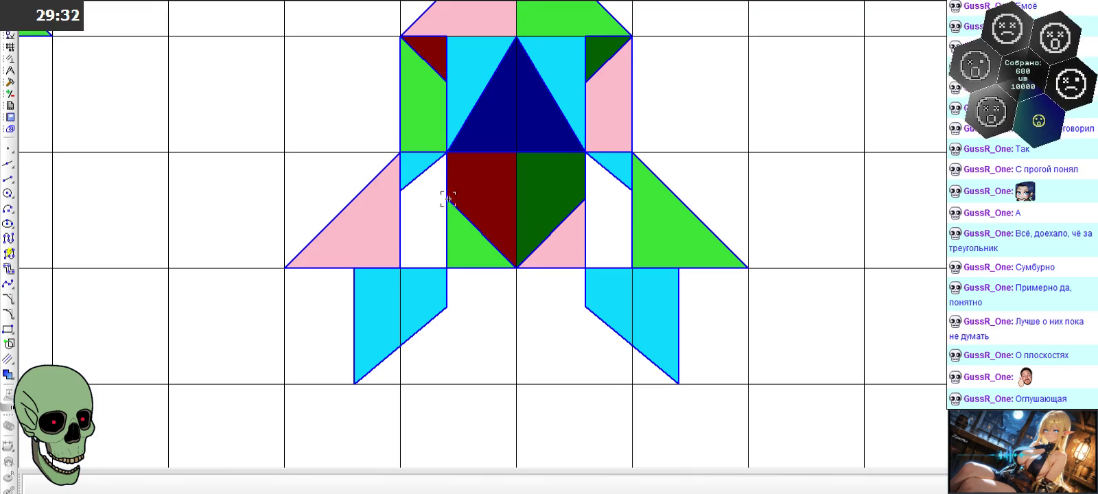
scroll(523, 310, "down", 1)
scroll(518, 303, "down", 1)
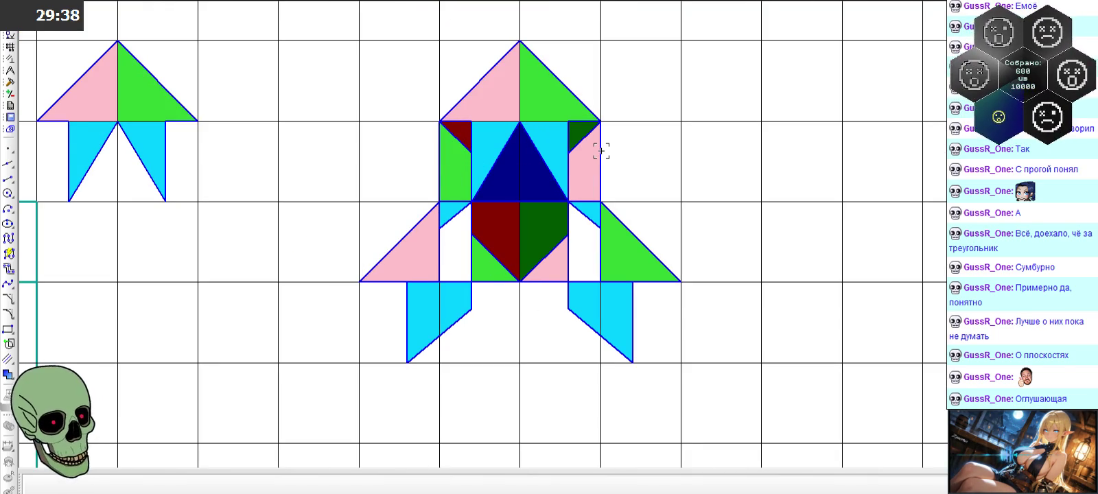
scroll(601, 148, "down", 2)
scroll(625, 148, "down", 2)
scroll(367, 147, "up", 2)
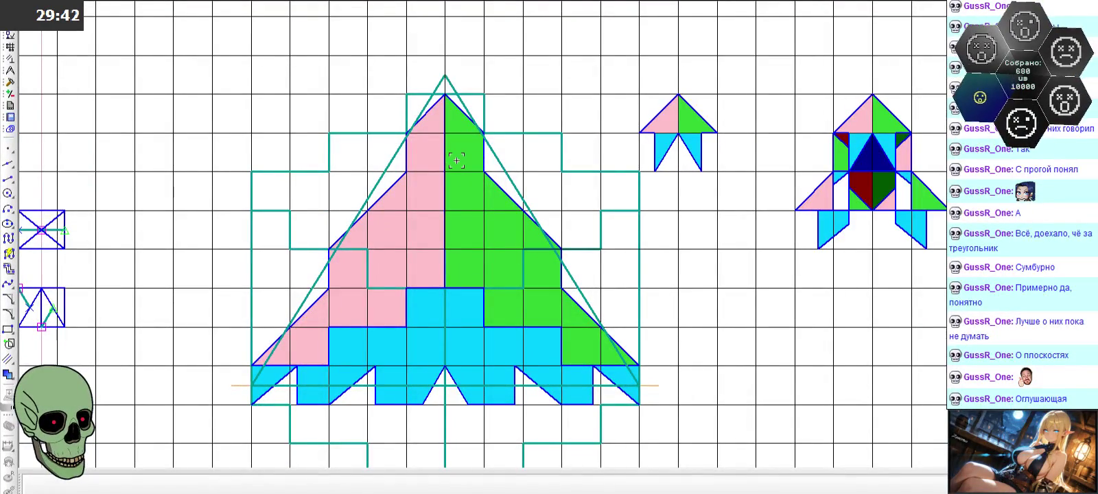
scroll(274, 156, "down", 2)
scroll(652, 136, "up", 2)
scroll(693, 172, "up", 2)
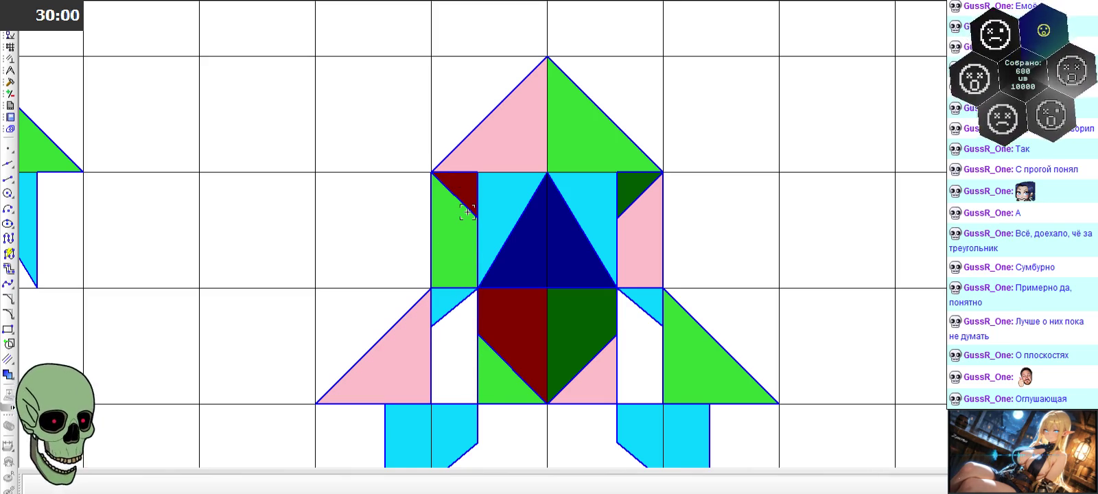
scroll(415, 150, "down", 2)
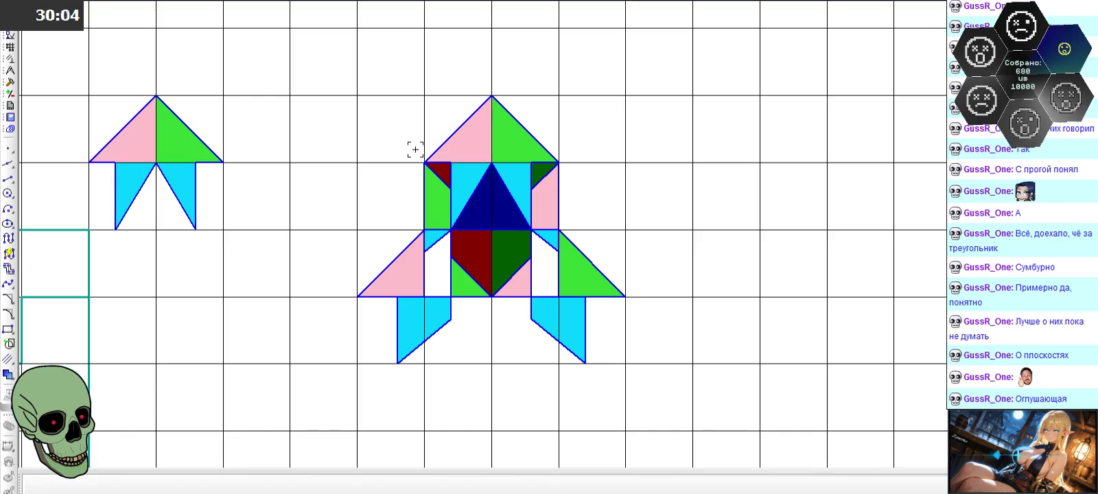
scroll(415, 149, "down", 1)
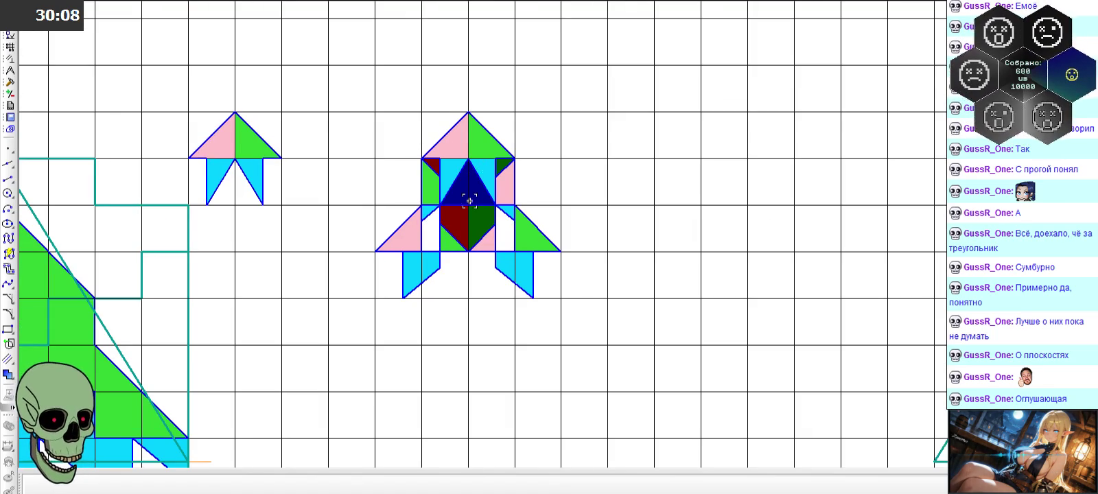
scroll(415, 210, "down", 2)
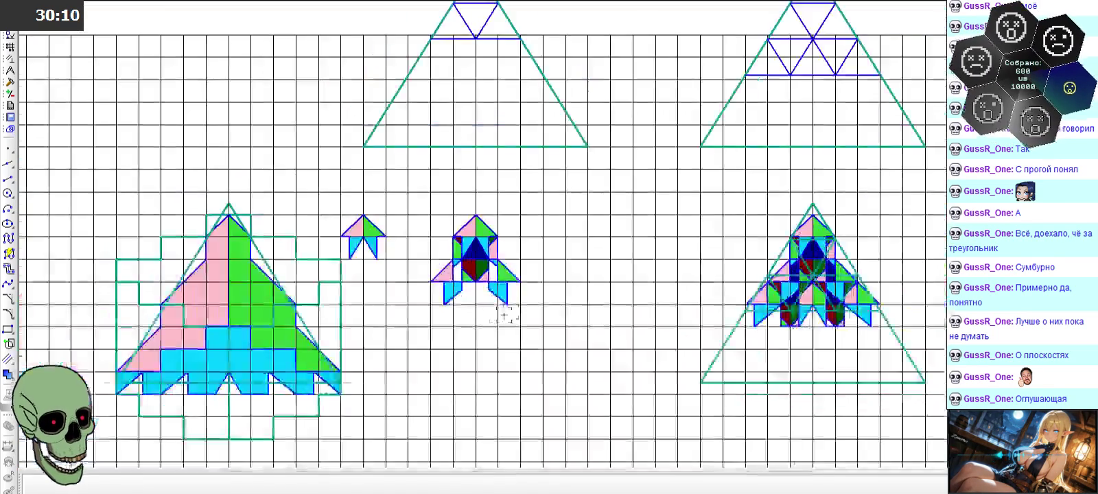
scroll(458, 39, "down", 1)
scroll(478, 292, "up", 2)
scroll(479, 211, "up", 2)
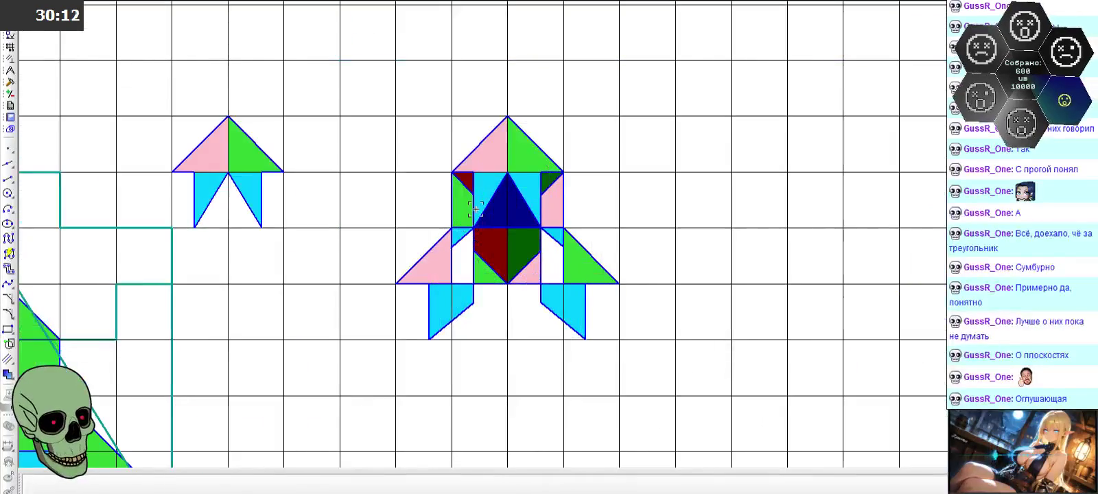
scroll(477, 210, "down", 2)
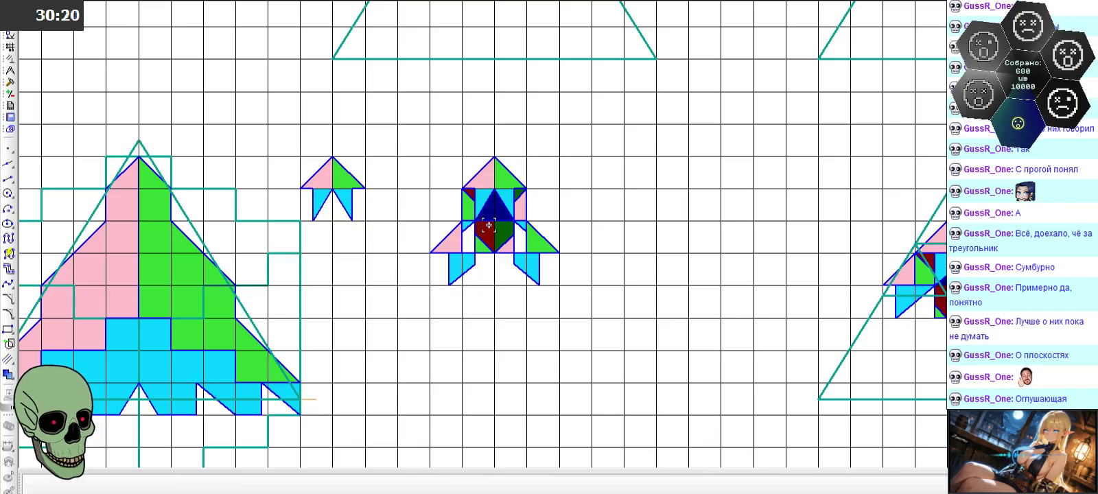
scroll(489, 230, "down", 3)
scroll(446, 289, "up", 3)
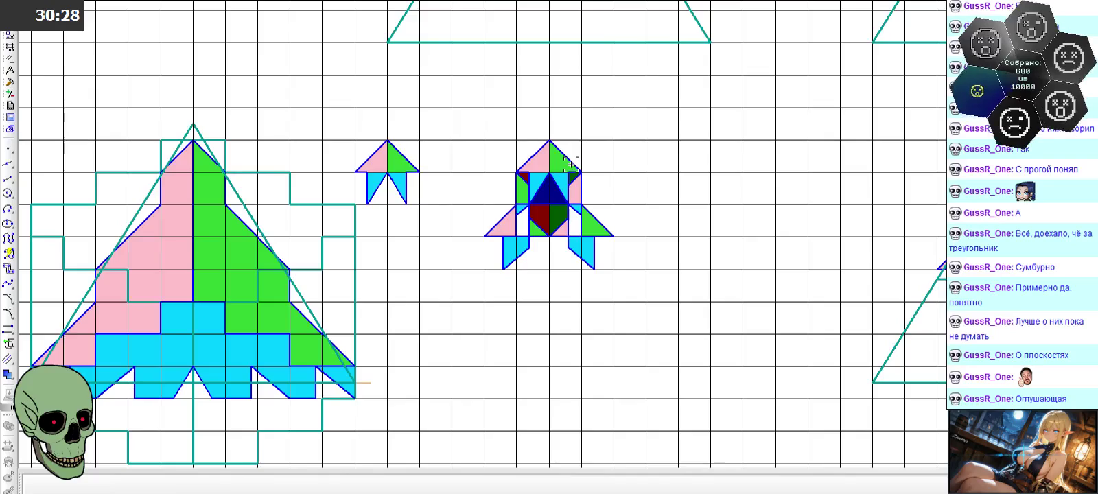
scroll(417, 162, "down", 3)
scroll(738, 184, "up", 4)
scroll(625, 270, "down", 4)
scroll(625, 270, "down", 1)
scroll(692, 98, "down", 2)
scroll(676, 213, "up", 3)
scroll(676, 213, "up", 3)
scroll(676, 213, "down", 3)
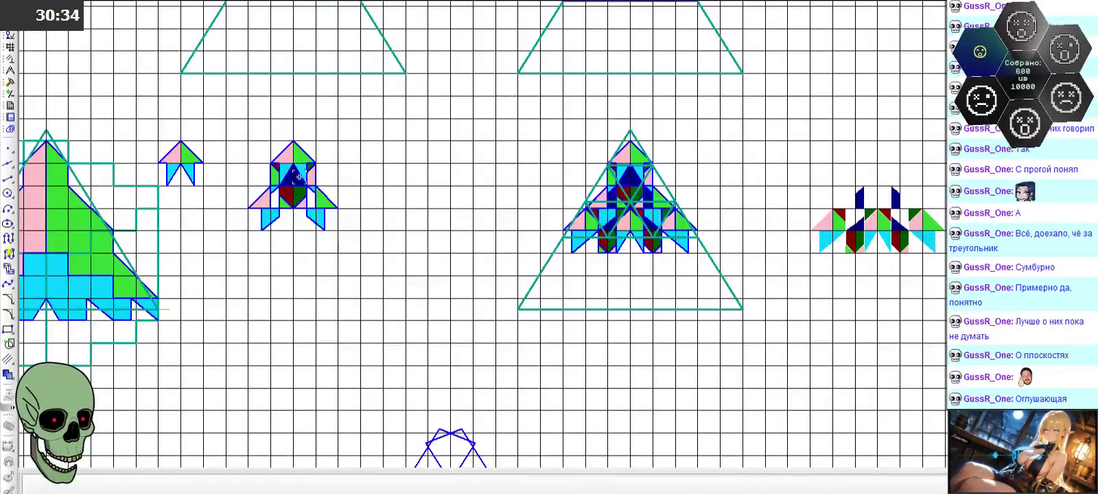
scroll(632, 206, "up", 3)
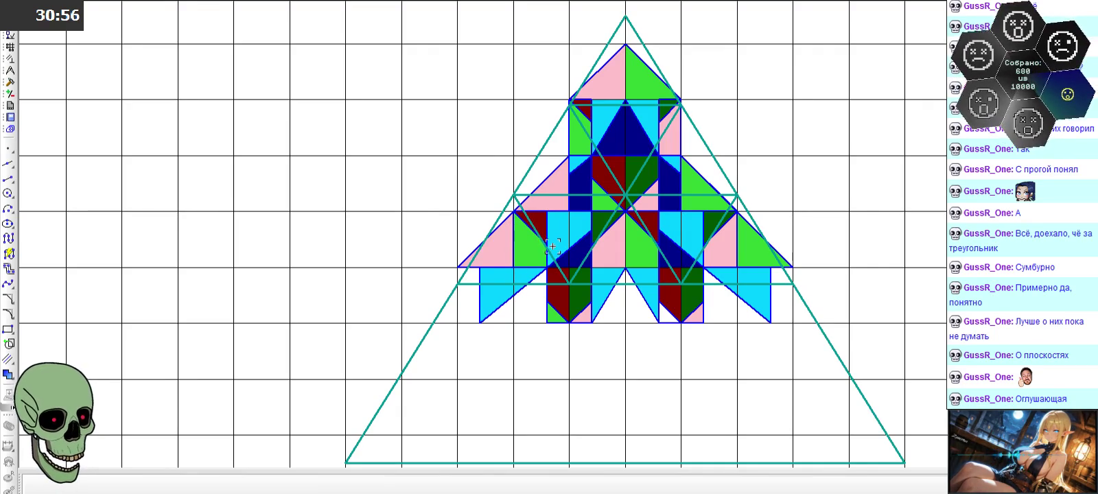
scroll(532, 238, "up", 1)
scroll(532, 238, "up", 1)
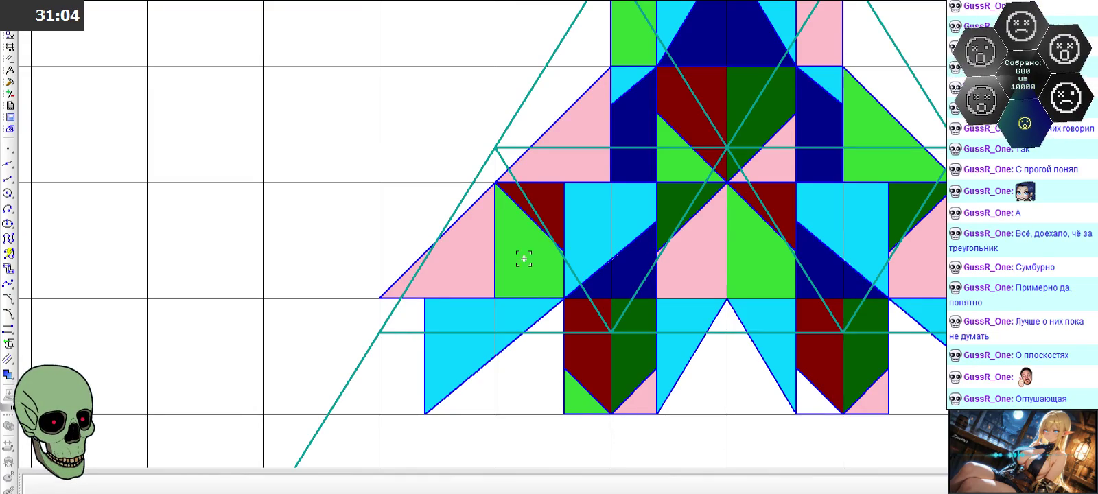
scroll(525, 275, "down", 1)
scroll(521, 256, "down", 1)
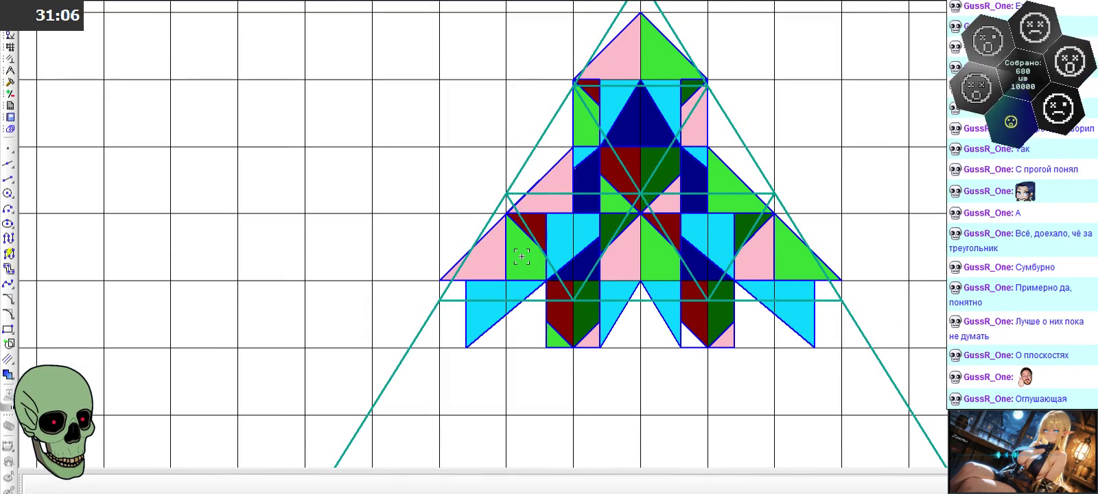
scroll(530, 253, "down", 2)
scroll(701, 256, "down", 1)
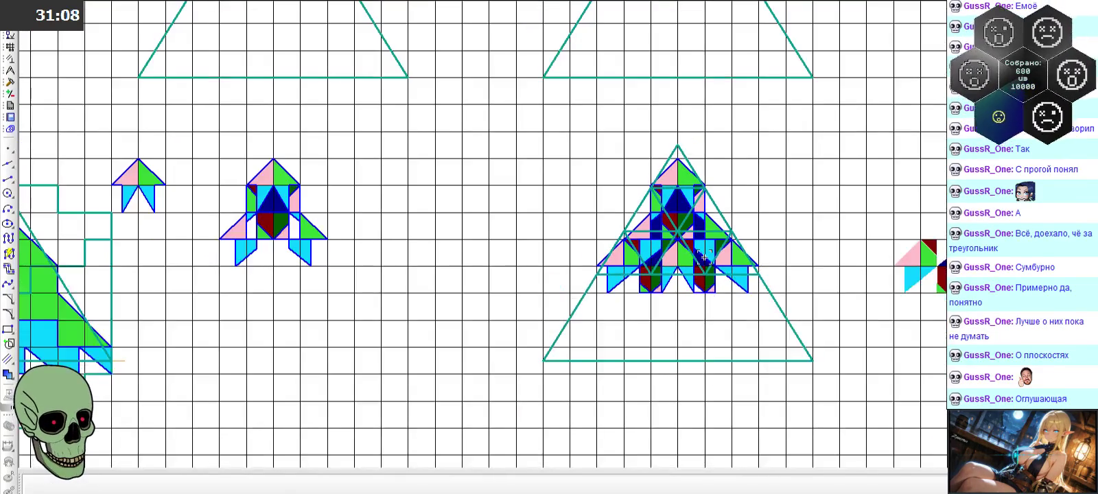
scroll(268, 219, "up", 1)
scroll(227, 225, "up", 1)
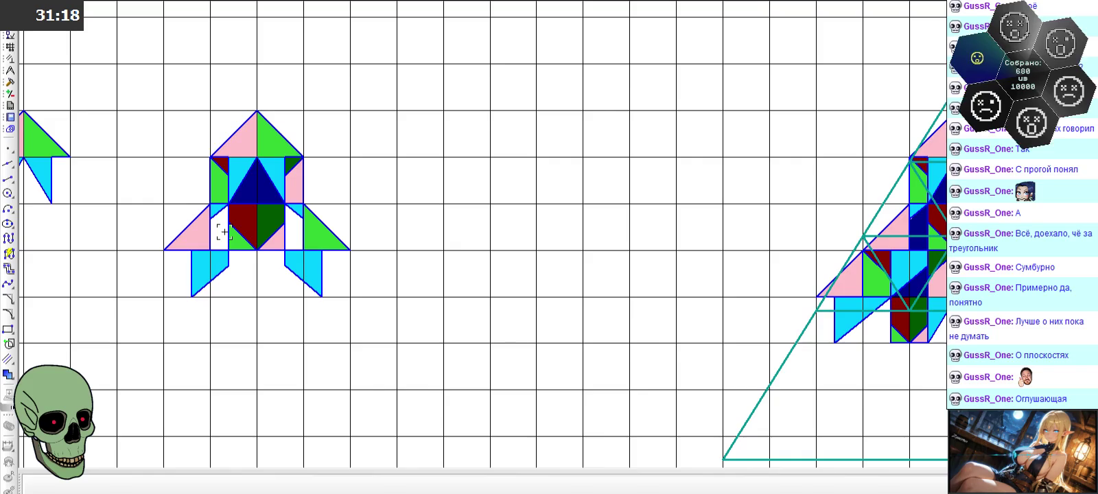
scroll(224, 232, "down", 2)
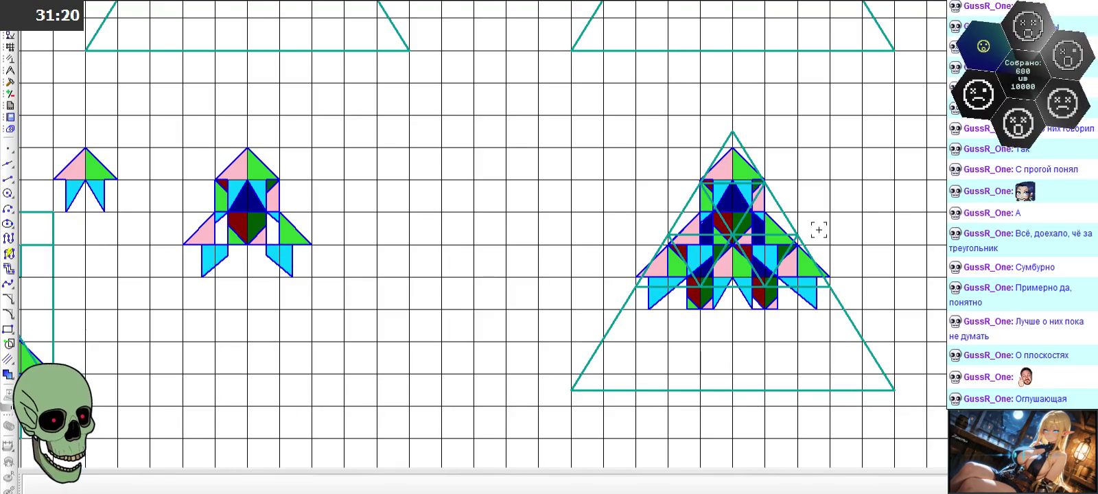
scroll(836, 238, "up", 3)
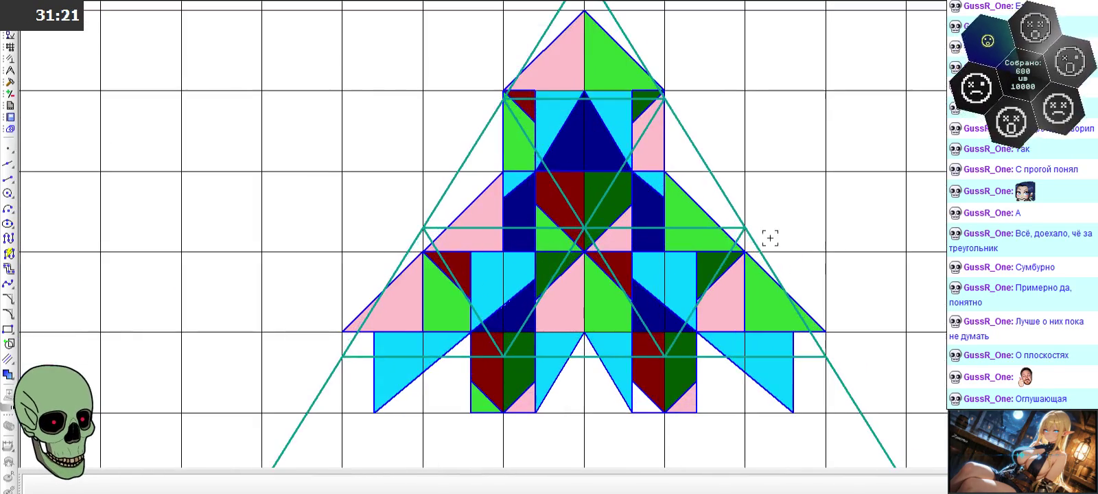
left_click(523, 202)
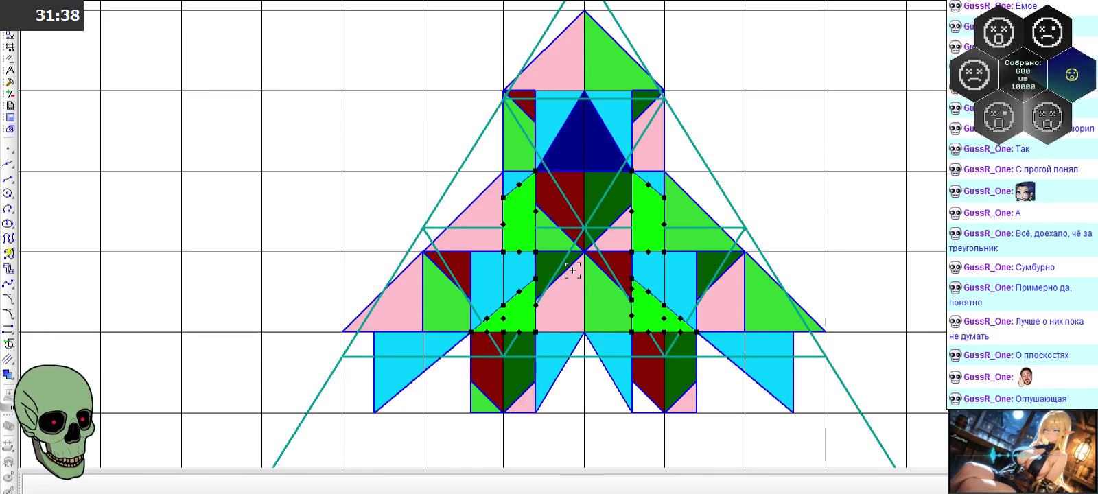
- Clear the current selection of the green shapes on the canvas
left_click(380, 205)
left_click(381, 206)
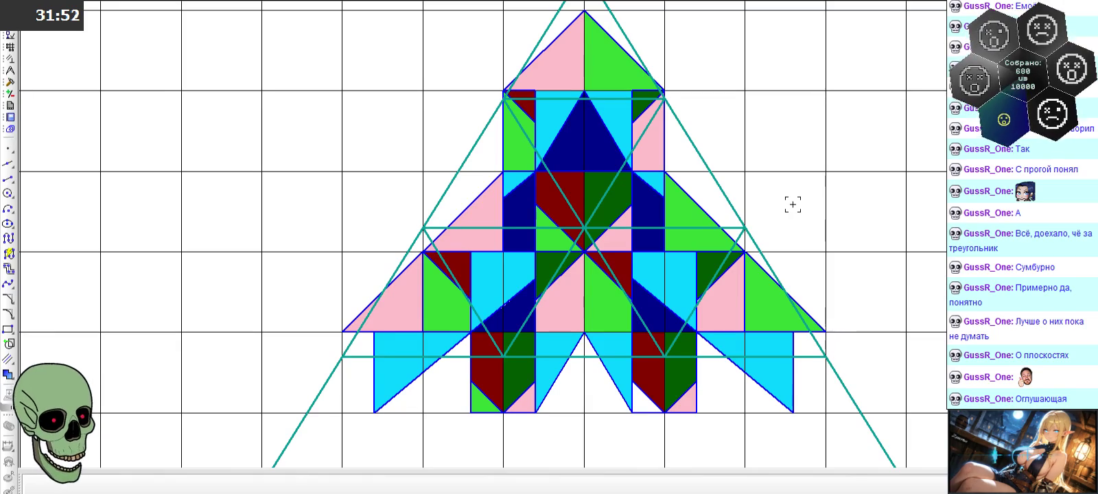
scroll(721, 275, "down", 2)
scroll(662, 360, "up", 4)
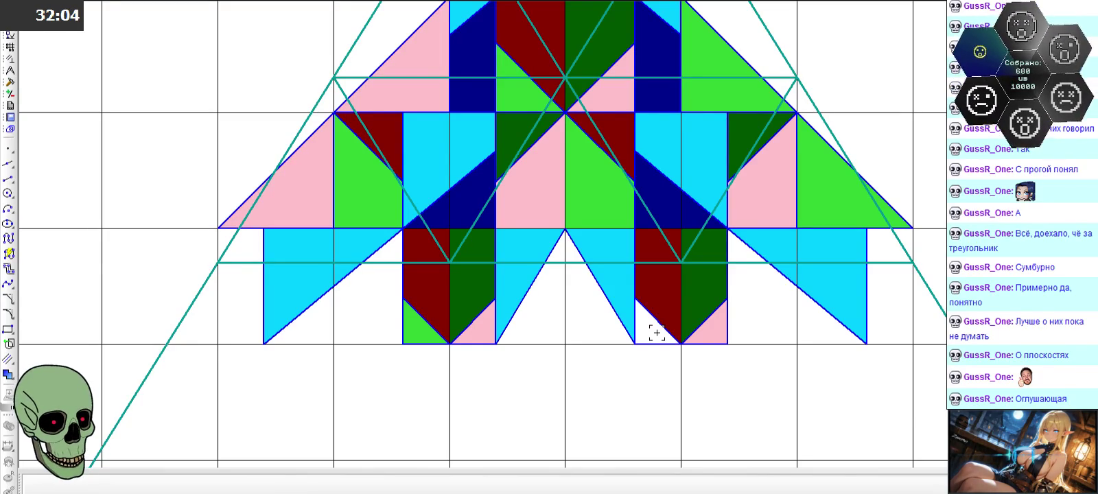
- Fill the small white triangle at the foot of the right leg with green
left_click(7, 375)
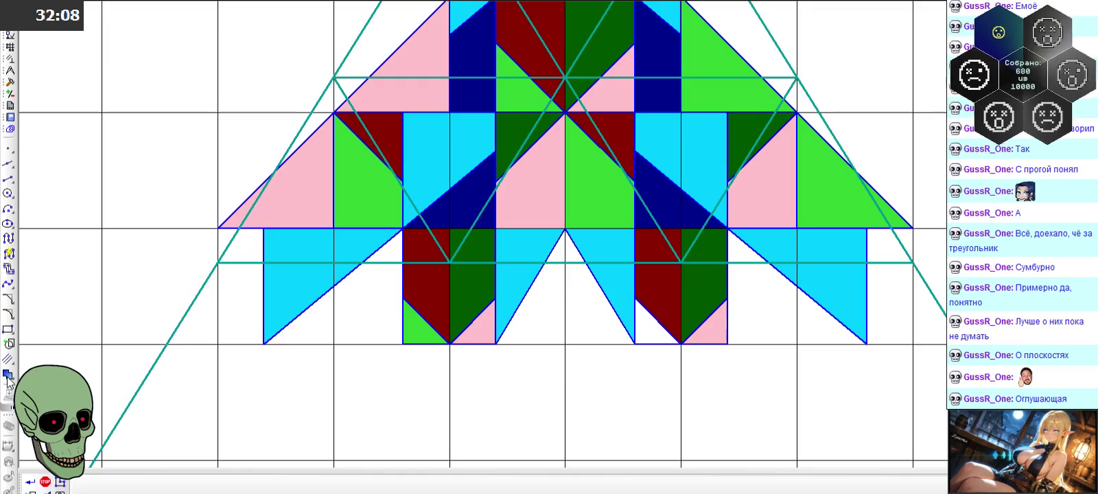
left_click(194, 485)
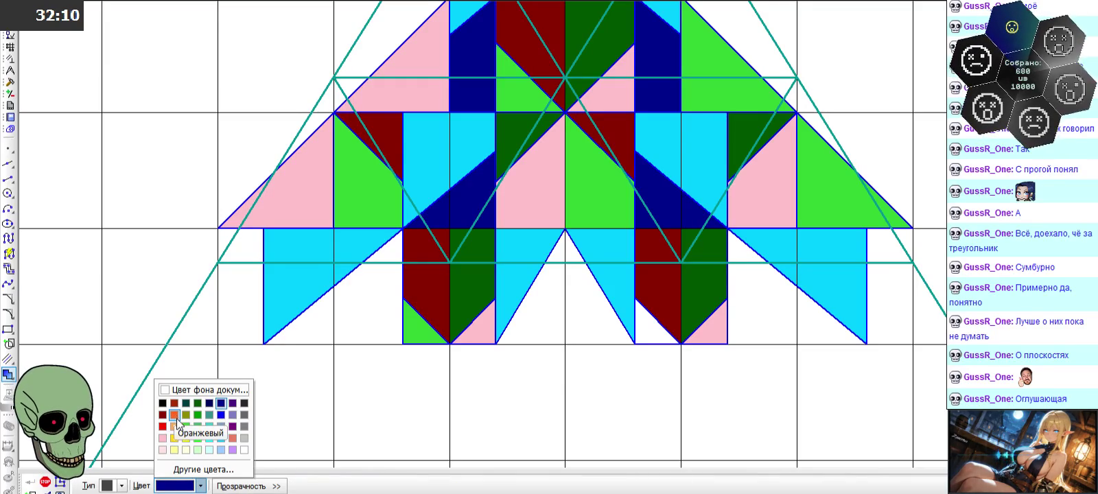
left_click(184, 424)
left_click(640, 328)
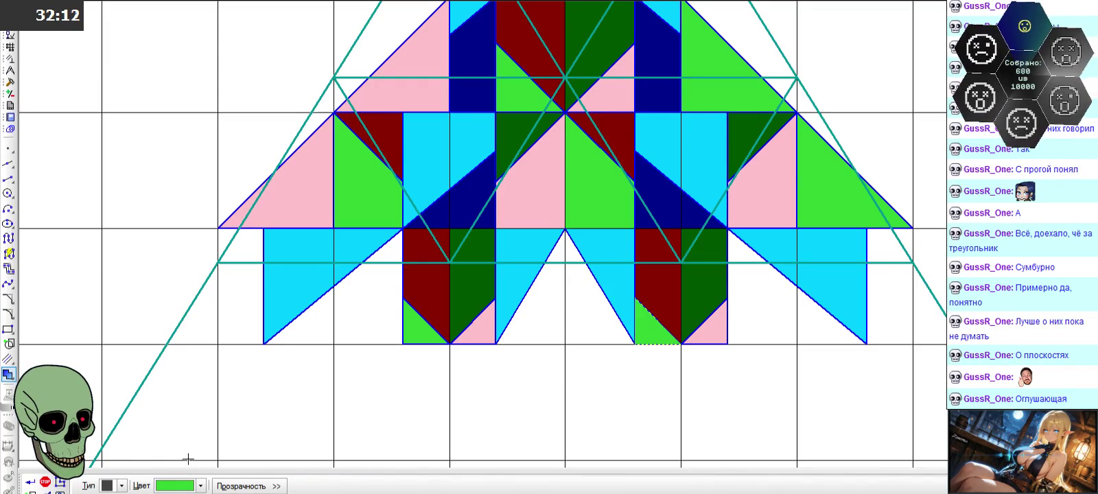
left_click(45, 484)
scroll(643, 343, "down", 1)
scroll(643, 343, "down", 1)
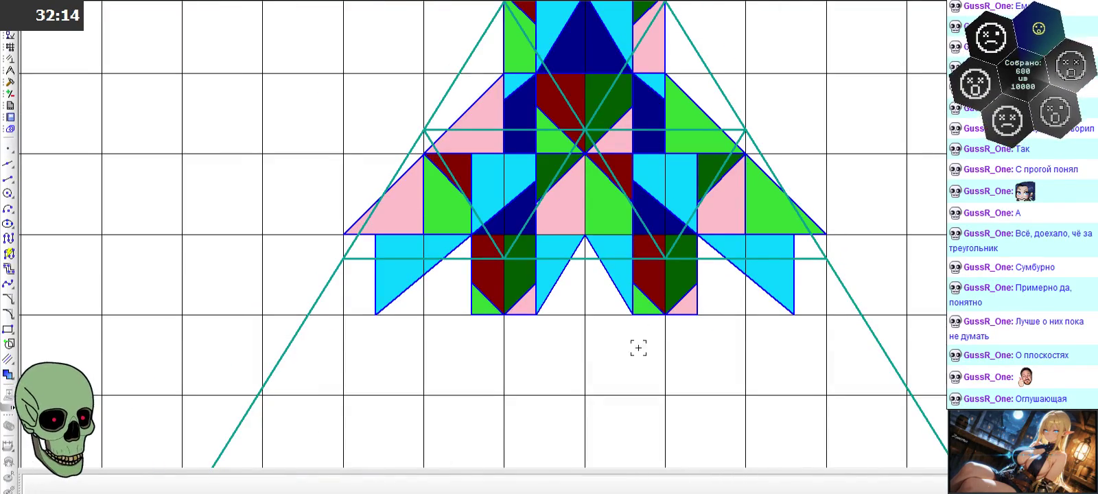
scroll(516, 342, "down", 1)
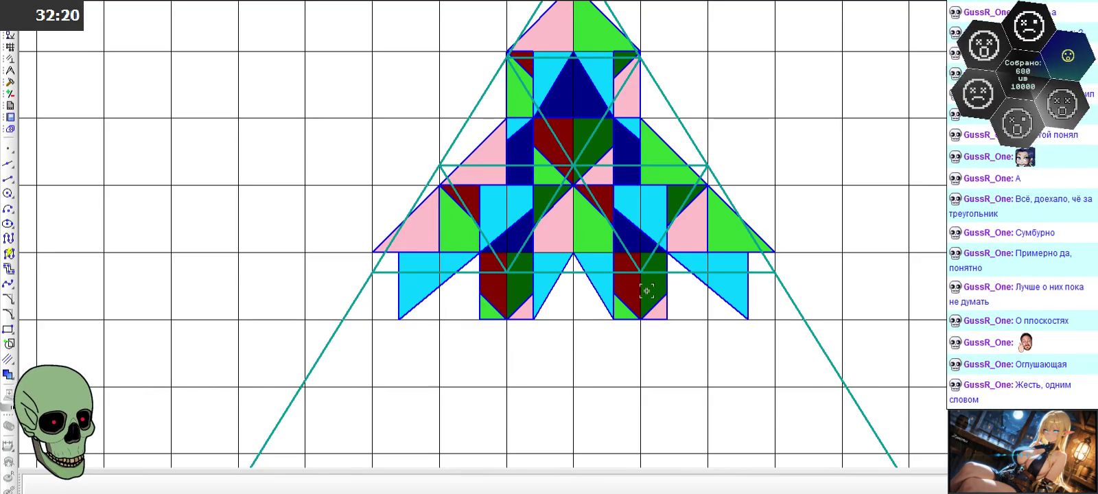
scroll(674, 254, "down", 2)
scroll(674, 254, "down", 1)
scroll(674, 249, "down", 2)
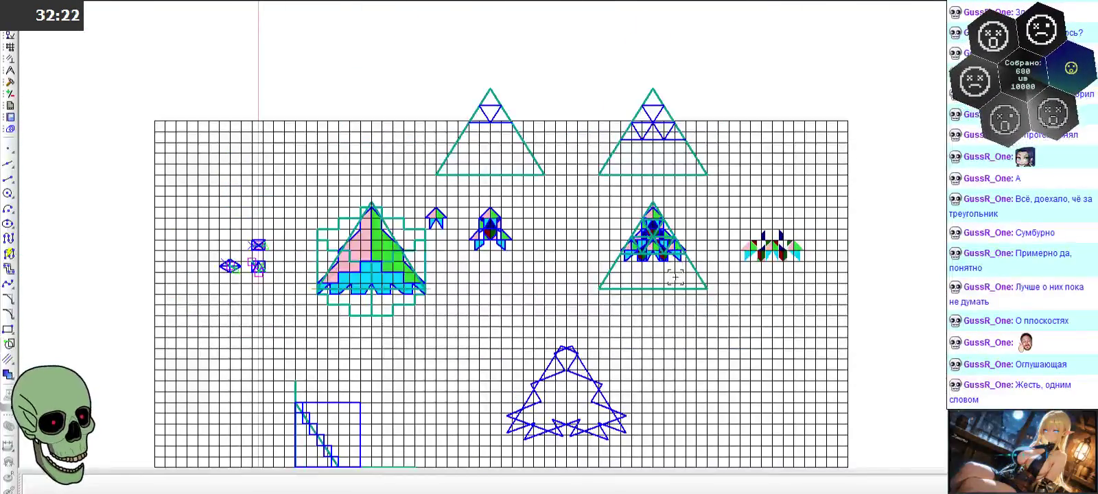
scroll(670, 87, "up", 2)
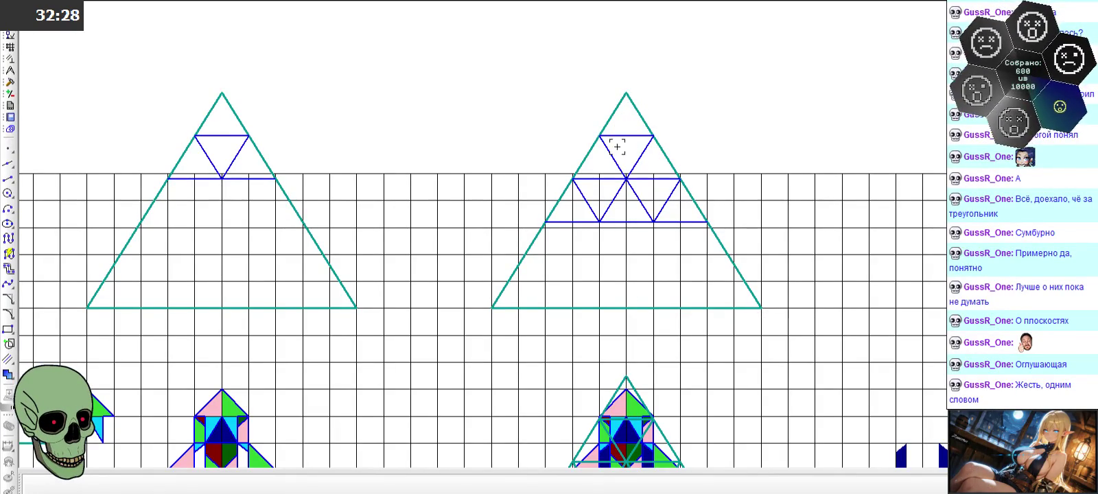
scroll(573, 69, "down", 2)
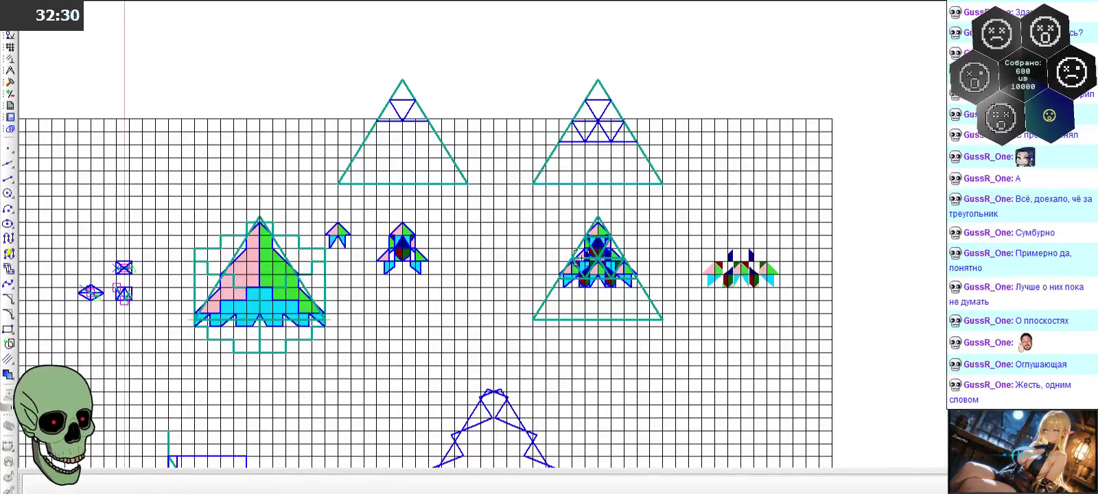
scroll(614, 117, "up", 2)
scroll(593, 113, "up", 1)
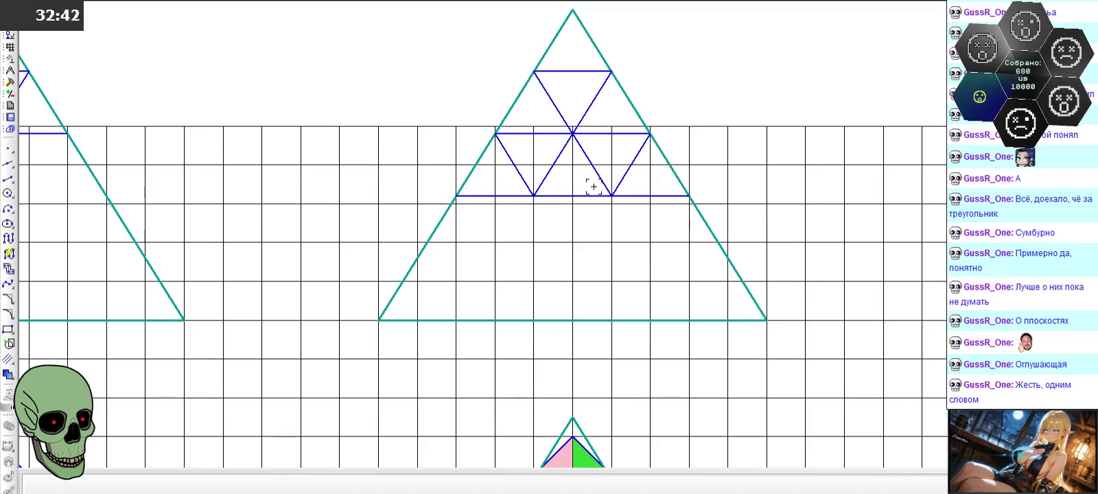
scroll(594, 187, "down", 3)
scroll(566, 288, "up", 3)
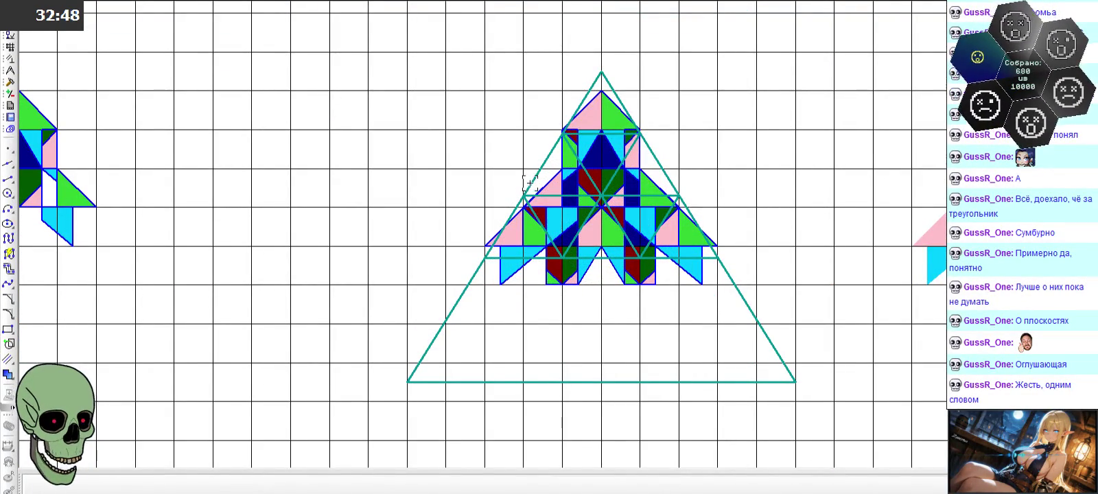
scroll(643, 217, "down", 3)
scroll(878, 226, "up", 3)
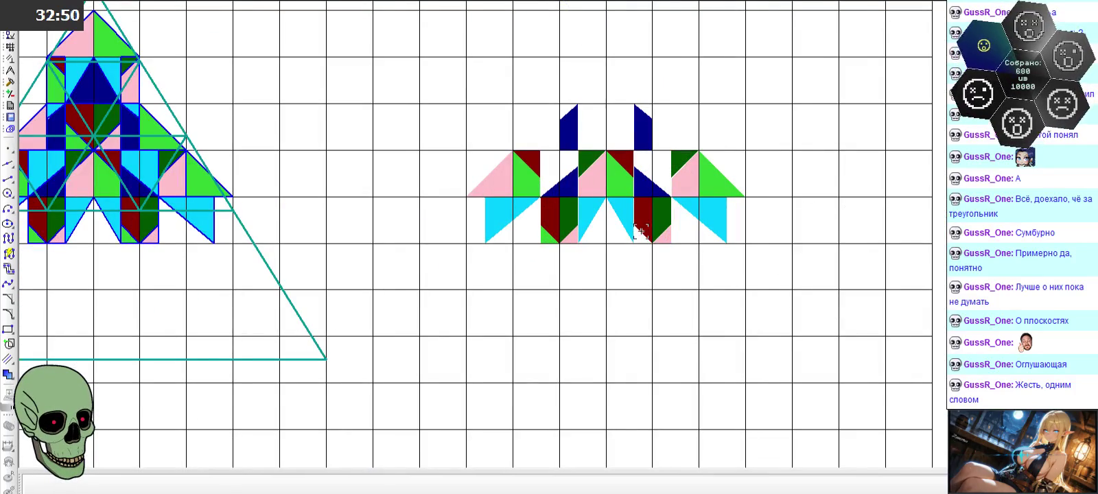
scroll(656, 236, "up", 1)
scroll(652, 243, "down", 3)
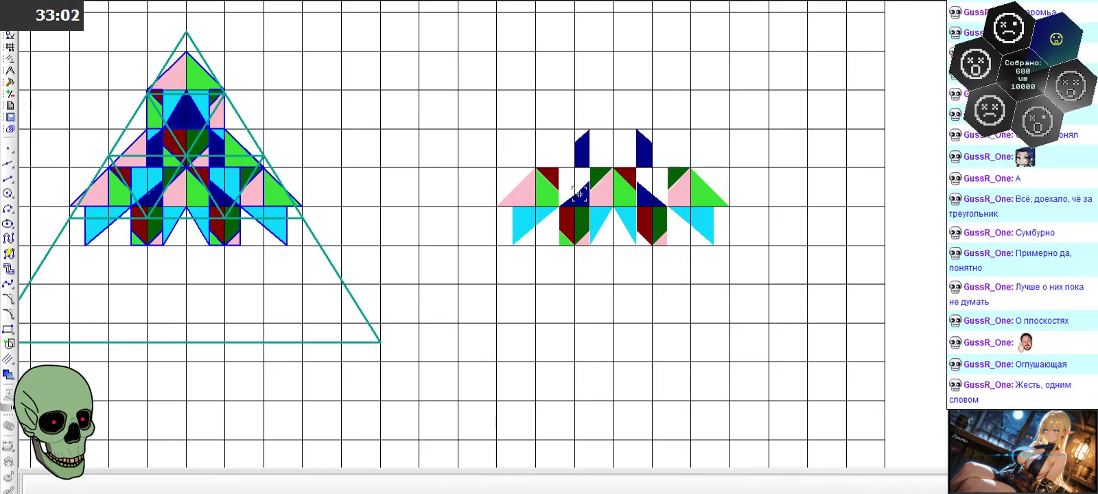
scroll(578, 194, "up", 3)
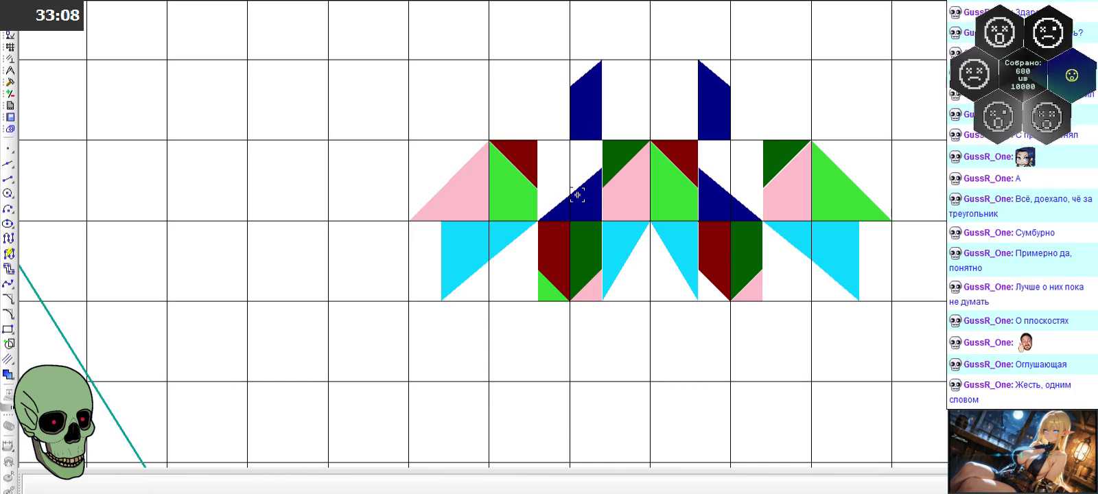
scroll(578, 195, "down", 5)
scroll(578, 195, "up", 1)
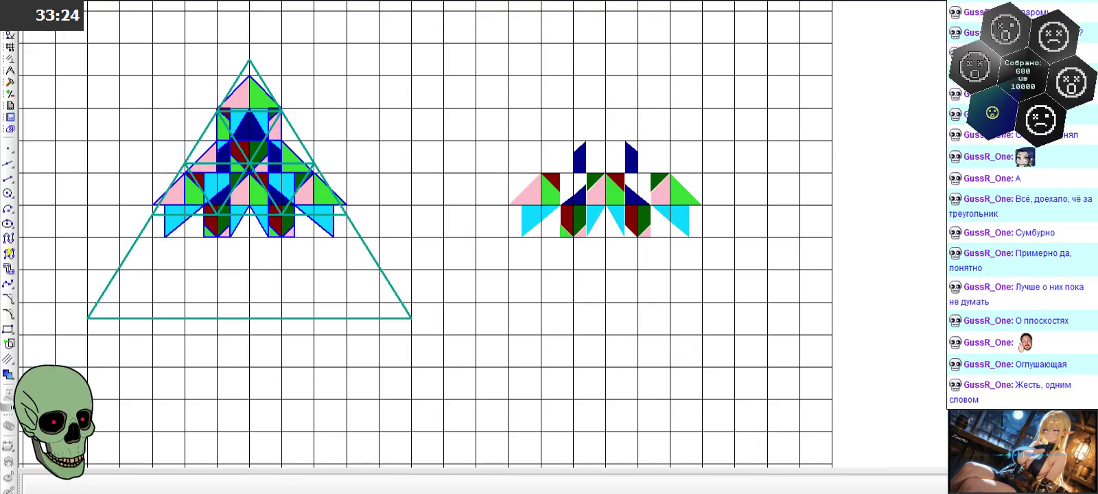
left_click(76, 12)
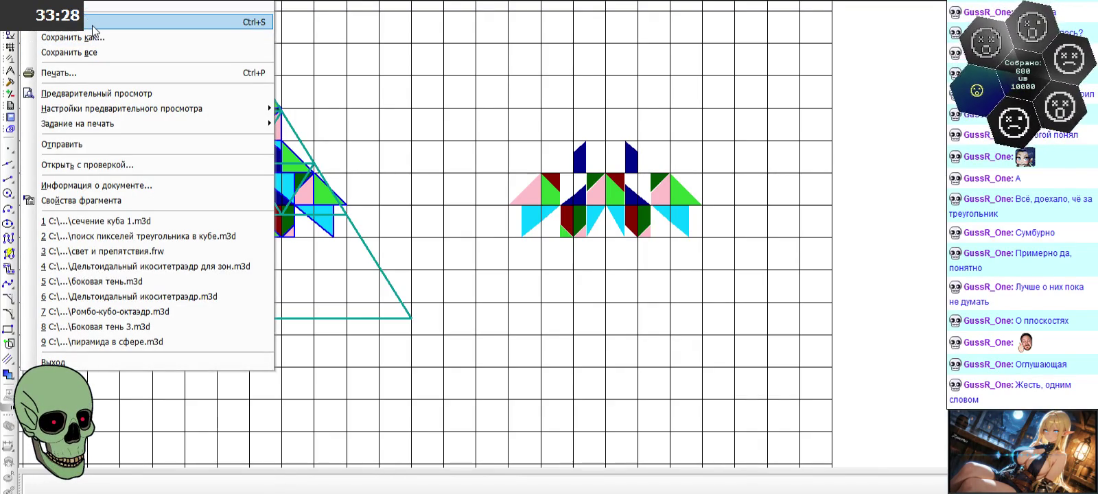
- Save all open documents, including the свет и препятствия.frw fragment
left_click(106, 53)
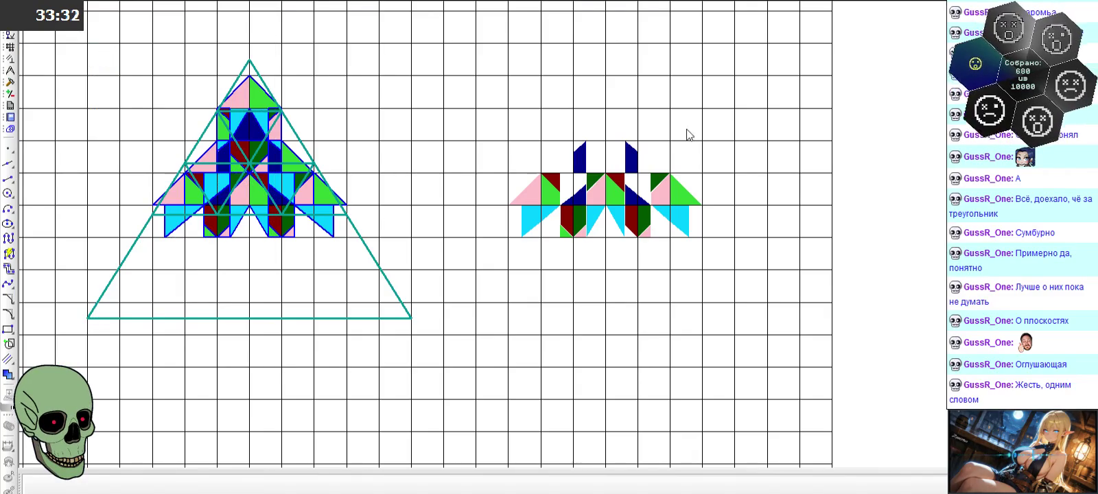
- Switch to the Paint window showing the cube cross-section diagrams
key("alt+Tab")
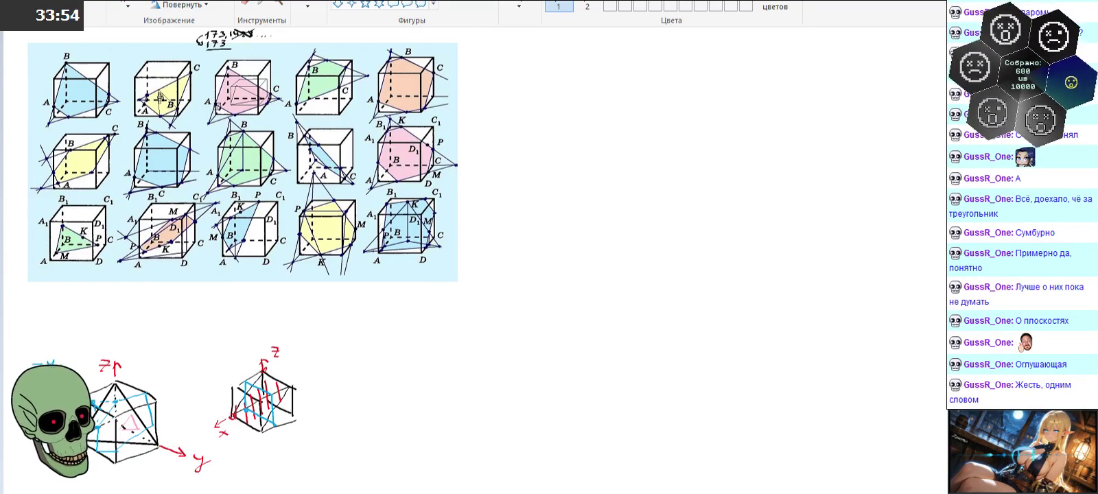
- Show the desktop and start Legend of Grimrock II from its desktop shortcut
key("super+d")
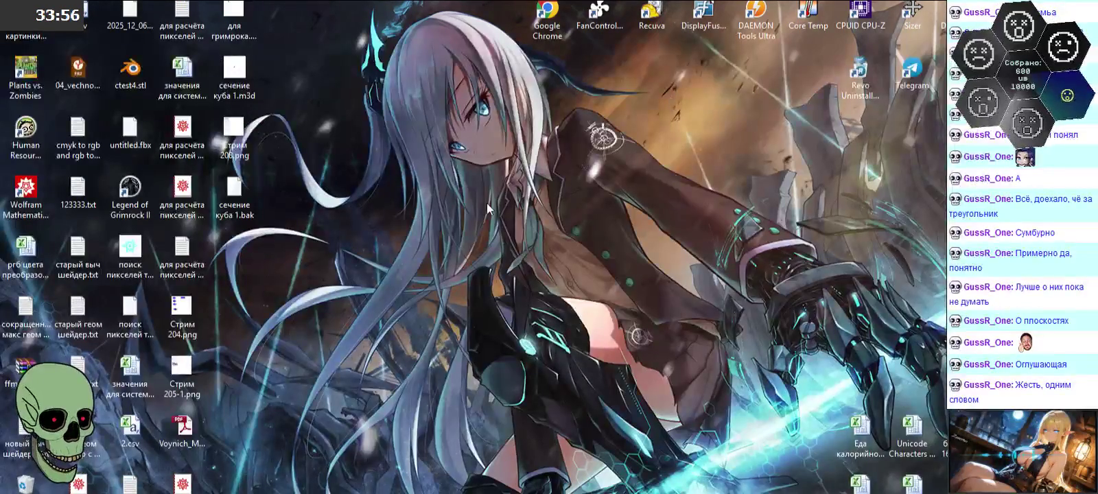
double_click(139, 193)
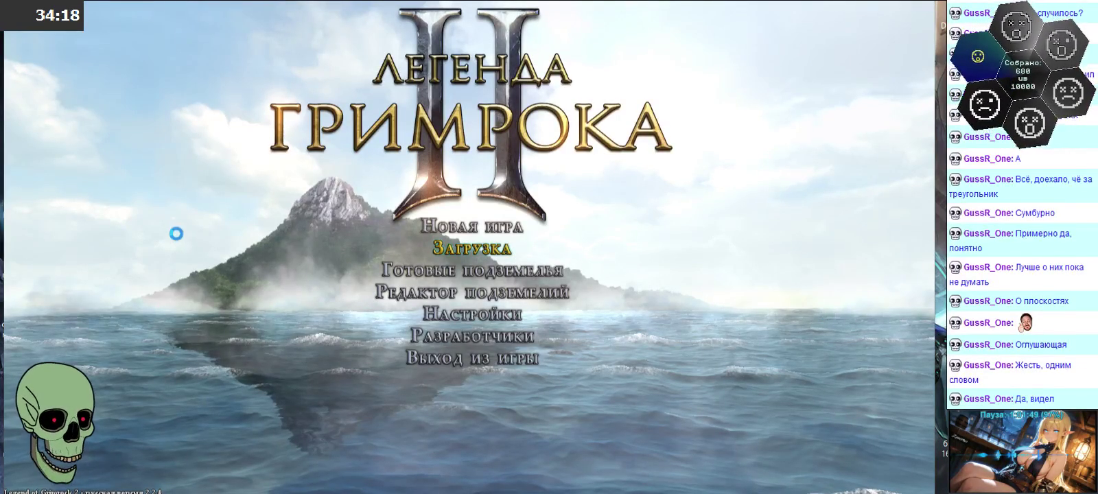
- Load saved game 50 from the Загрузка list of saves
left_click(481, 249)
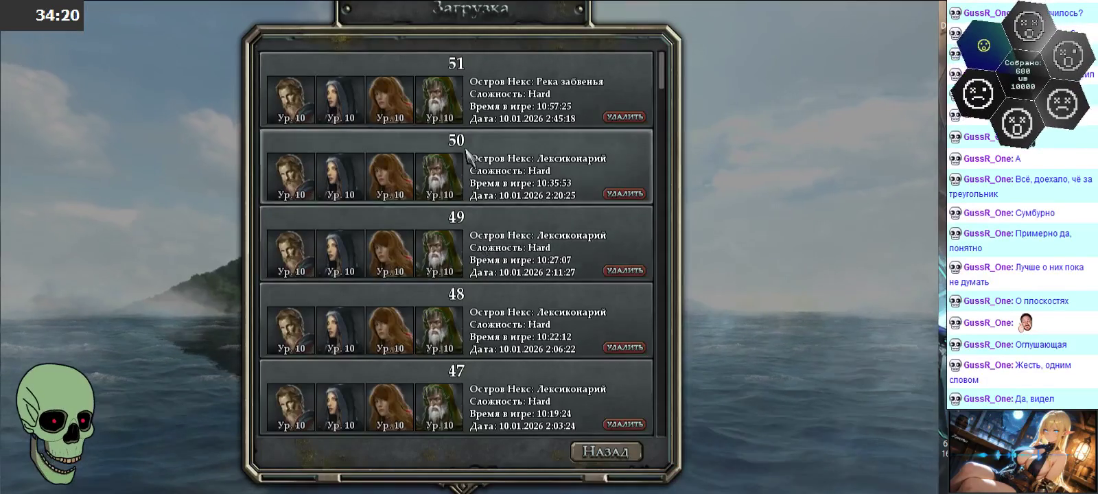
left_click(480, 179)
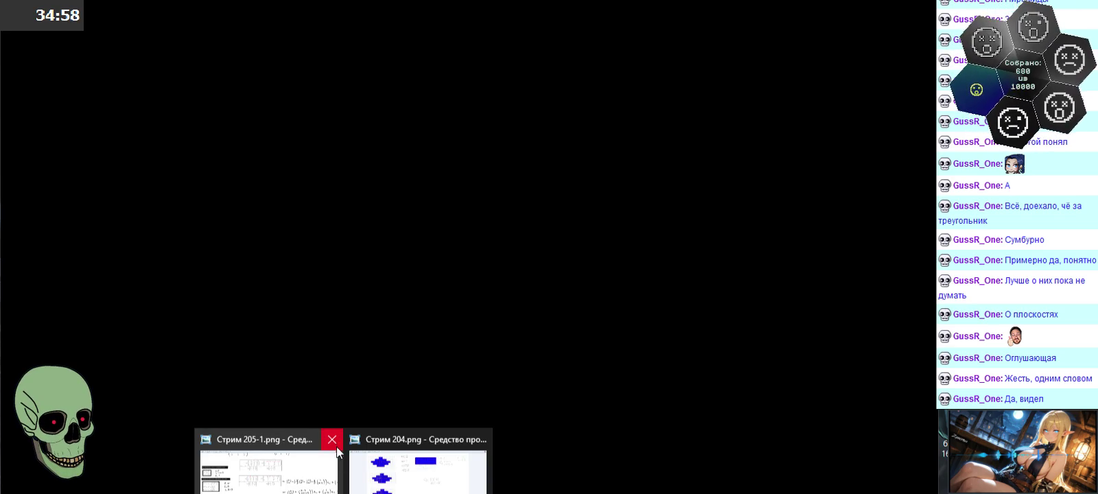
- Close Стрим 205-1.png, Стрим 204.png and Task Manager, then pause the game with Esc
left_click(335, 439)
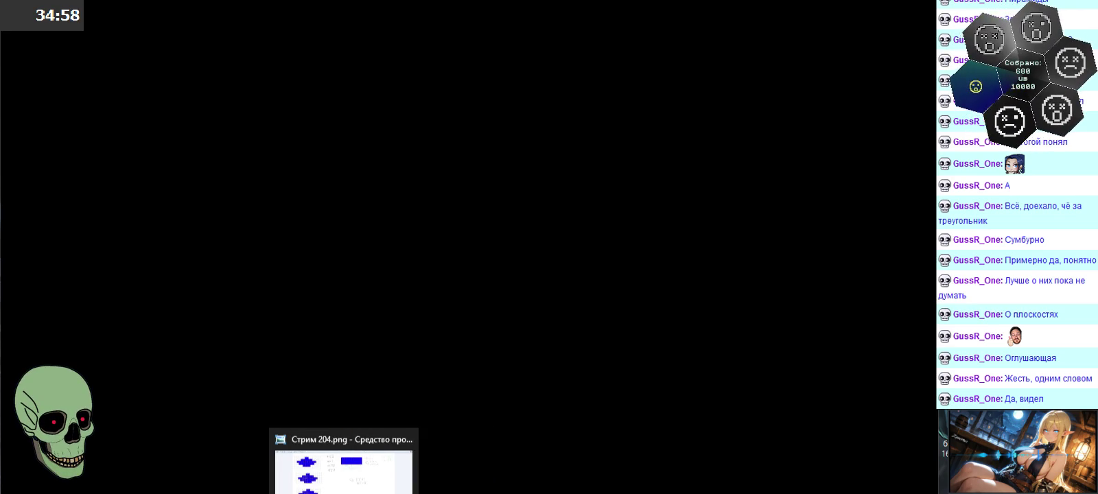
left_click(408, 440)
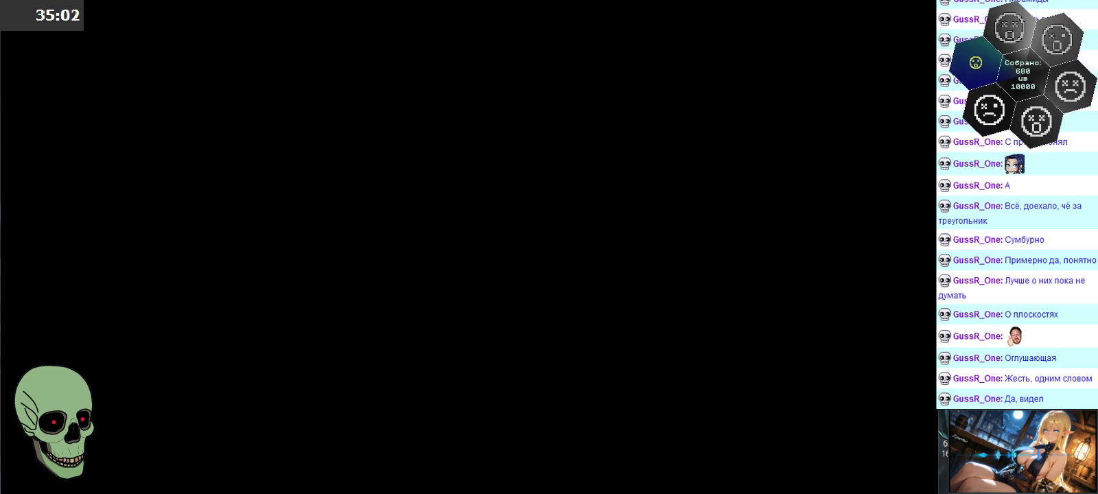
left_click(386, 437)
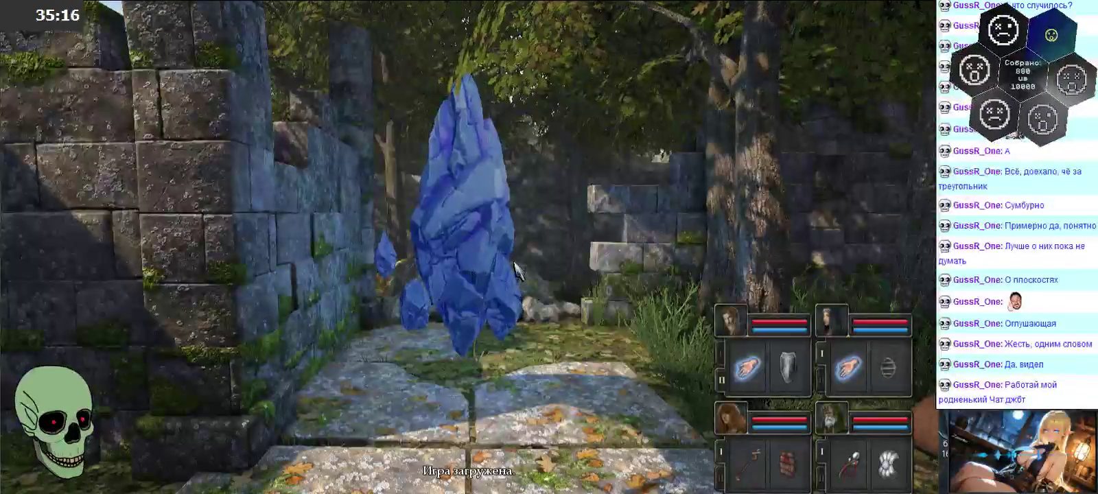
key("Escape")
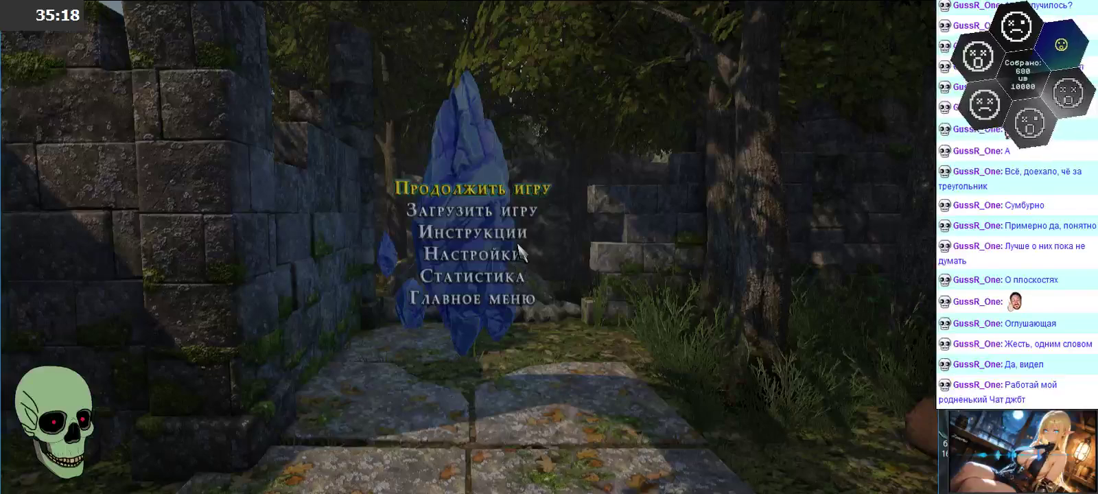
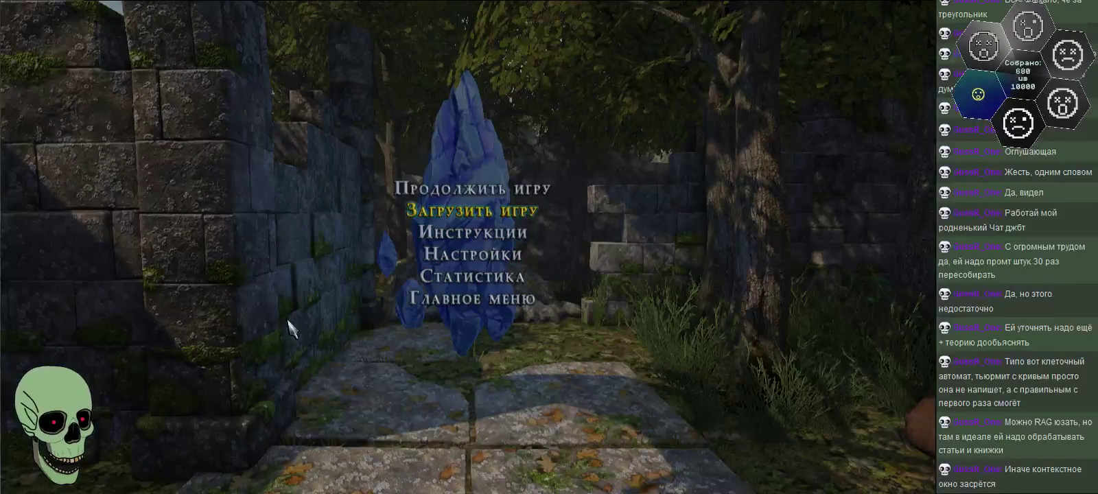
- Resume play from the pause menu with 'Продолжить игру'
key("Up")
key("Down")
key("Down")
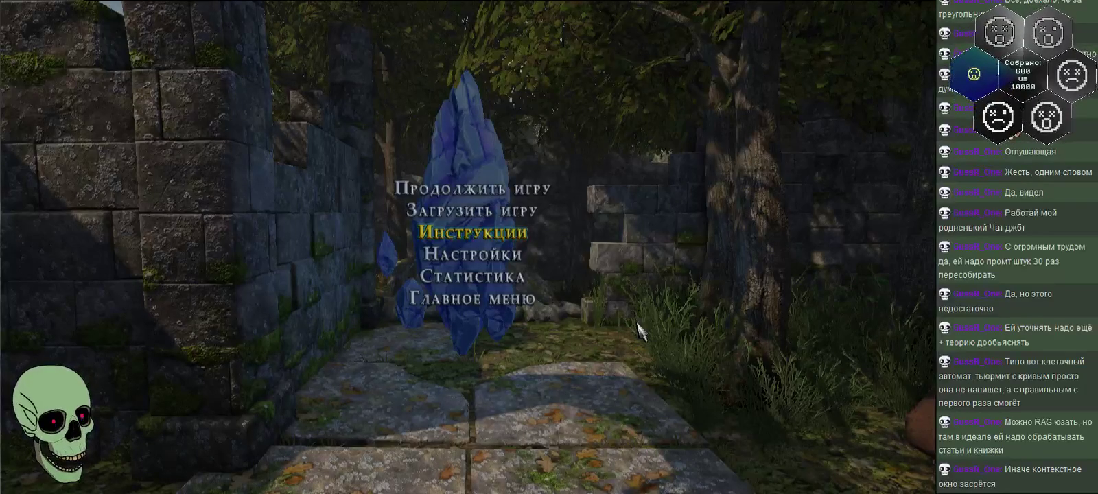
left_click(435, 190)
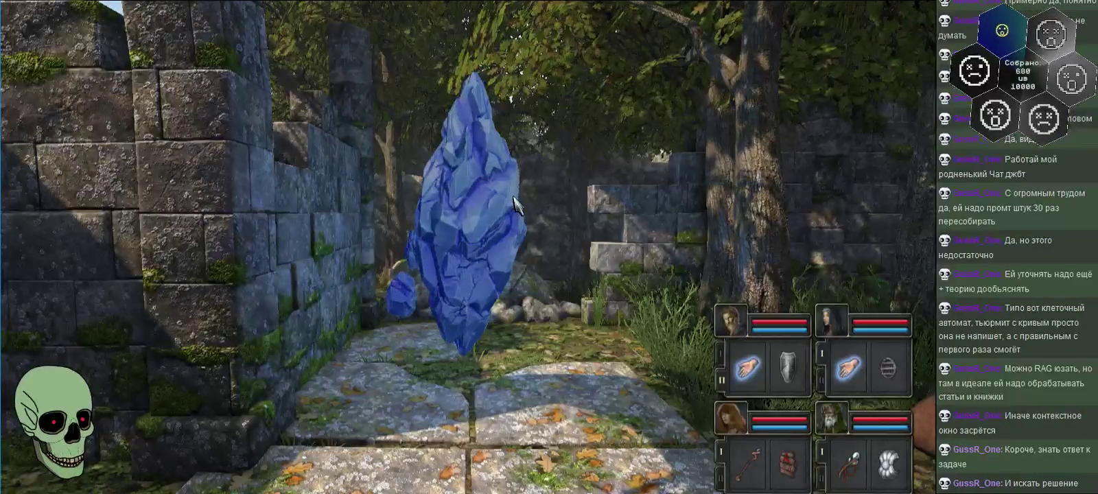
- Walk the party past the statue fountain and through the stone archway
key("q")
key("q")
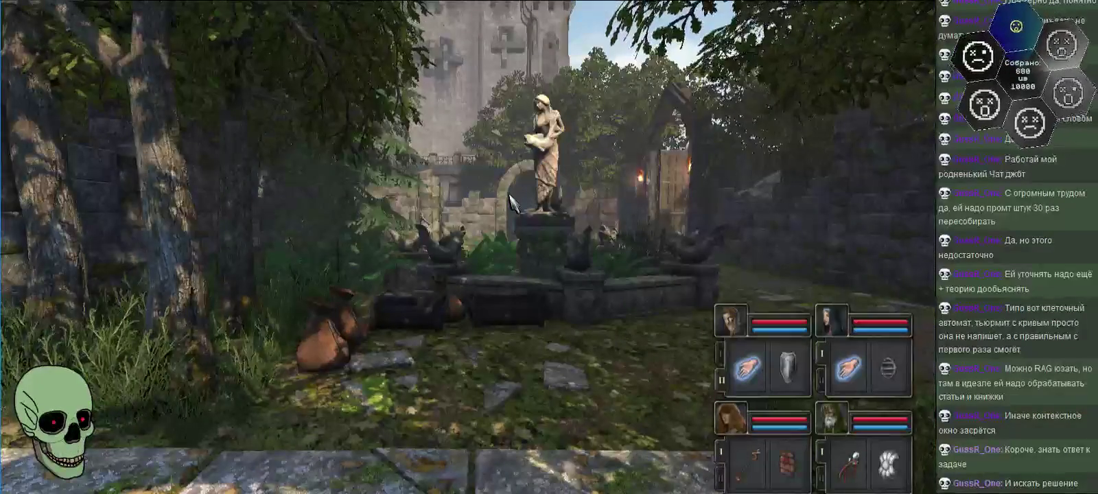
key("w")
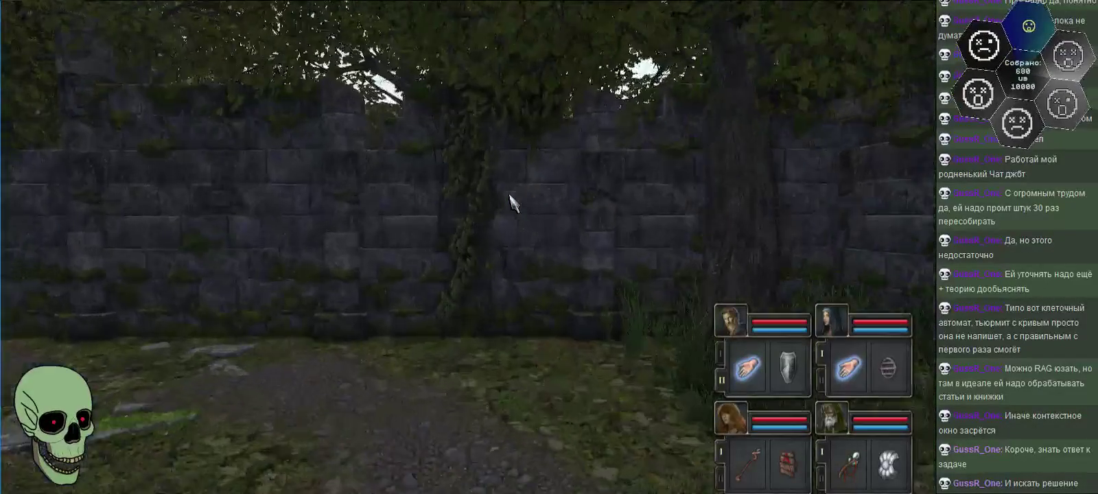
key("w")
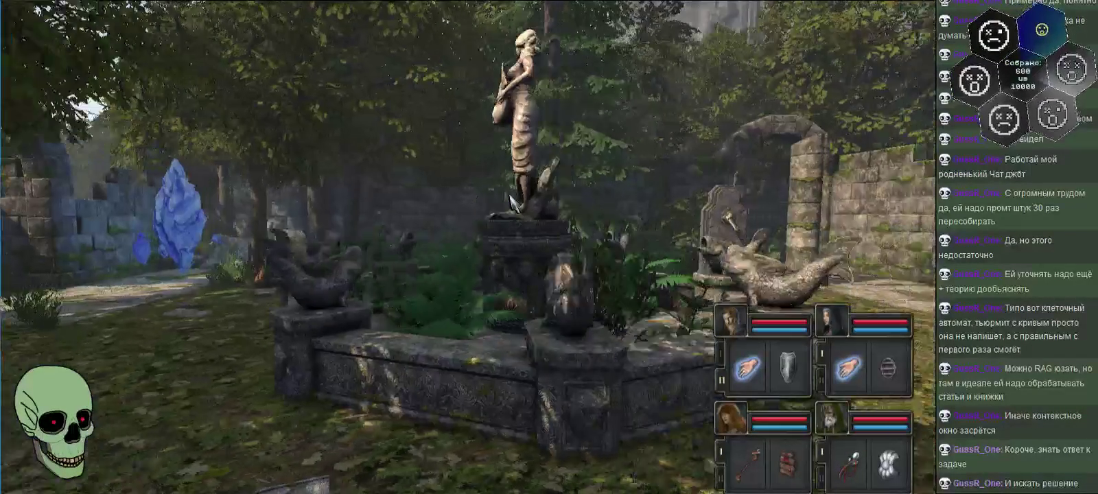
key("d")
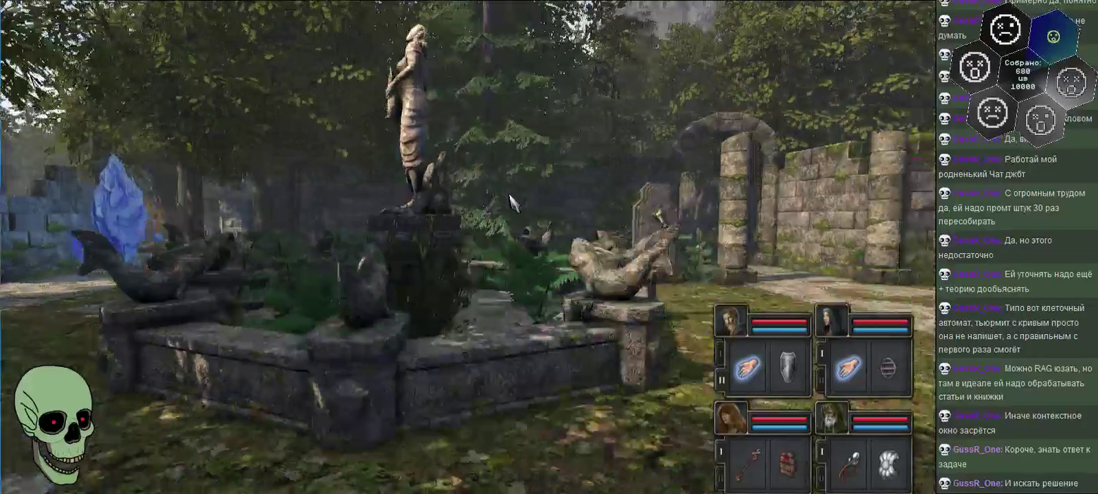
key("d")
key("d")
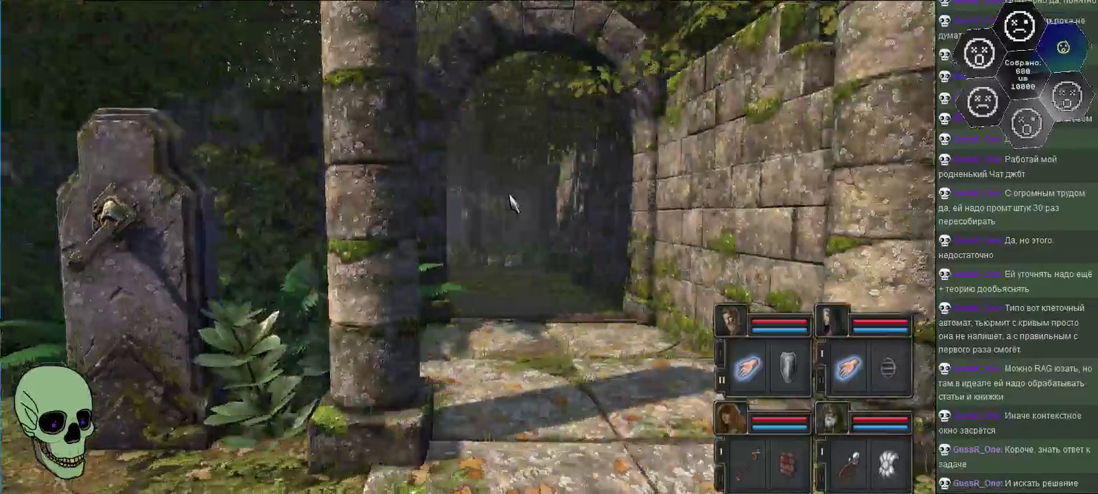
key("w")
key("w")
- Follow the forest path past the rock and brazier toward the wooden bridge
key("q")
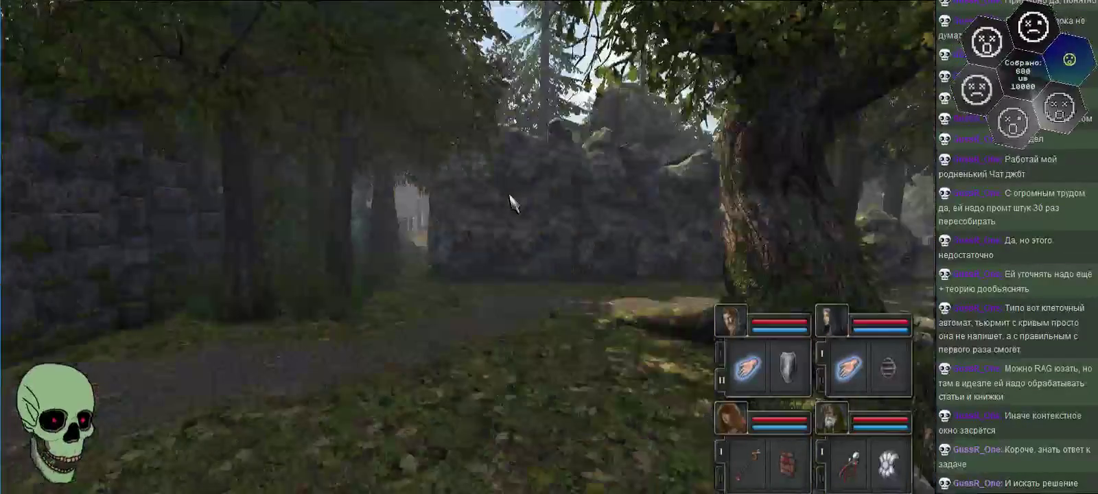
key("w")
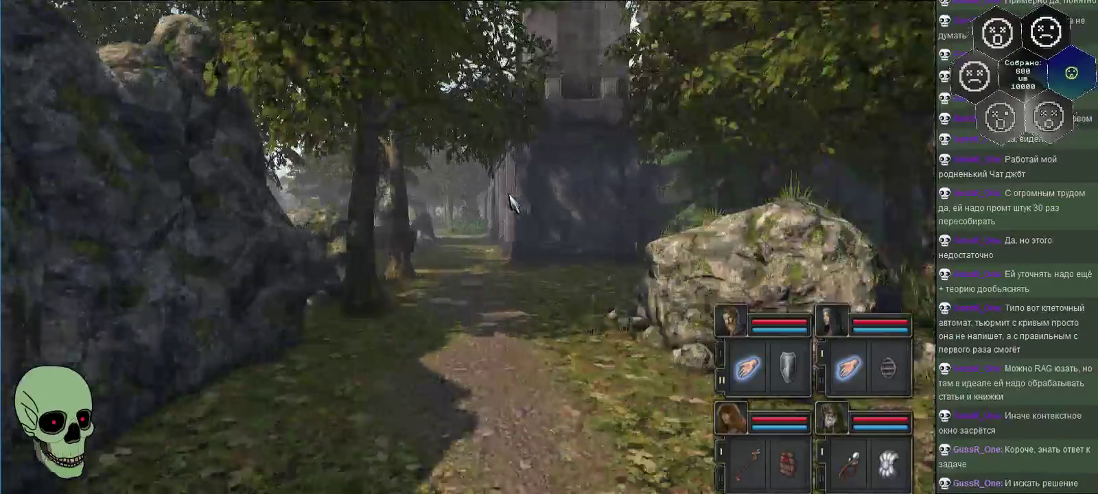
key("w")
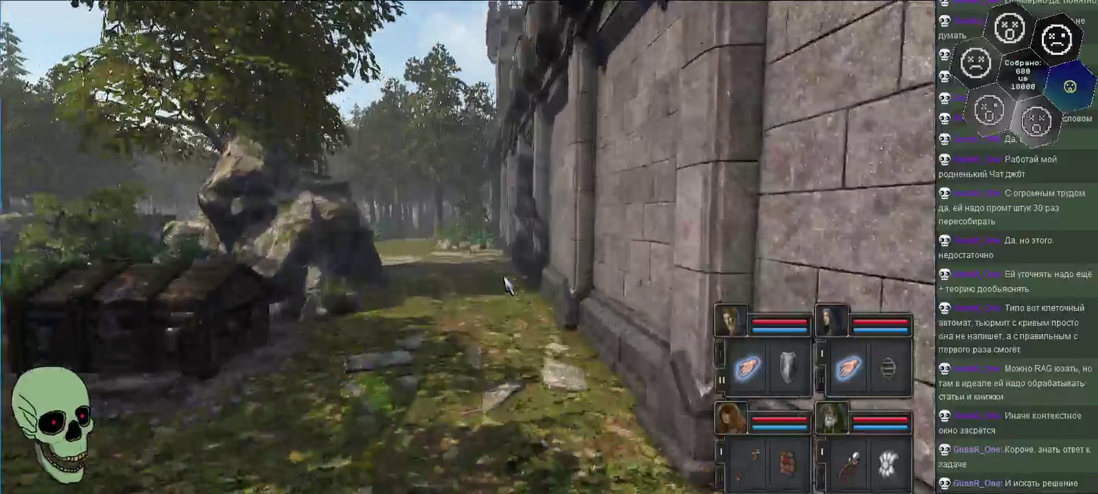
key("a")
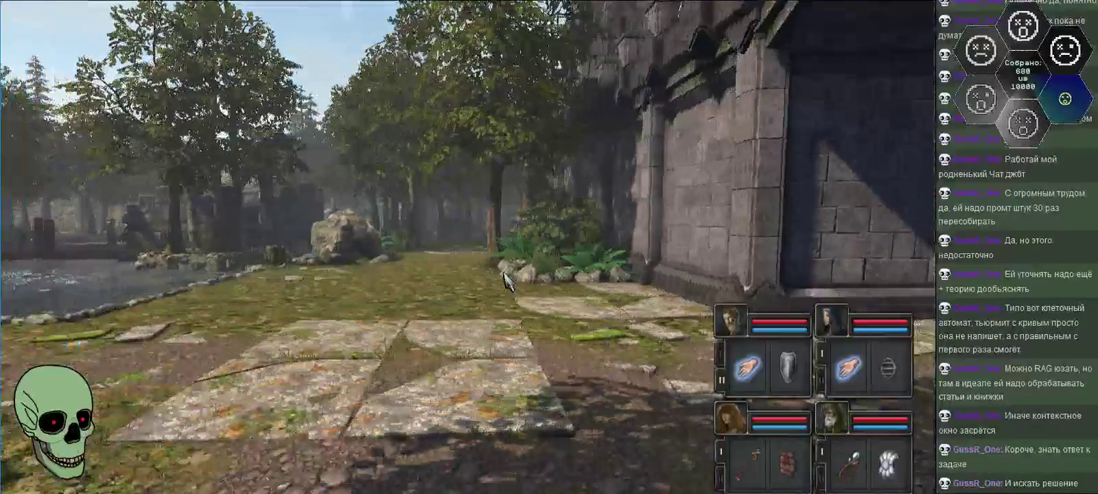
key("w")
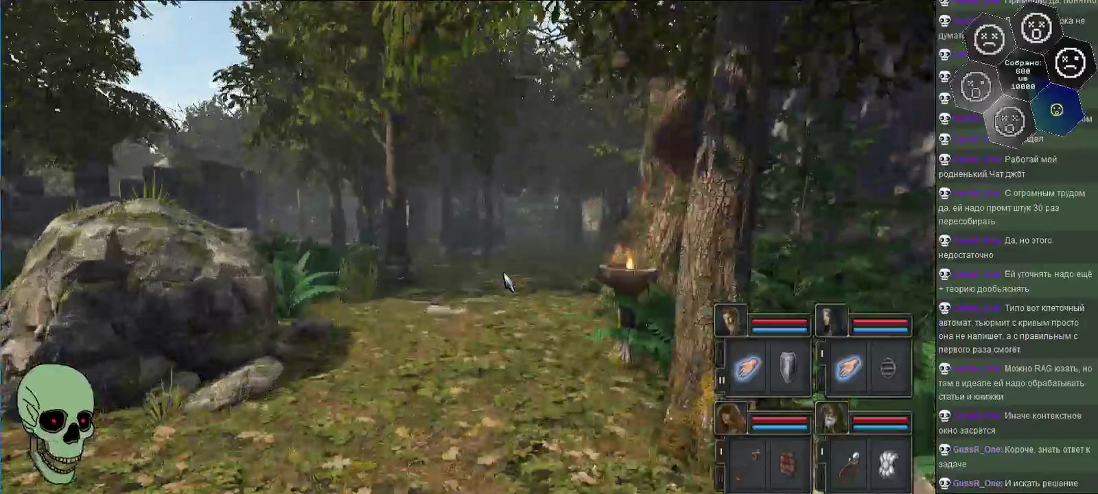
key("w")
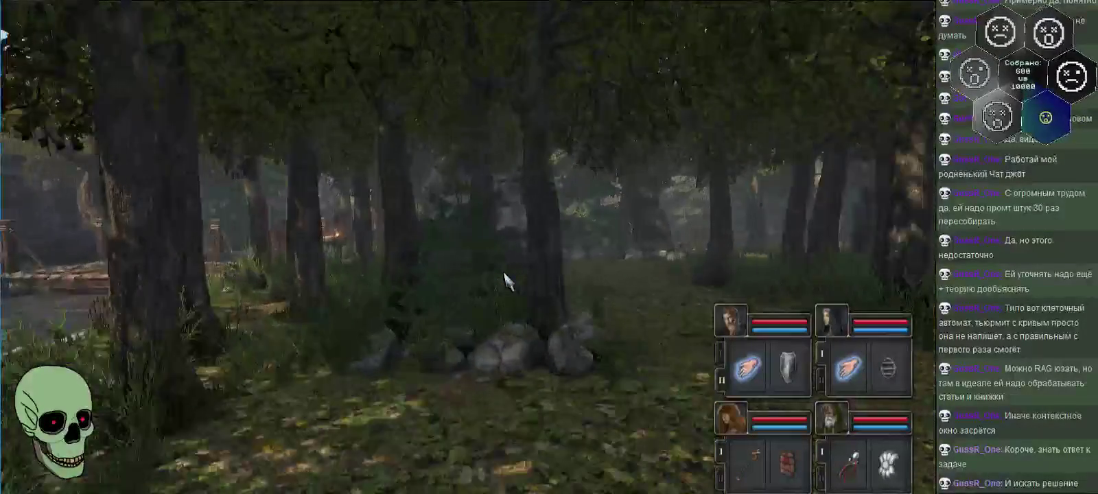
key("w")
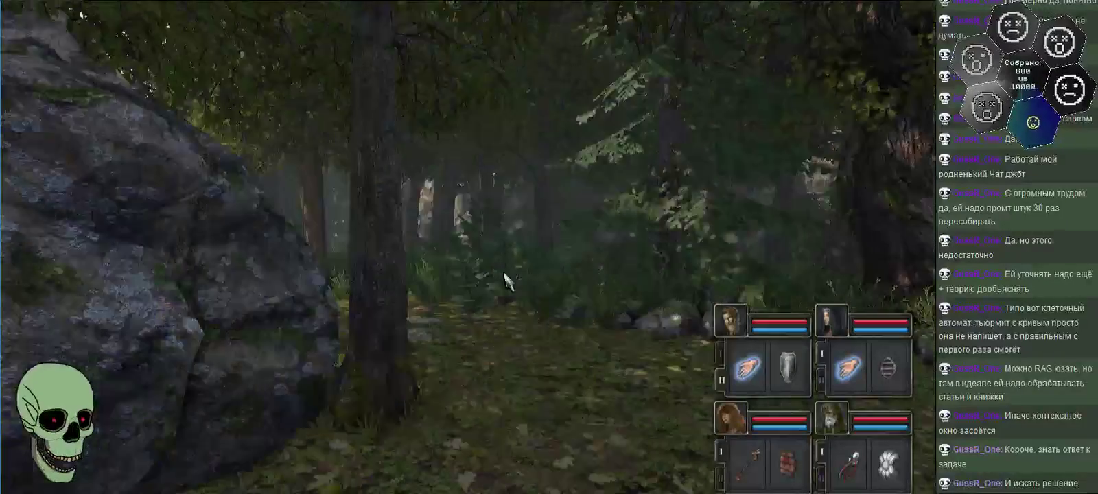
key("w")
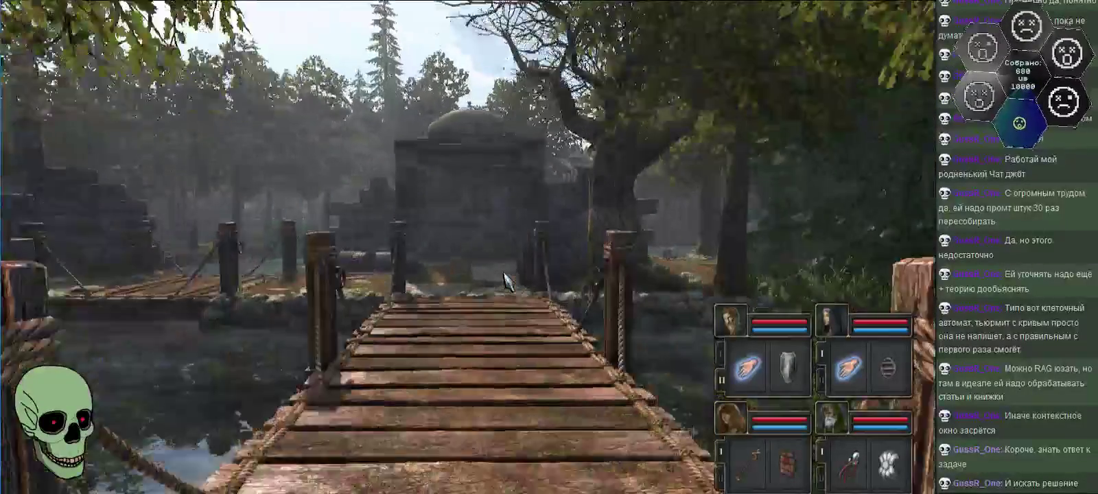
key("w")
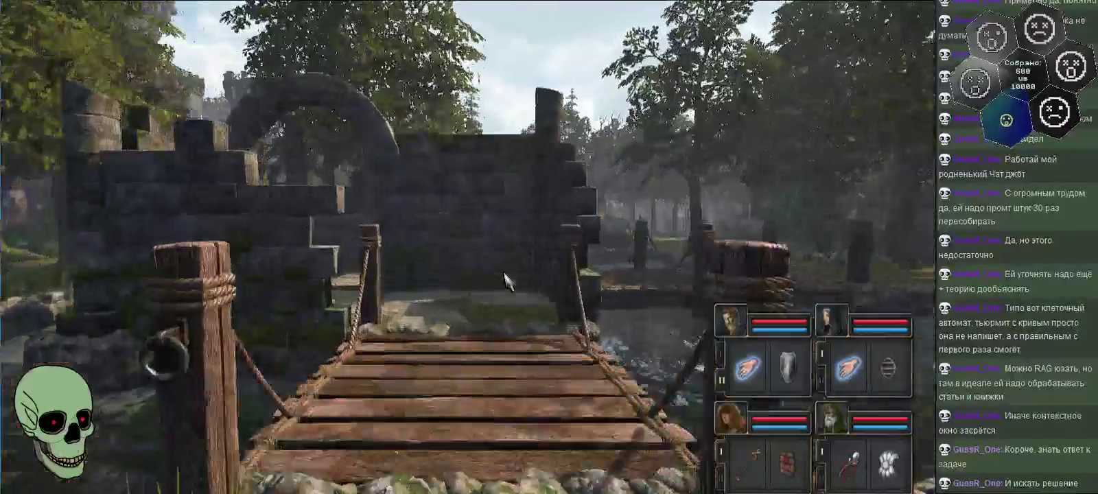
- Turn away from the dead-end wall and cross the bridge between the rocks
key("q")
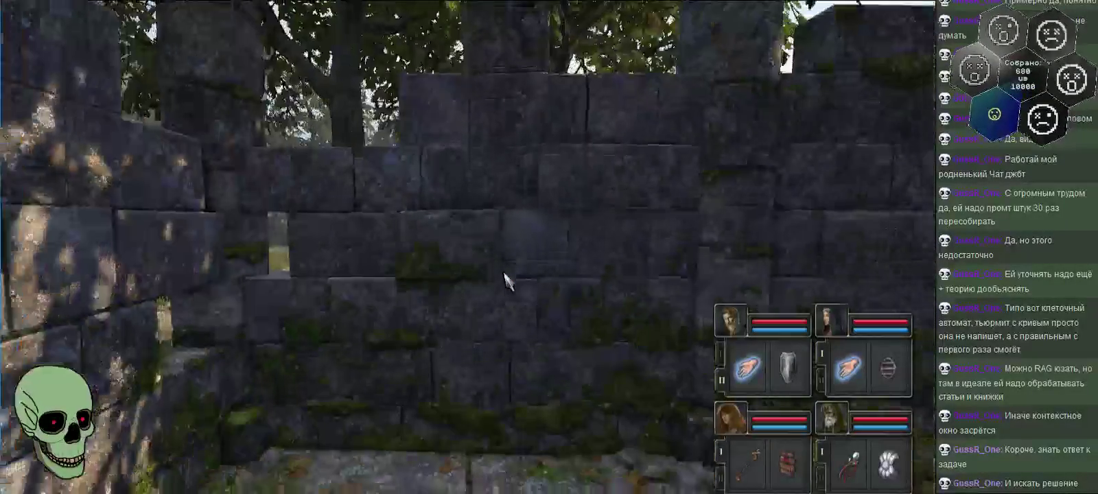
key("q")
key("w")
key("w")
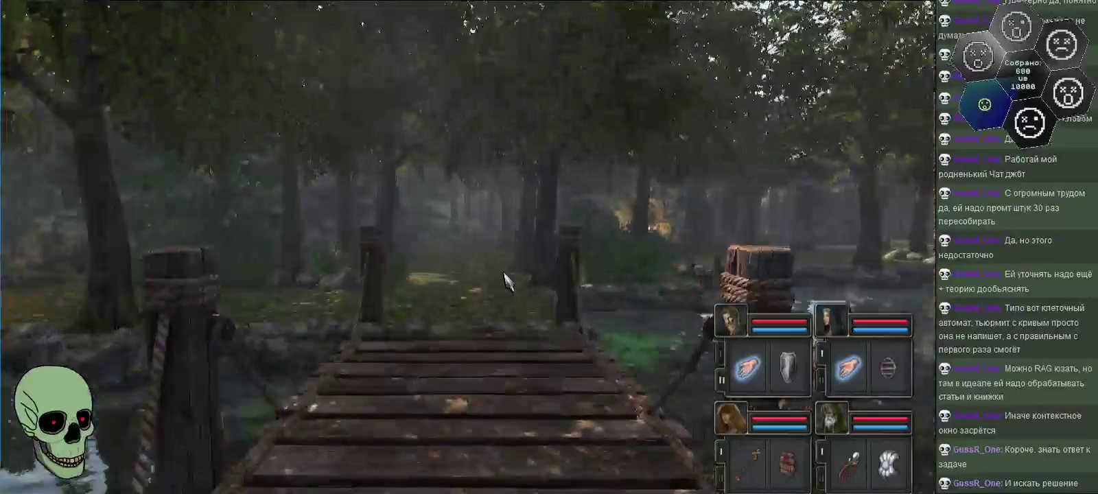
key("w")
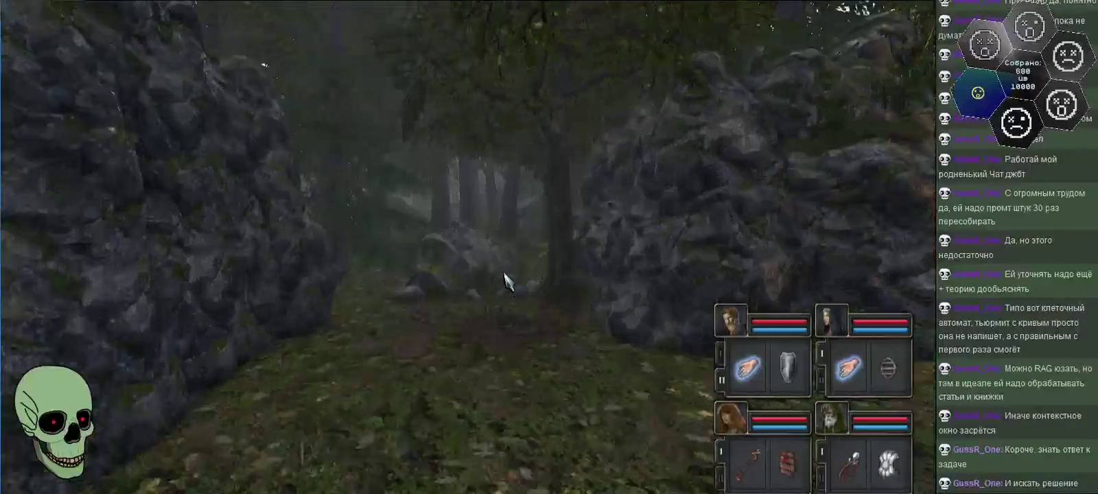
key("w")
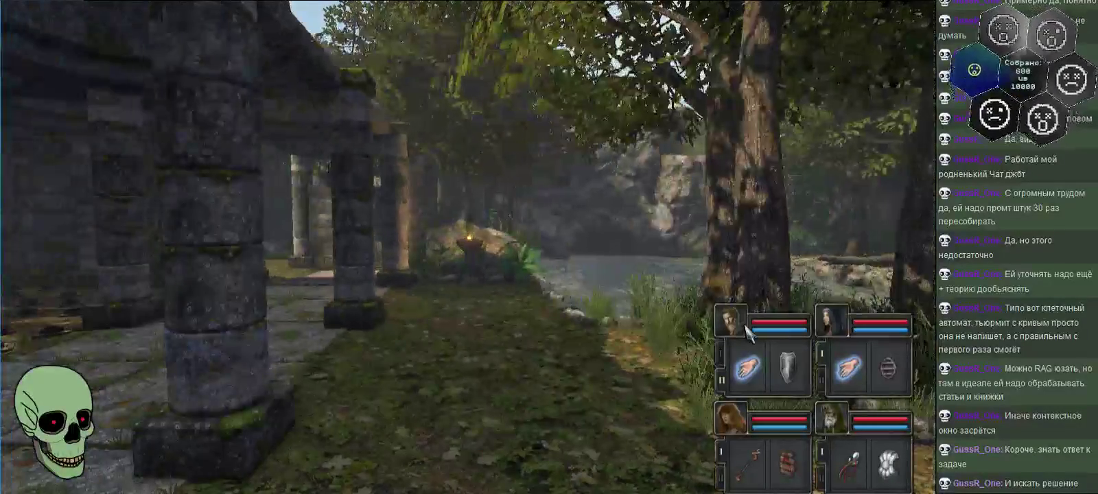
- Glance at the battle mage's inventory while walking past the large tree, then close it
left_click(747, 333)
key("q")
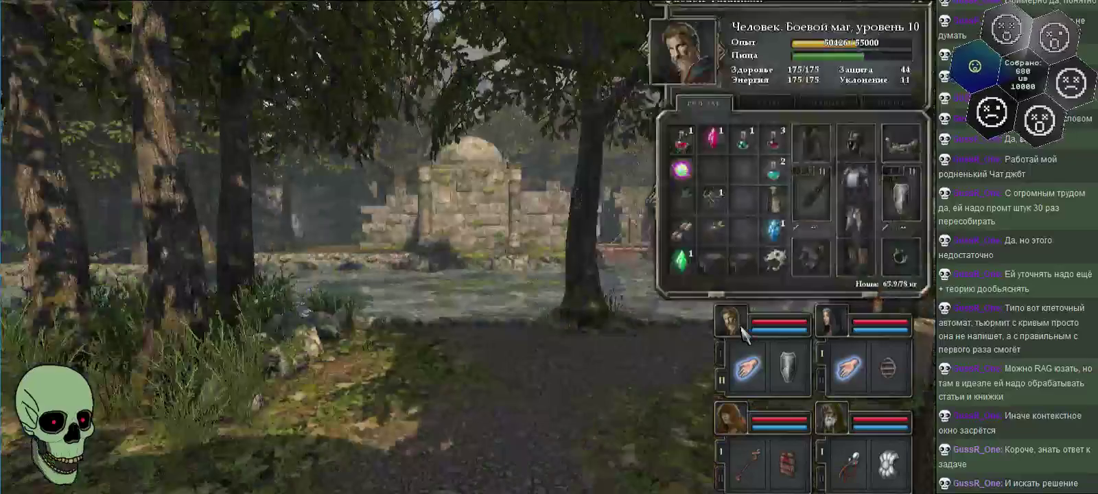
key("w")
key("q")
key("w")
key("w")
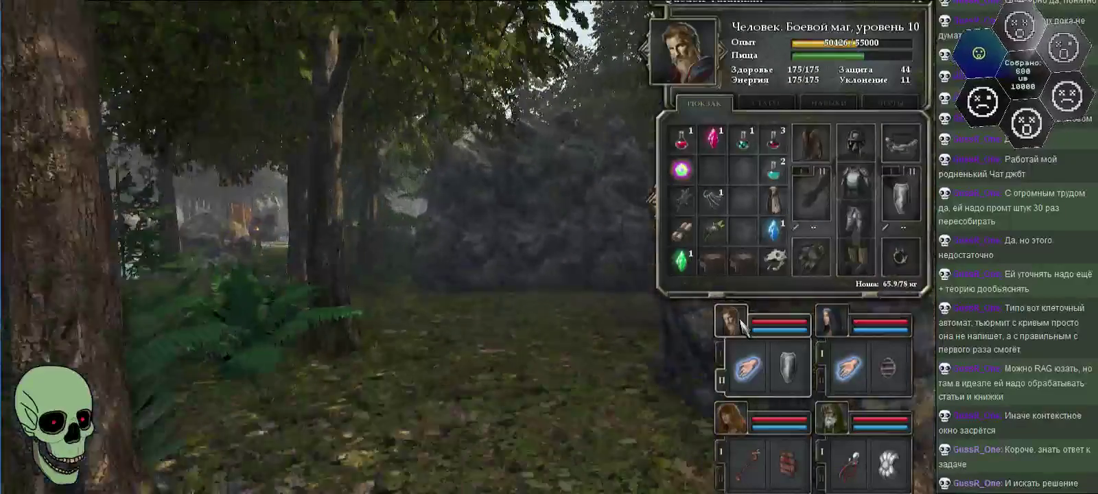
key("w")
key("i")
- Step off the bridge past the rope posts and brazier into the forest clearing
key("q")
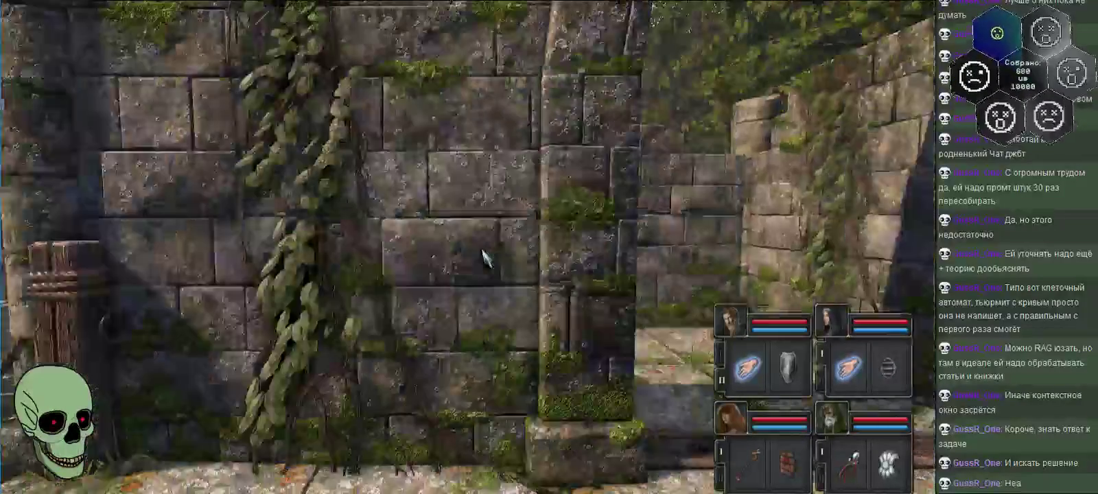
key("w")
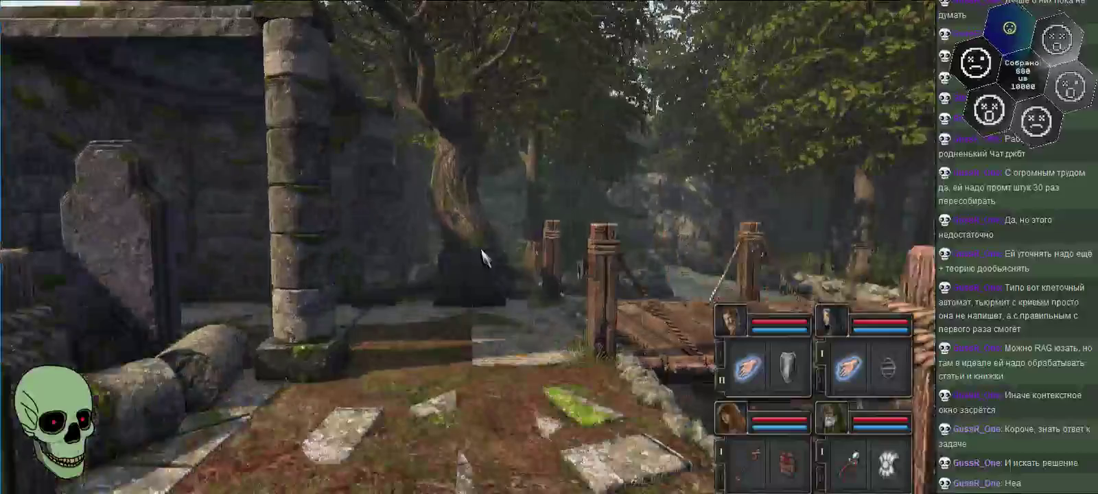
key("w")
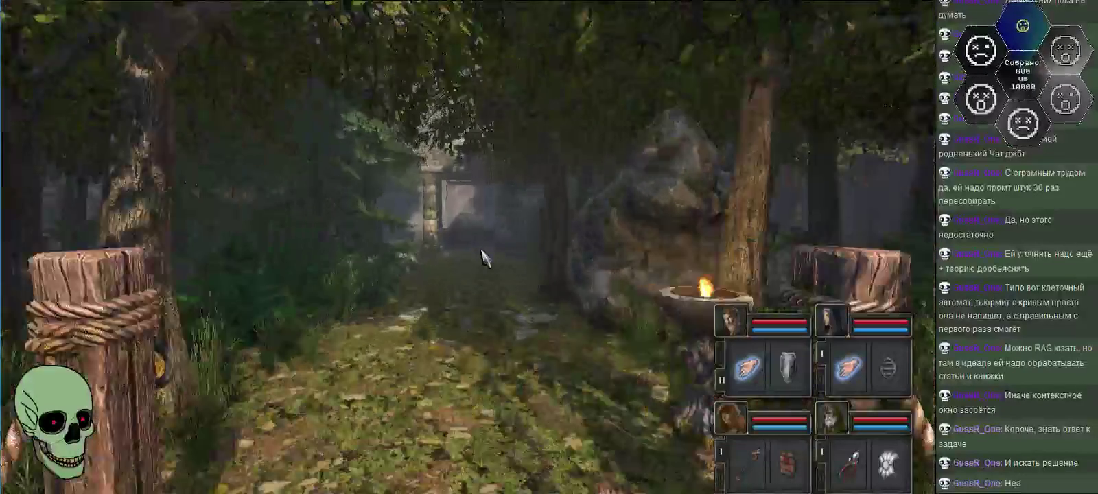
key("w")
key("w")
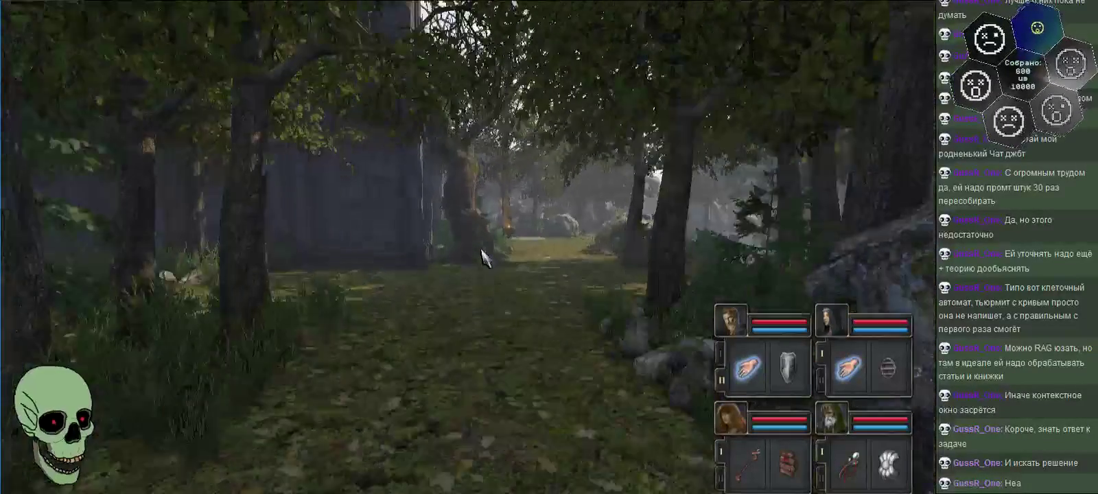
key("w")
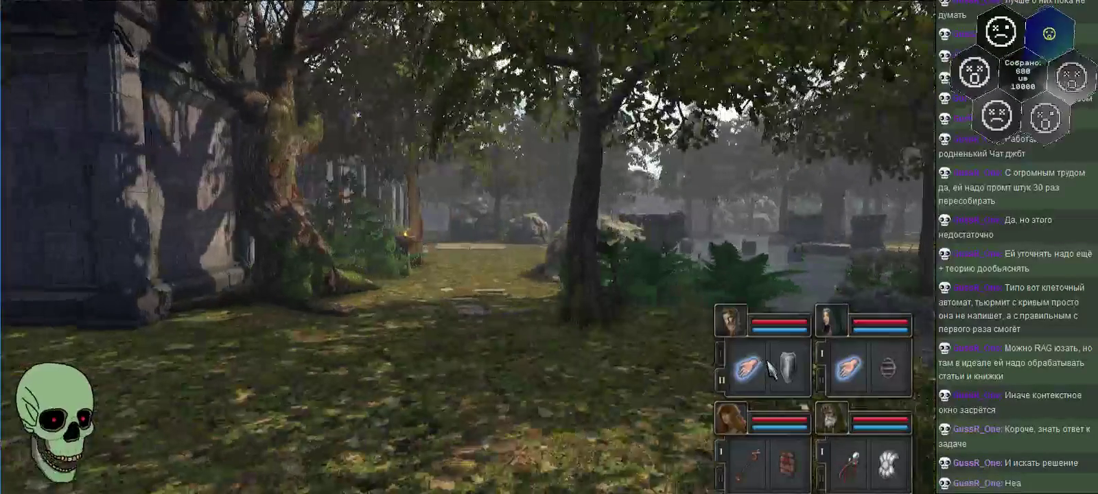
right_click(762, 370)
- Ready the second, third and fourth champions for spellcasting and pick the third's rune
right_click(846, 374)
right_click(755, 465)
right_click(851, 471)
key("w")
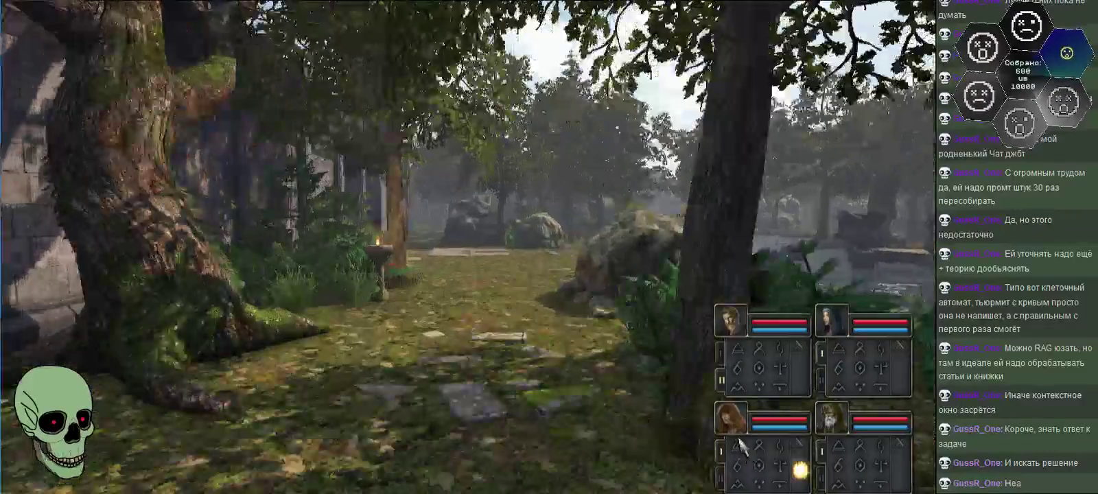
left_click(790, 467)
- Face the pond and blast the creature with a fireball and a lightning bolt
key("e")
key("q")
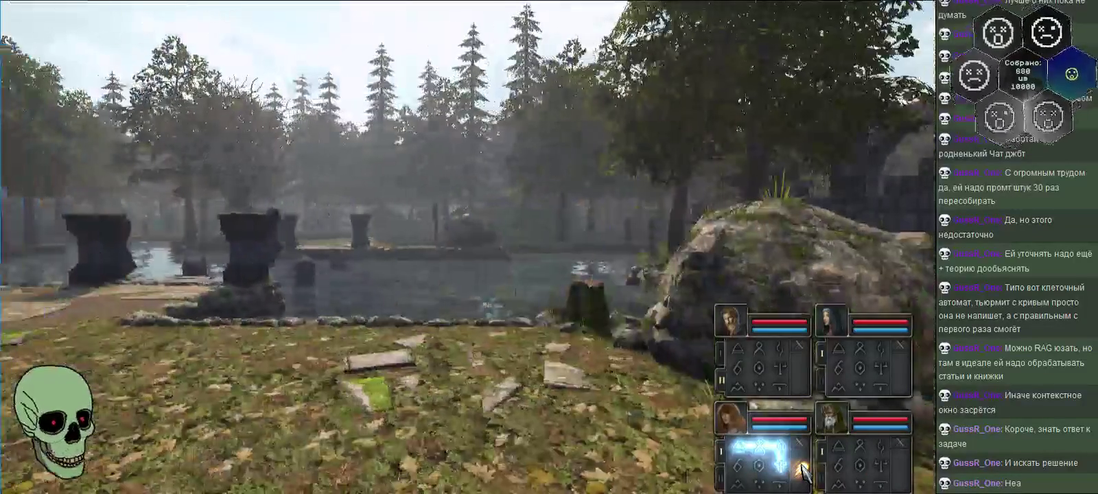
left_click(802, 471)
left_click_drag(881, 446, 836, 475)
left_click(902, 470)
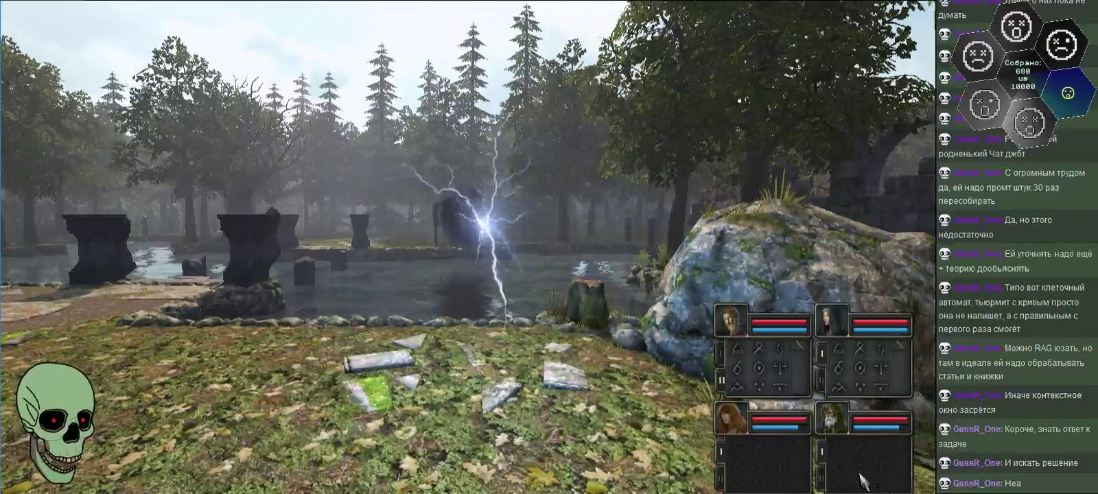
- Trace runes for the second and first champions while stepping between the two pedestals
left_click(837, 386)
key("q")
left_click_drag(891, 386, 900, 374)
key("w")
key("w")
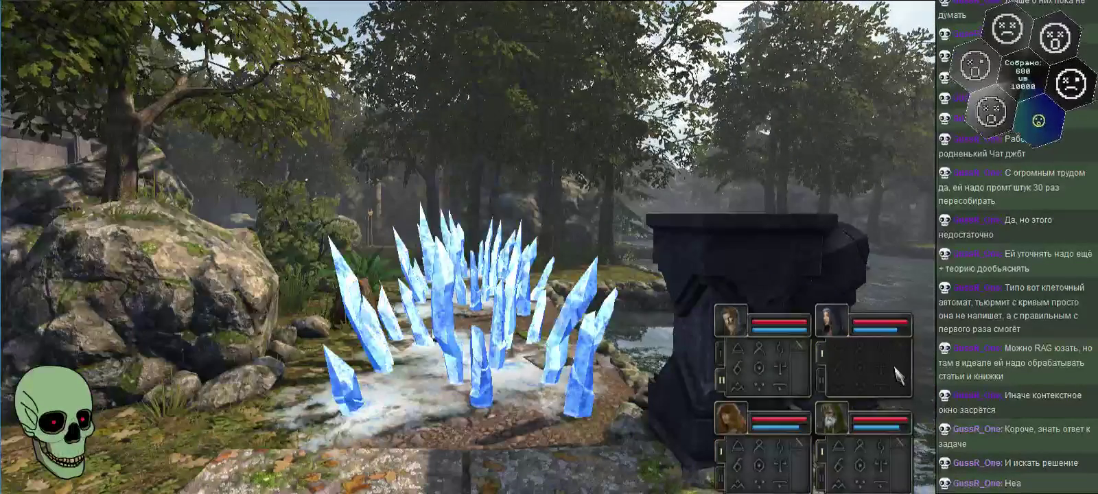
key("w")
mouse_move(800, 372)
left_mouse_down()
mouse_move(766, 395)
mouse_move(799, 380)
left_mouse_up()
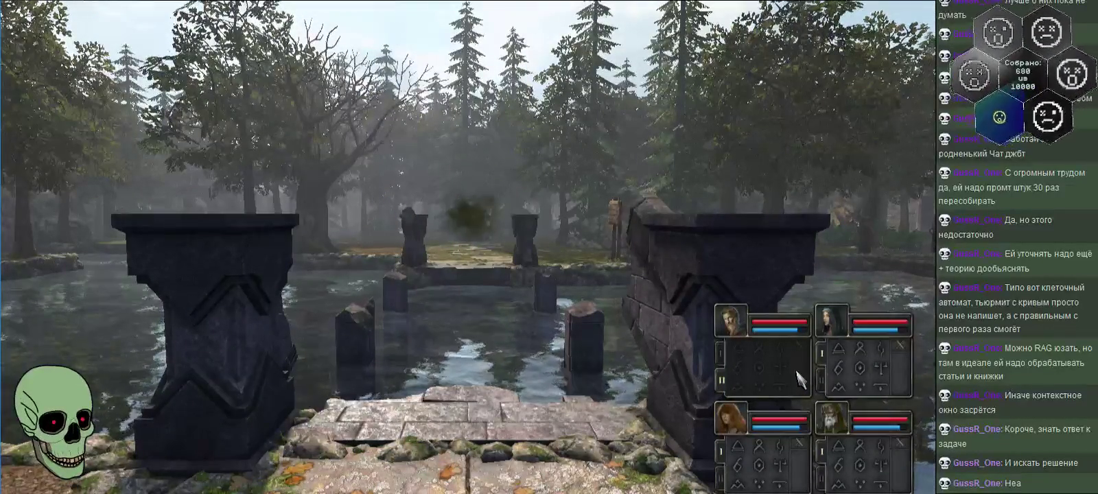
- Walk away from the water pedestals across the grass toward the stone wall
key("q")
key("w")
key("w")
key("a")
key("w")
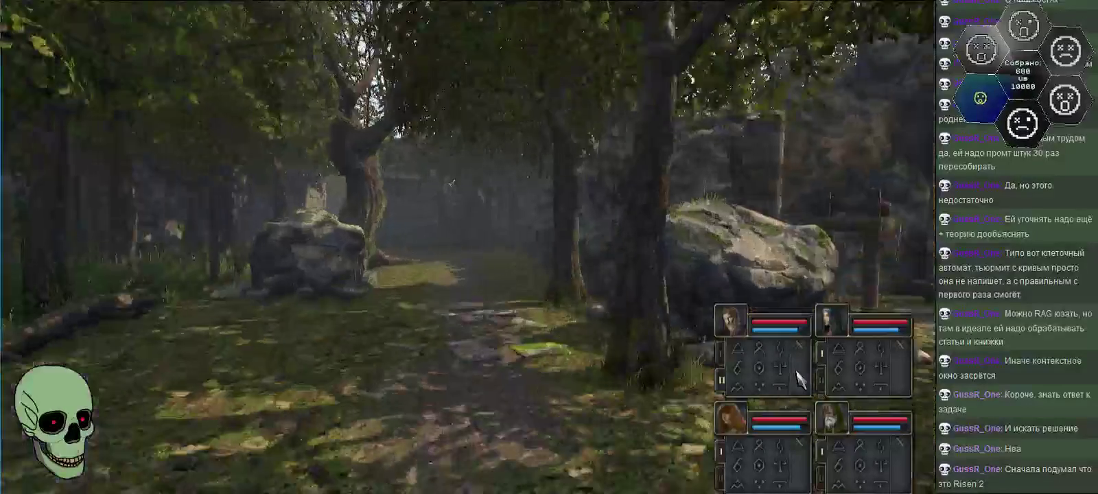
key("w")
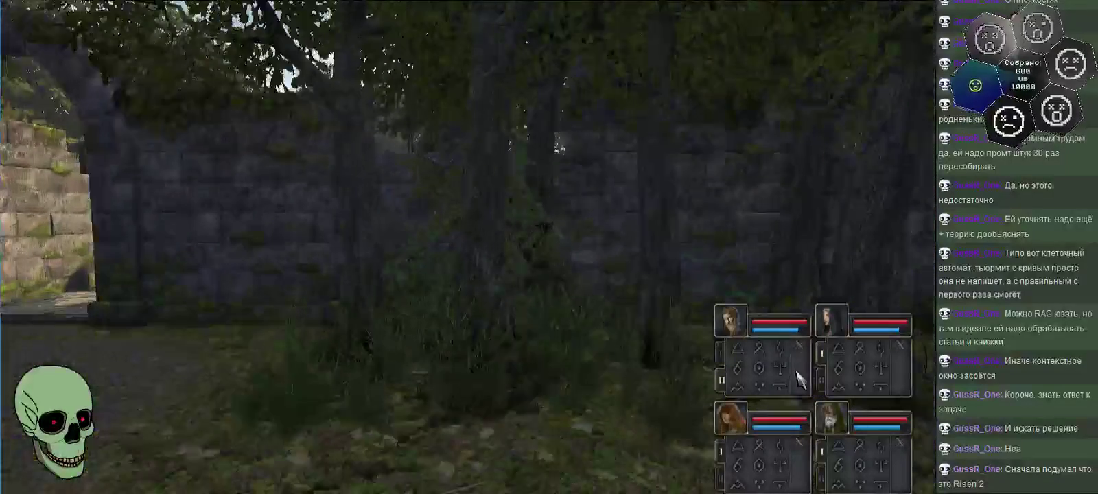
- Enter the fountain courtyard through the gateway and line up with the statue
key("w")
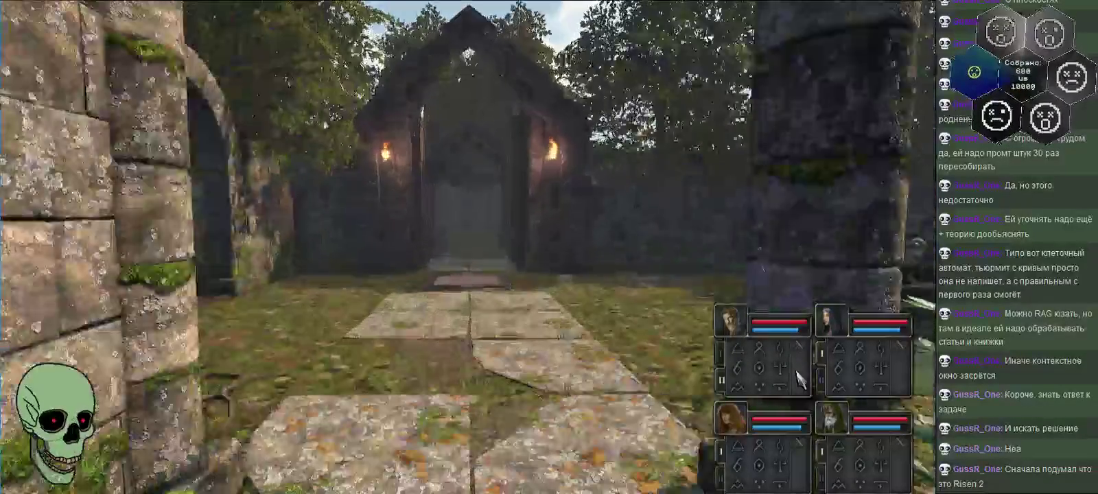
key("q")
key("w")
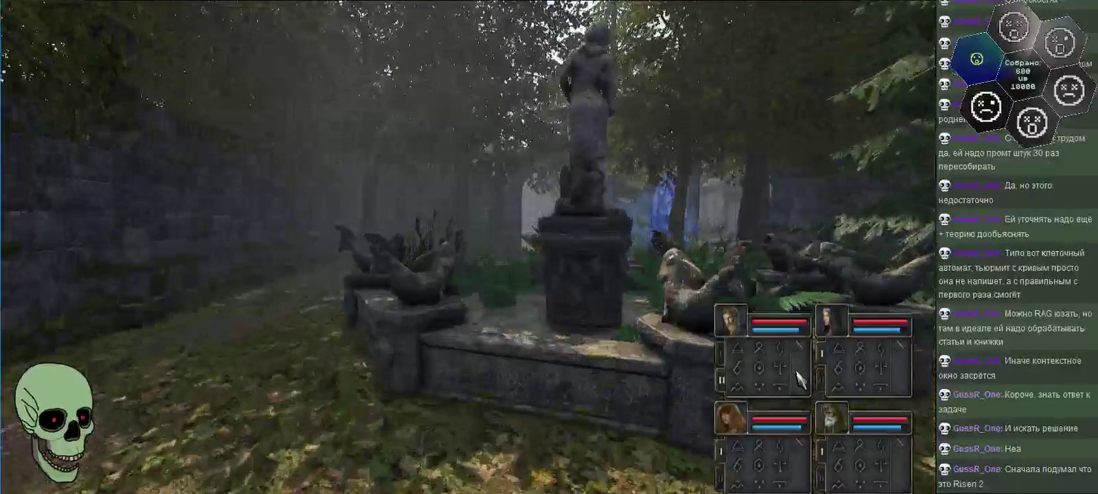
key("w")
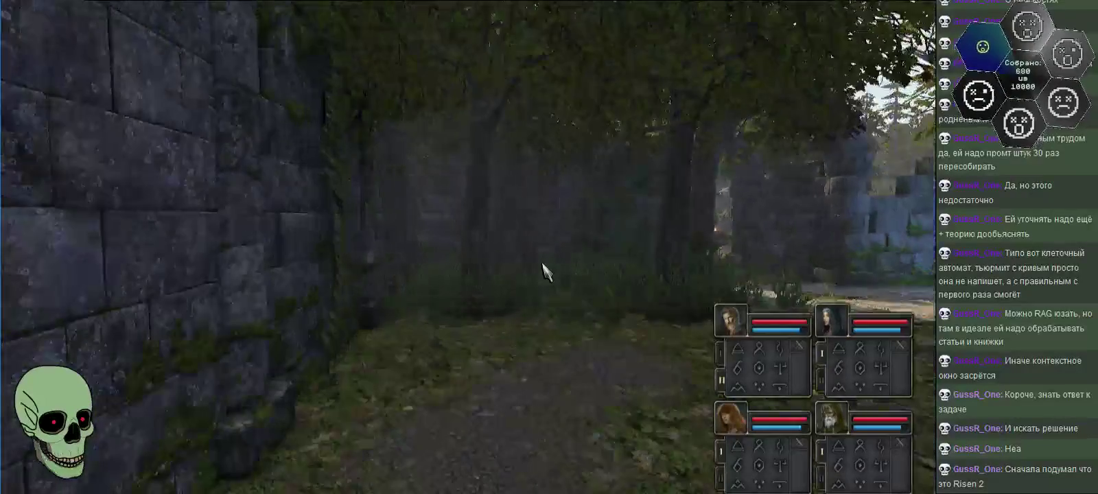
key("a")
key("d")
key("a")
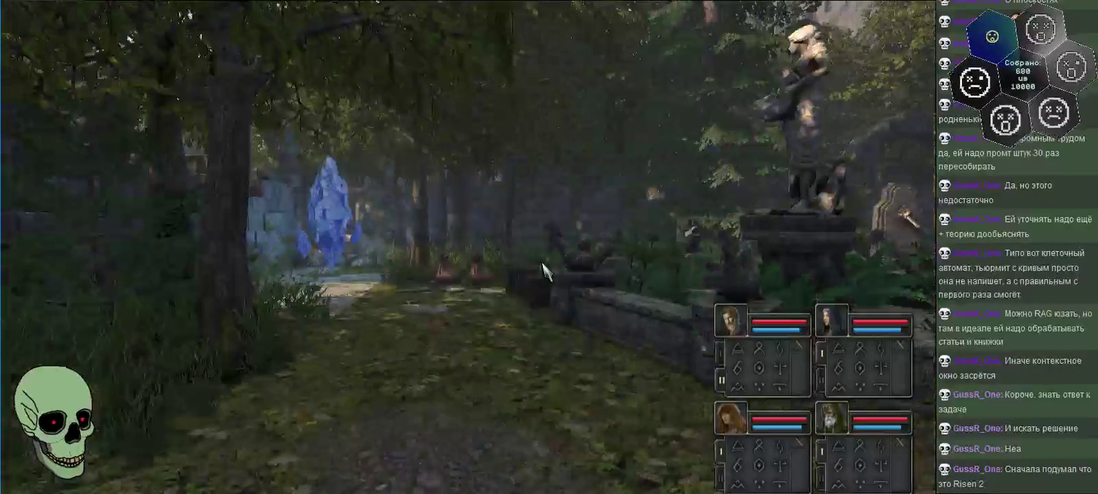
key("d")
key("w")
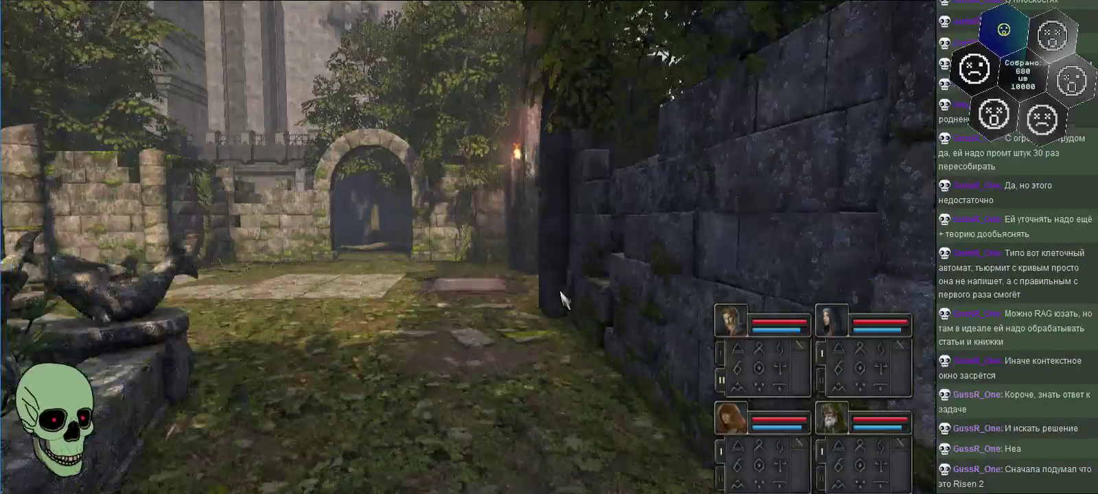
- Look between the stone archway, fountain statue and torch-lit gate to get bearings
key("e")
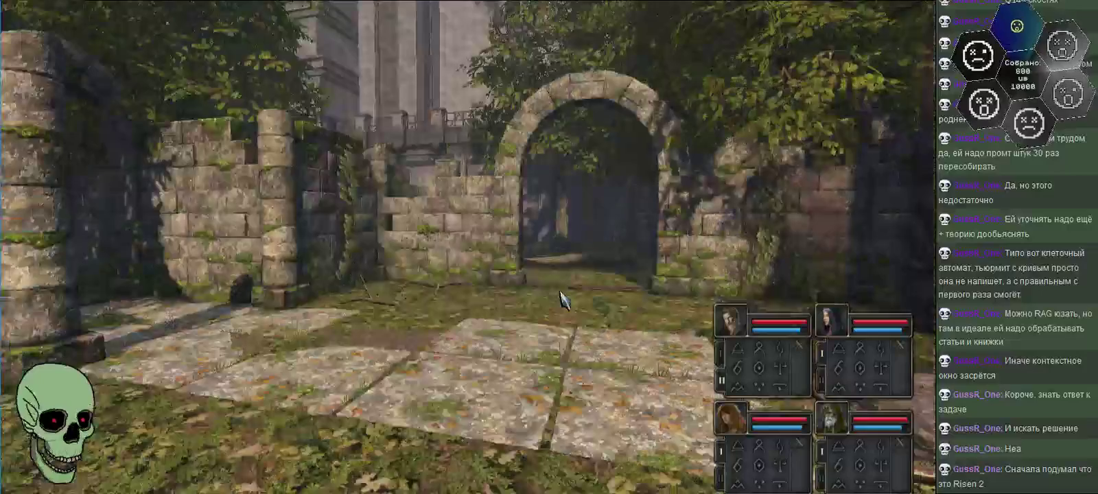
key("q")
key("w")
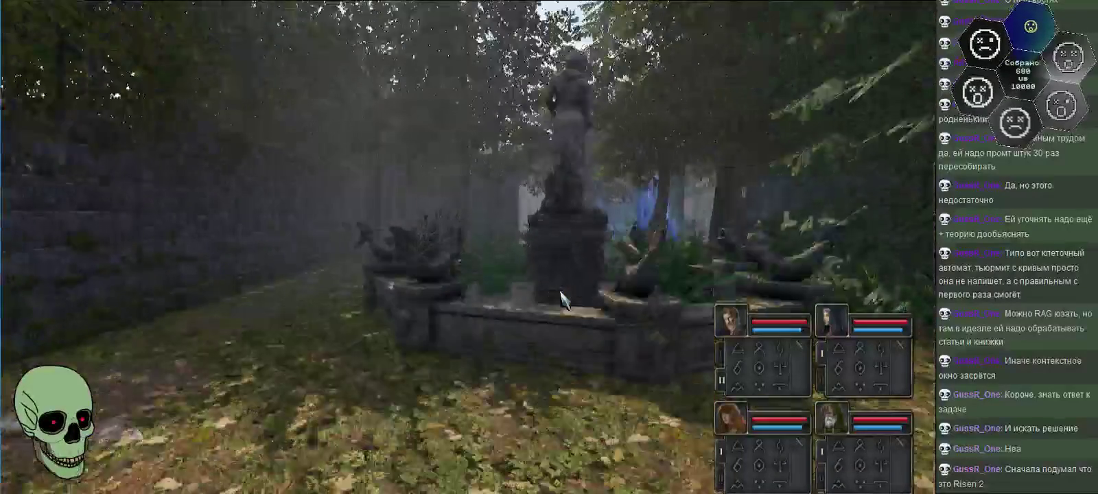
key("e")
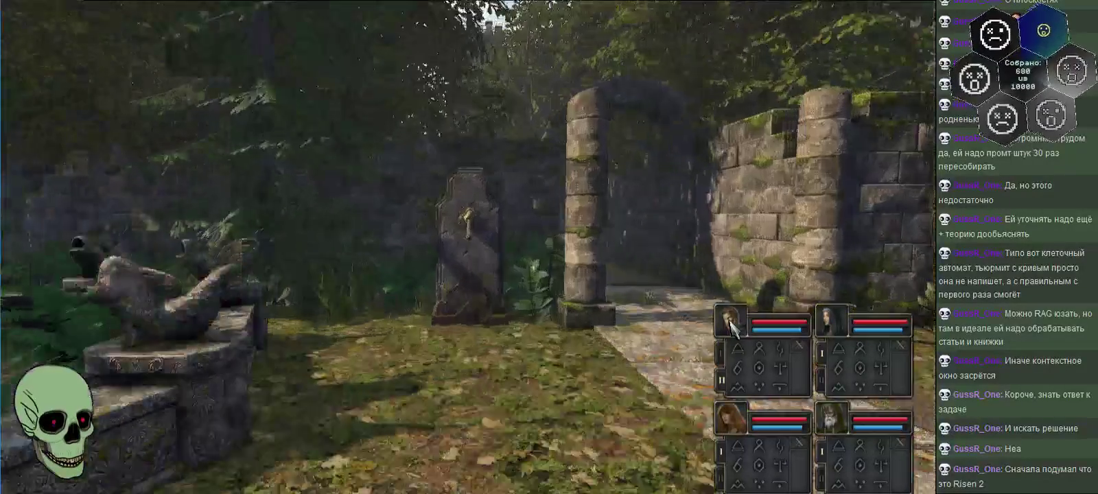
key("e")
key("q")
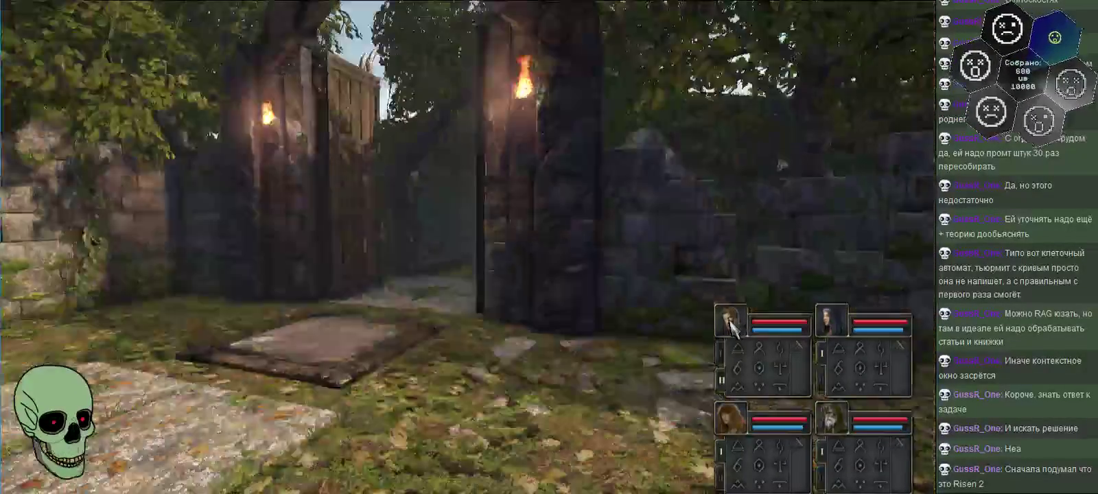
key("e")
key("e")
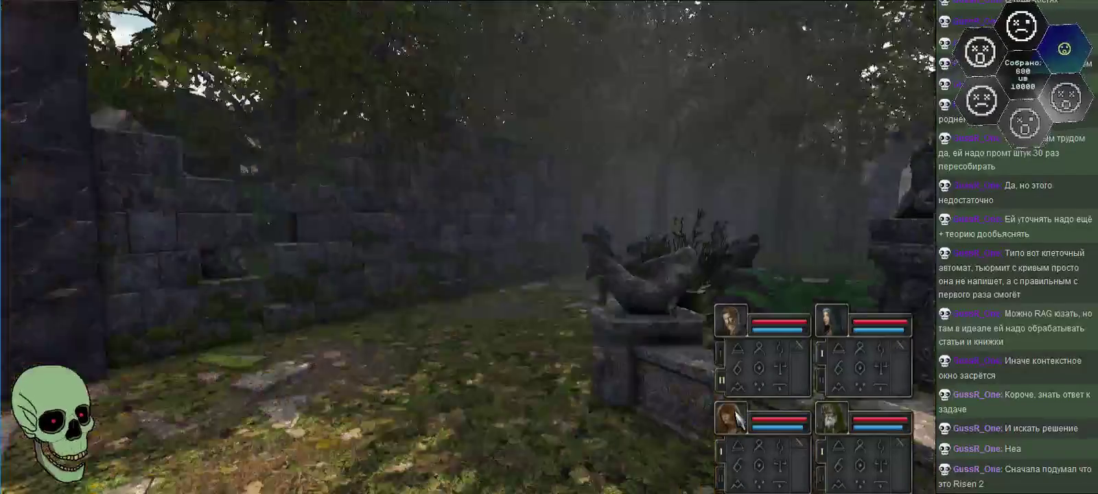
- Approach the statue by the blue crystal path and pick up the wooden crate beside it
key("w")
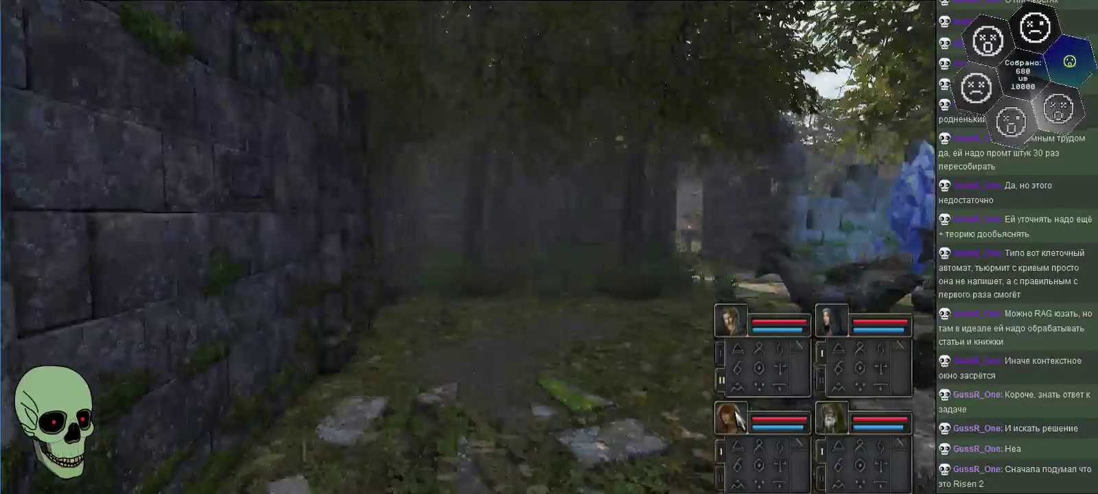
key("e")
key("q")
key("d")
key("a")
key("q")
key("q")
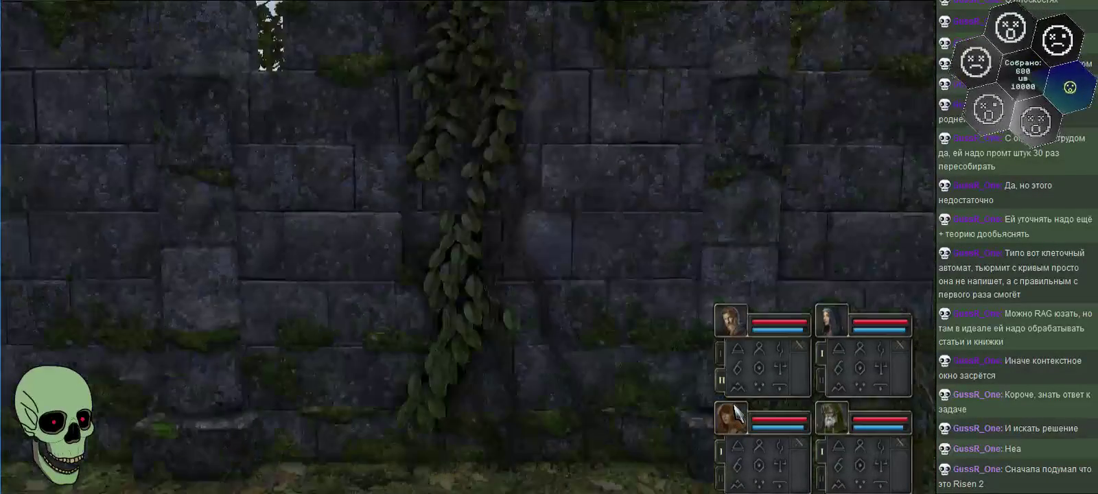
key("q")
key("q")
key("w")
key("e")
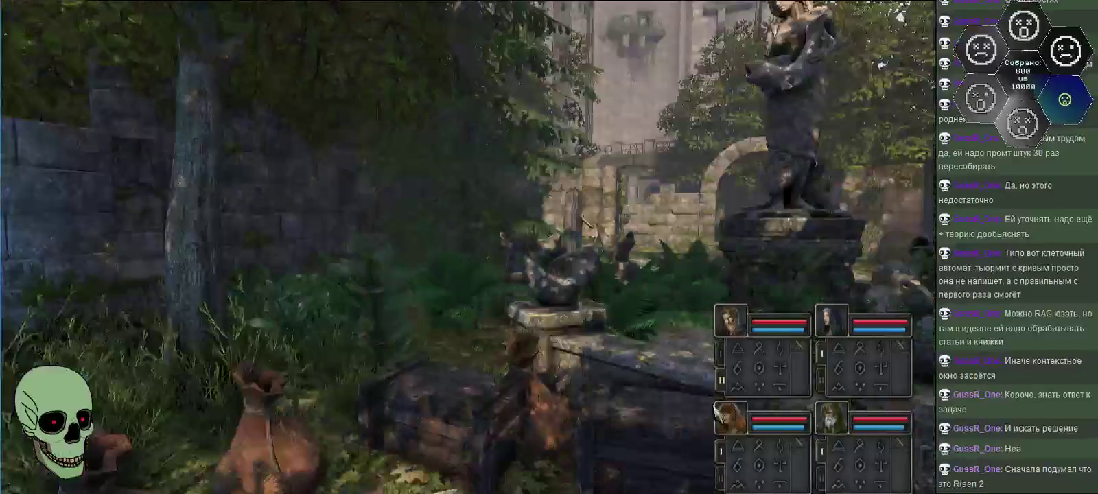
left_click(823, 341)
- Store the wooden crate in the first champion's backpack and equip the fire-breathing revolver
left_click(732, 321)
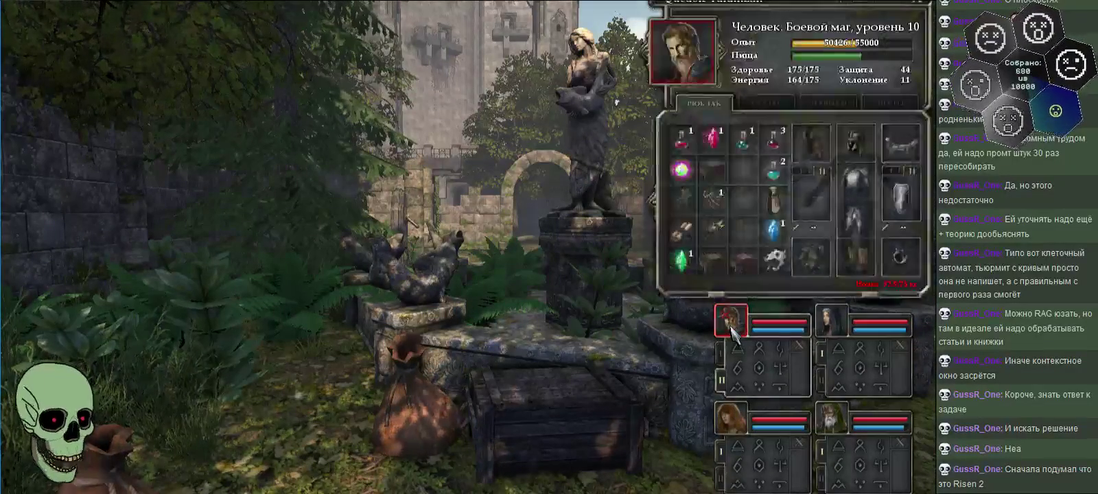
left_click(714, 175)
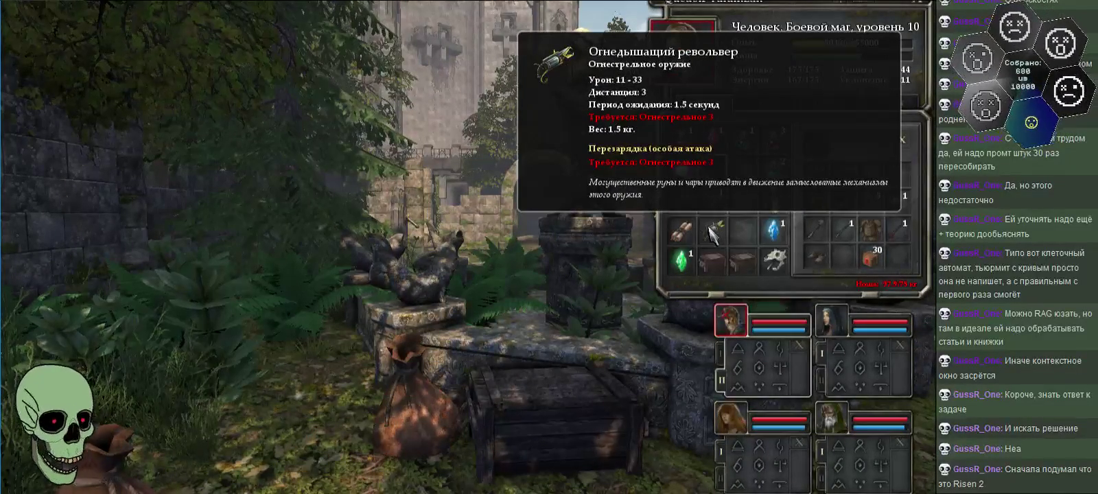
left_click(713, 230)
left_click(896, 171)
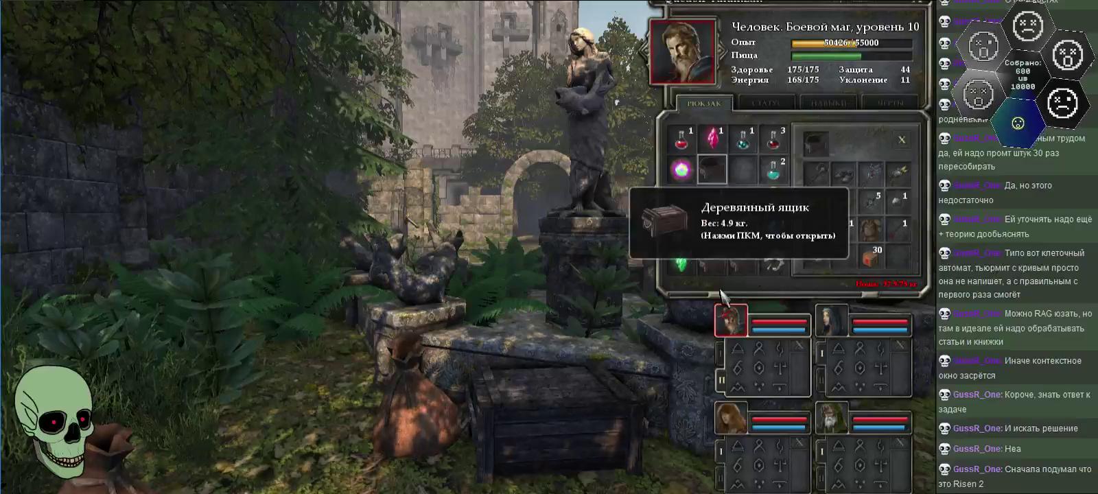
- Eat the lizard kebab, read the scroll, discard the torn cloak and close the container
right_click(692, 205)
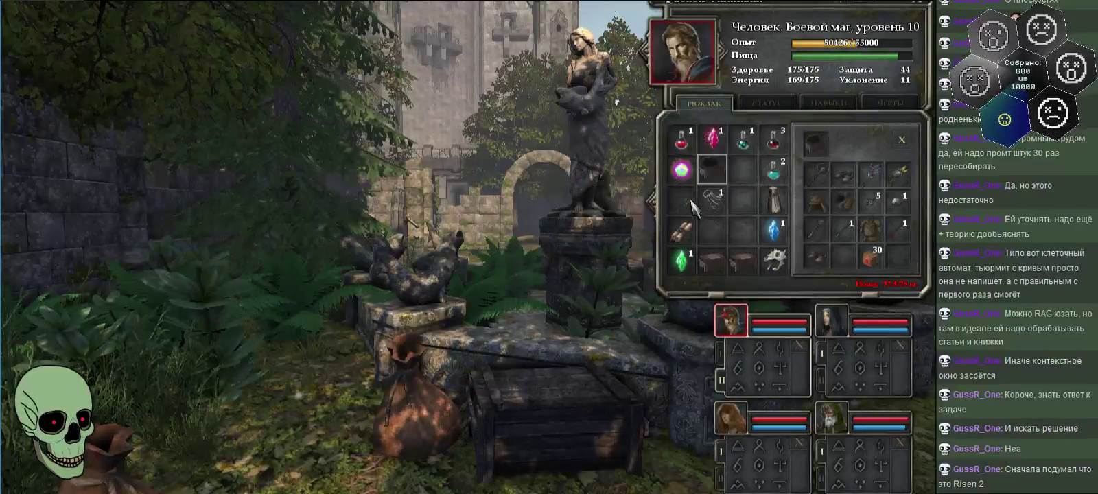
right_click(689, 236)
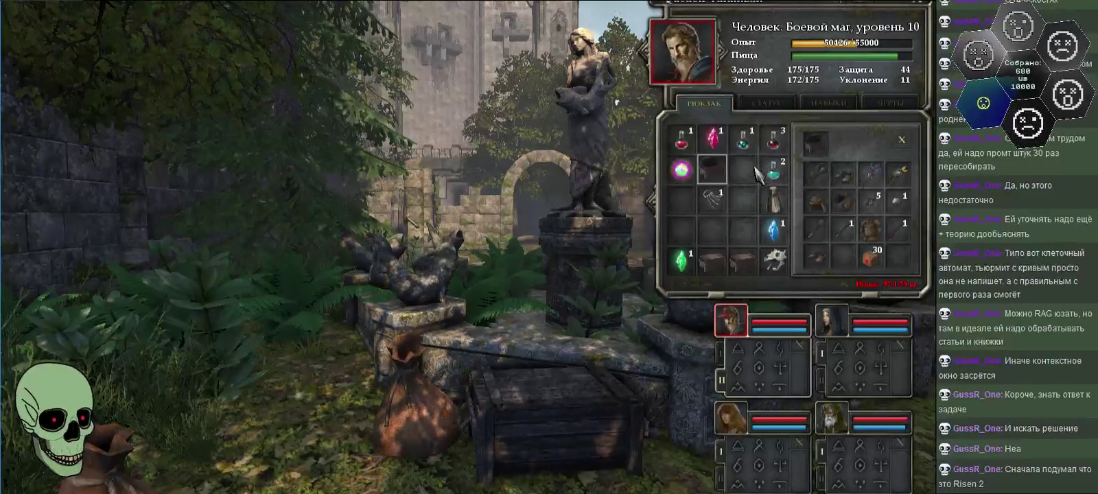
right_click(773, 201)
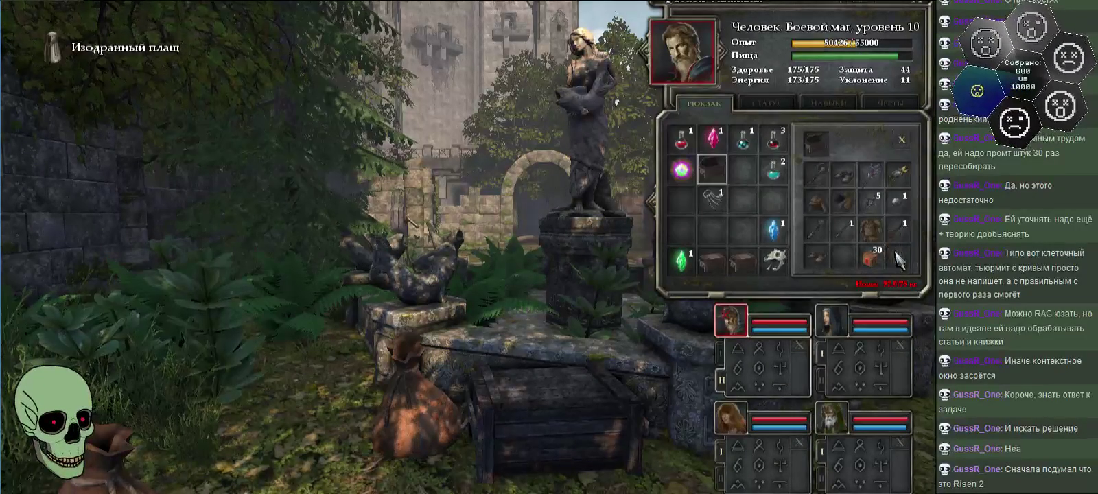
left_click(902, 139)
- Check the other party members' inventories, then drop the wooden crate from the mage's pack
left_click(732, 420)
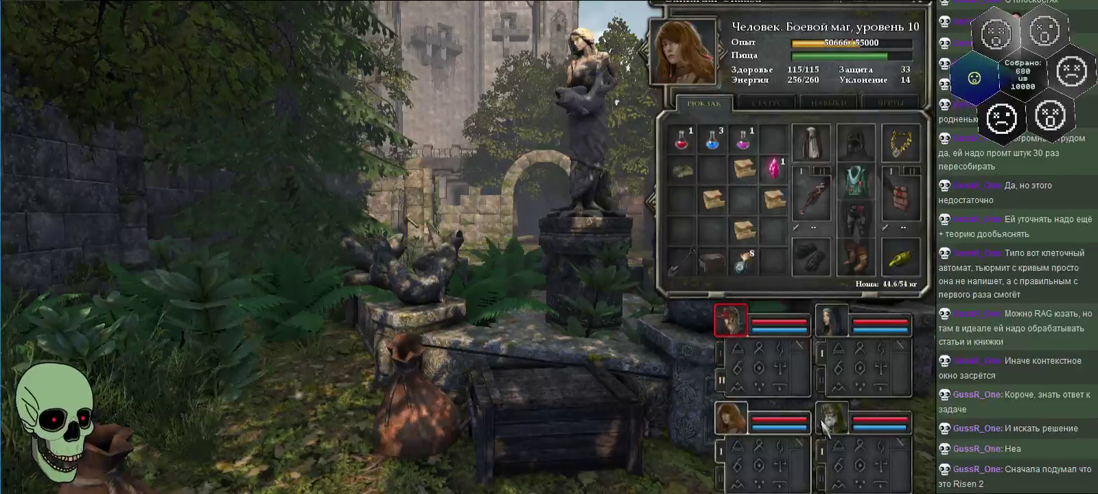
left_click(827, 426)
left_click(843, 326)
left_click(721, 328)
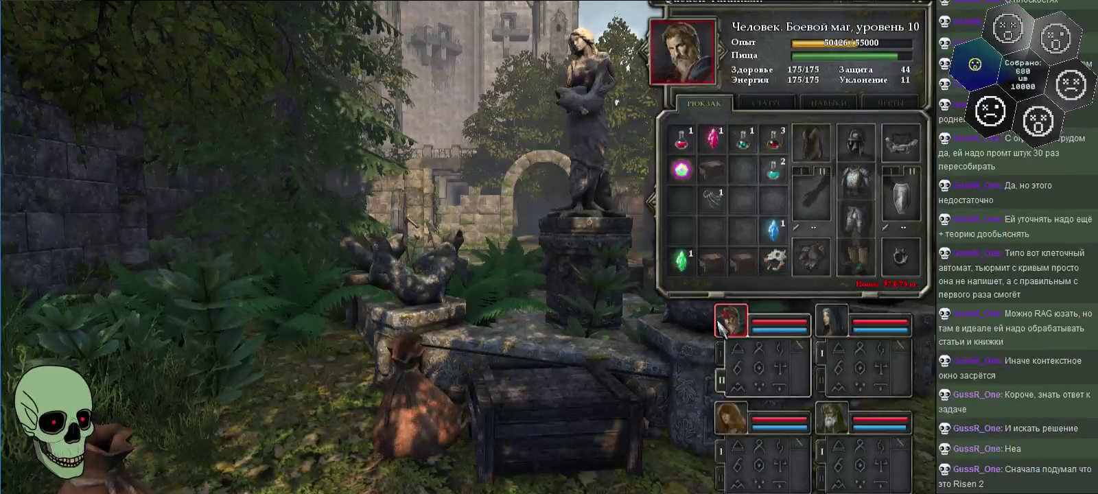
right_click(713, 170)
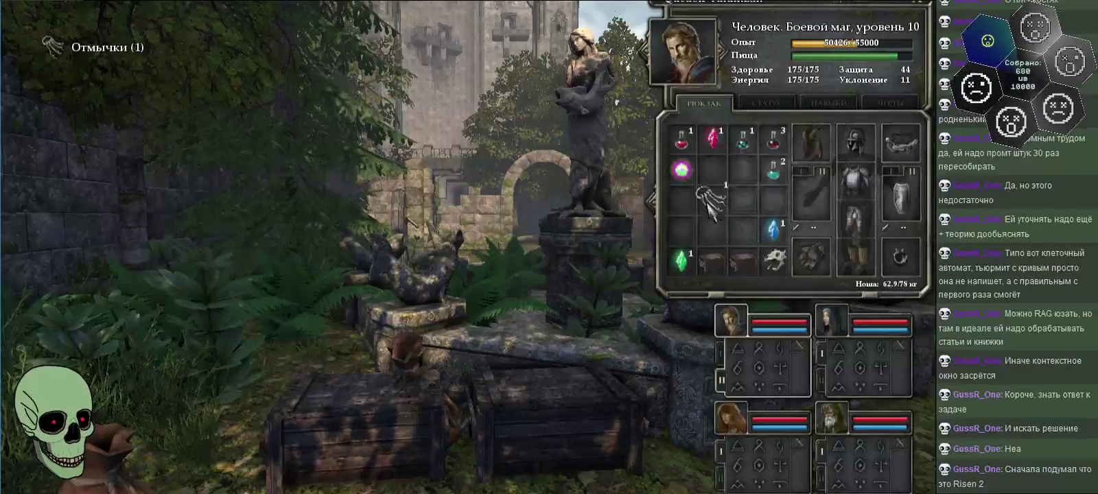
- Move the lockpicks to another slot and look inside the mage's crates
left_click_drag(713, 199, 680, 230)
right_click(712, 262)
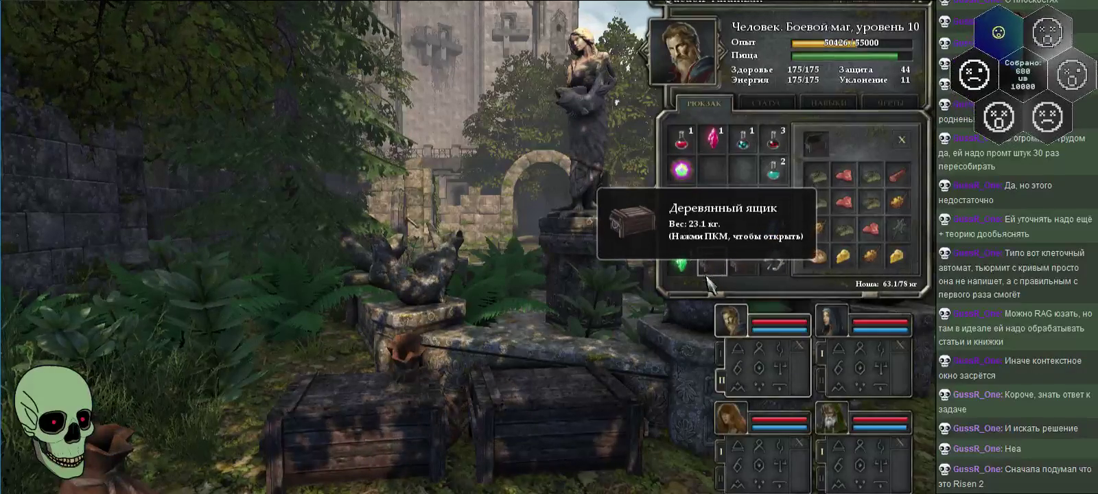
right_click(712, 263)
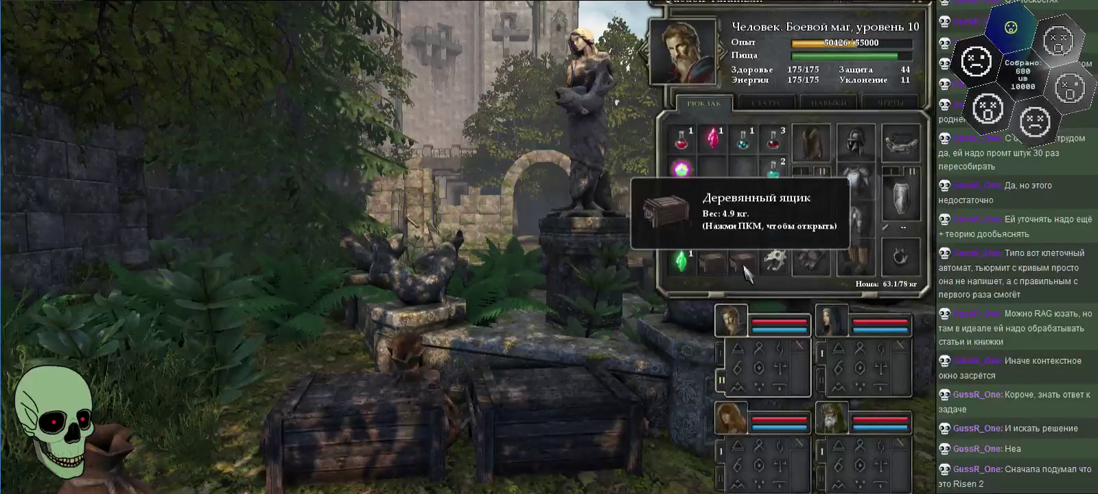
right_click(743, 262)
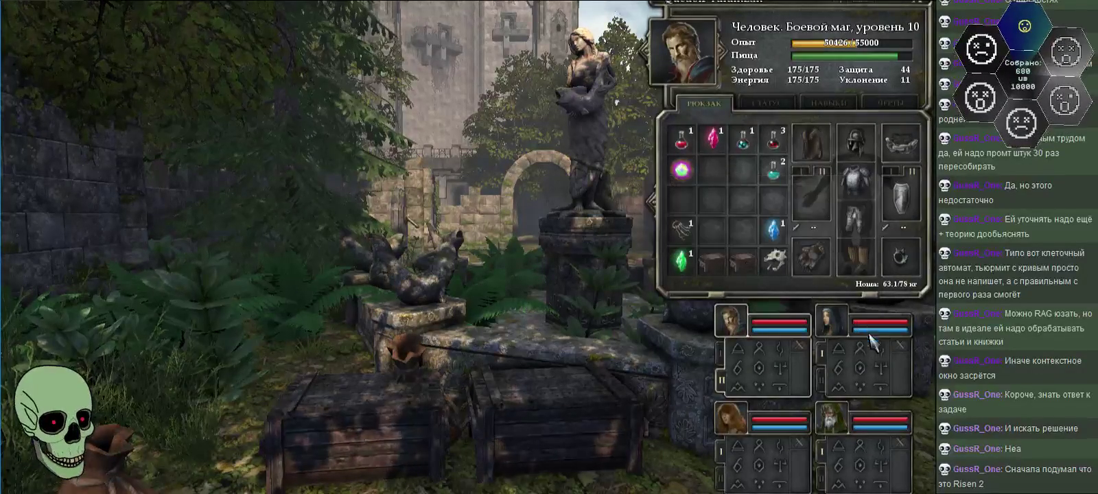
- Inspect the crates carried by the other members, then pick up the first member's crate
left_click(832, 326)
left_click(730, 416)
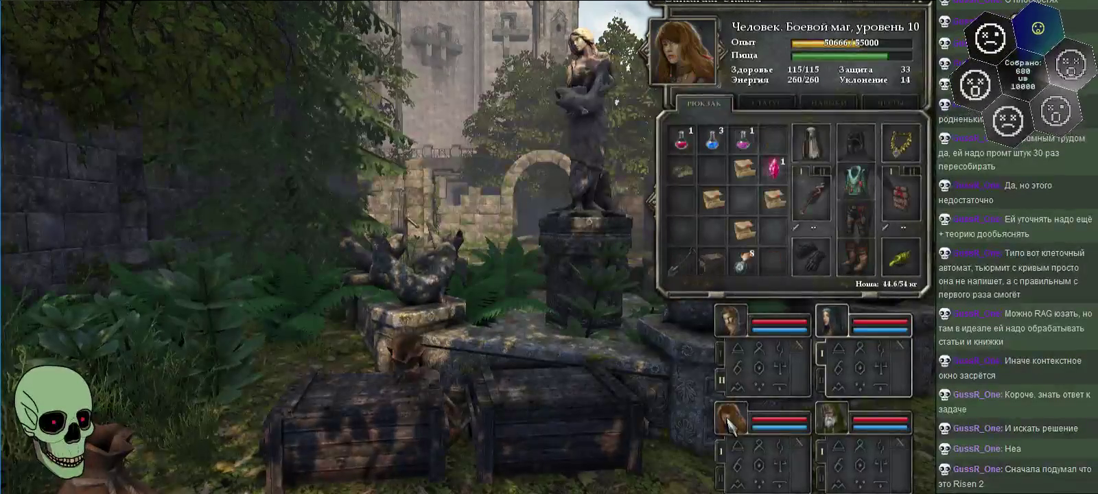
right_click(714, 264)
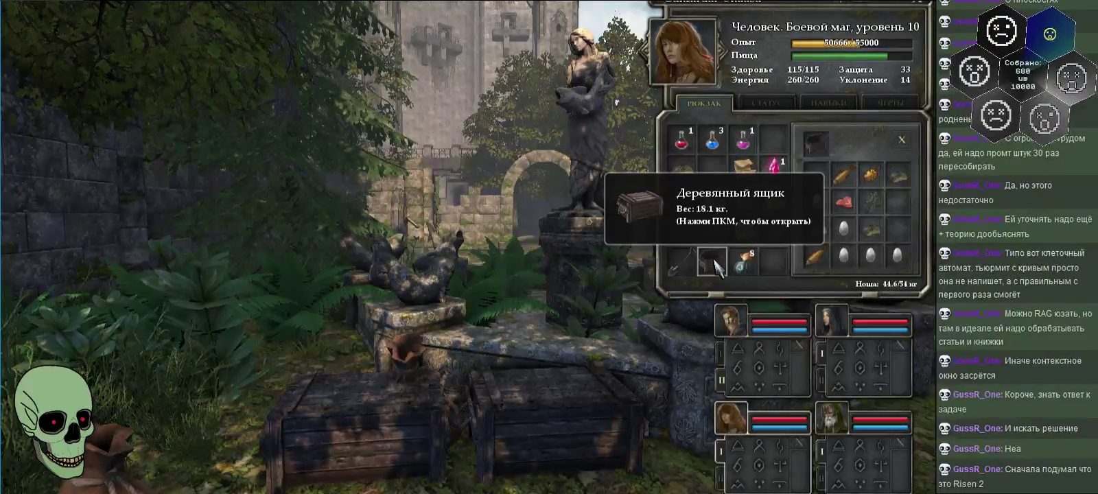
left_click(828, 427)
right_click(770, 197)
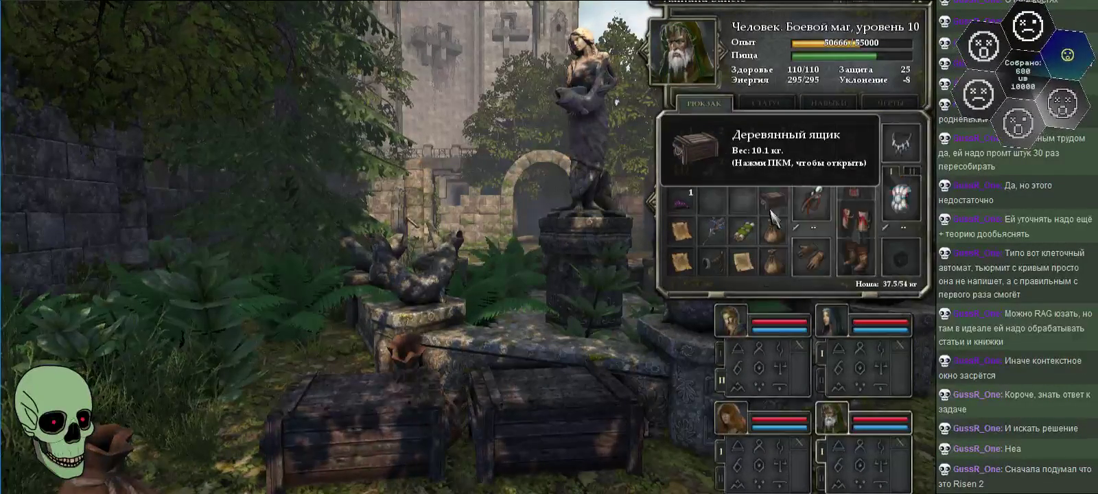
left_click(733, 323)
right_click(718, 269)
left_click(718, 269)
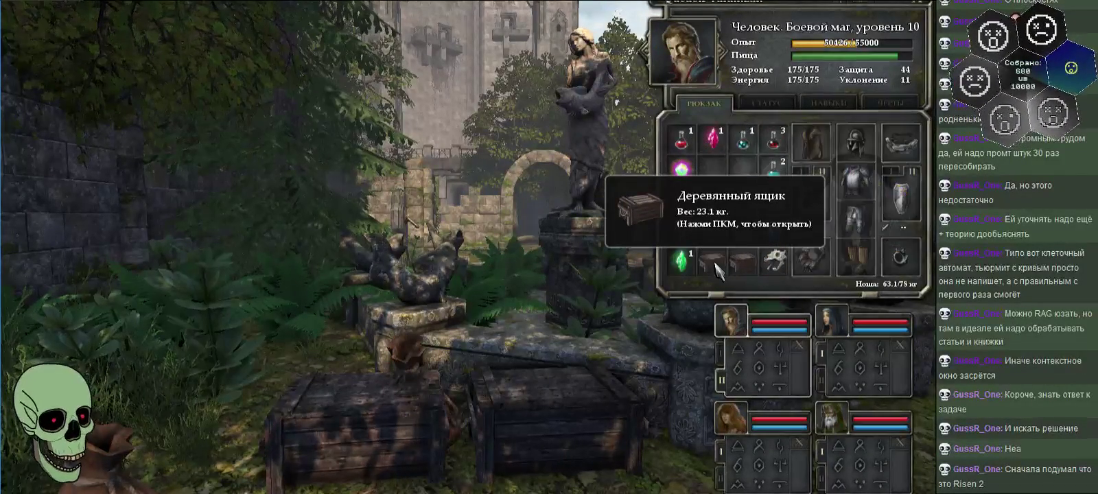
- Drop the crate on the floor ahead and step back to face the statue
key("w")
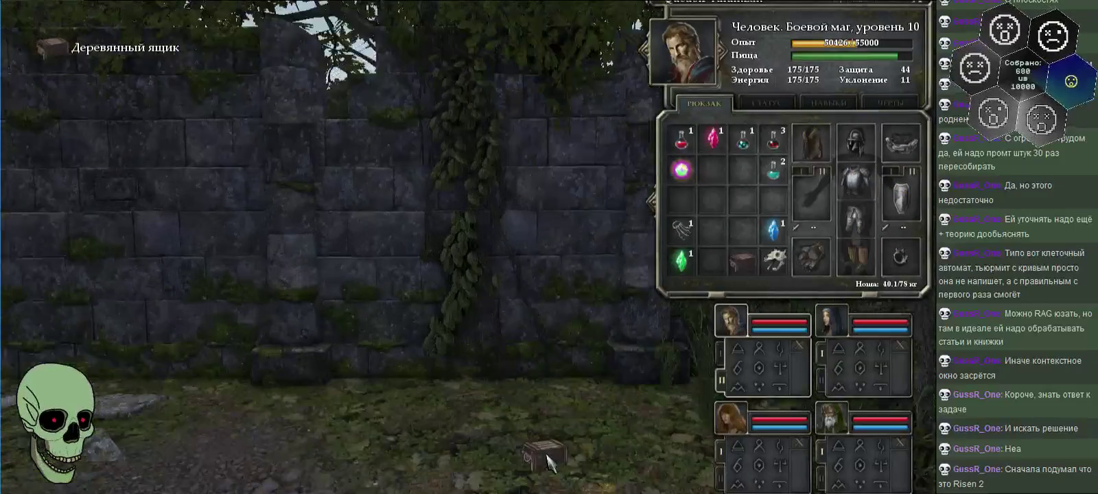
left_click(553, 469)
key("s")
key("q")
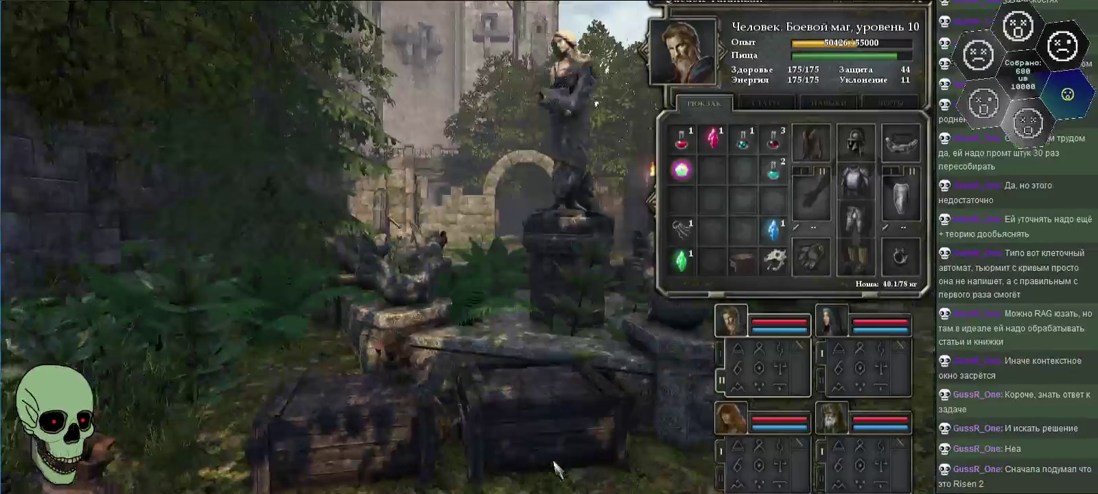
- Rearrange the crystal shards, lockpick and power gem in the backpack slots
left_click(770, 232)
left_click(713, 260)
left_click(681, 231)
left_click(714, 168)
left_click(714, 139)
left_click(684, 232)
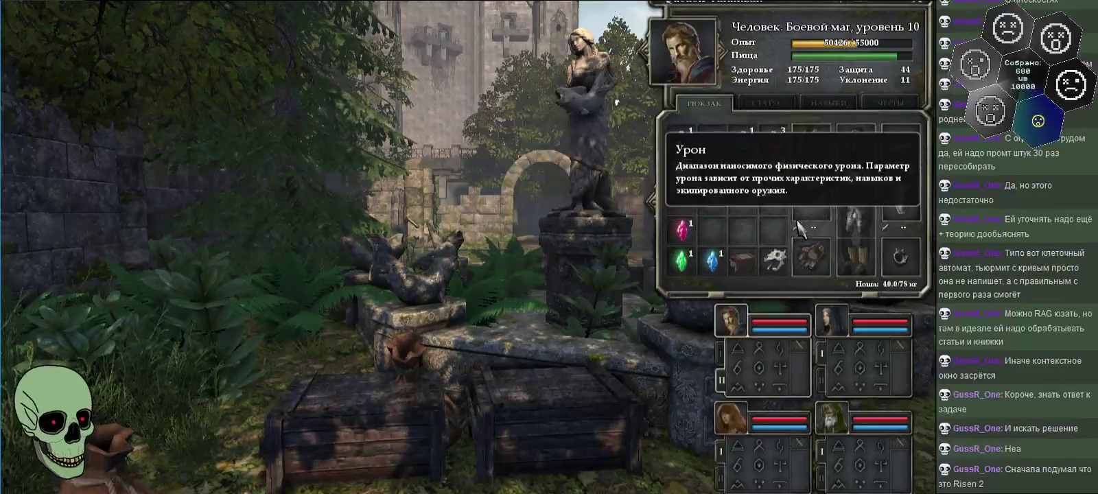
left_click(683, 168)
left_click(773, 232)
left_click(714, 168)
left_click(714, 139)
- Put the pink, blue and green crystals, bear skull and power gem into the wooden box
right_click(744, 260)
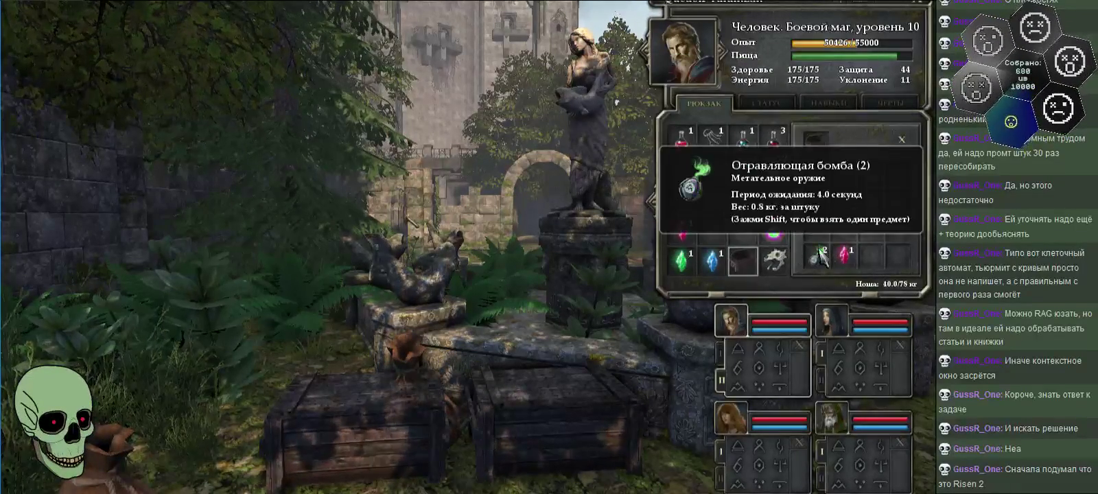
left_click_drag(687, 234, 845, 254)
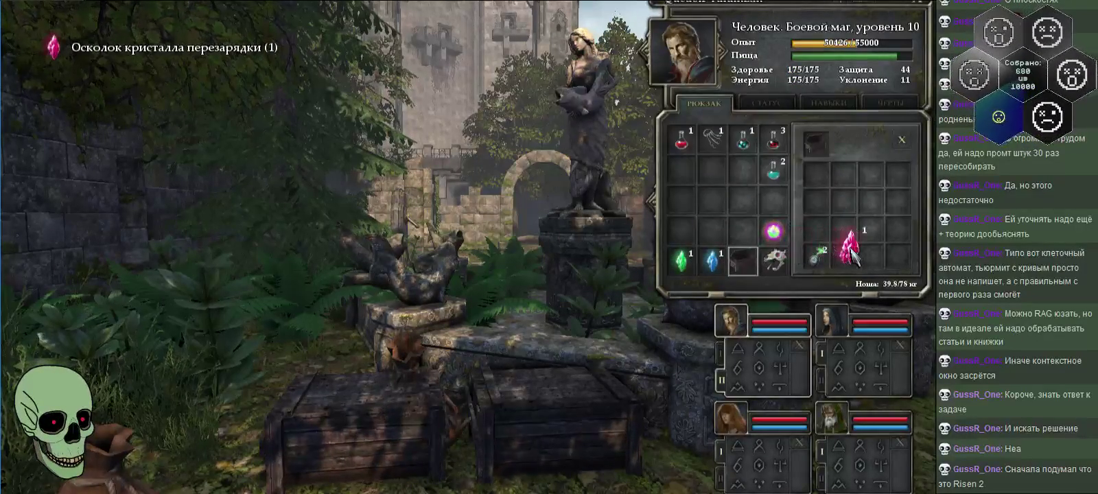
left_click_drag(713, 260, 824, 247)
left_click_drag(681, 266, 833, 234)
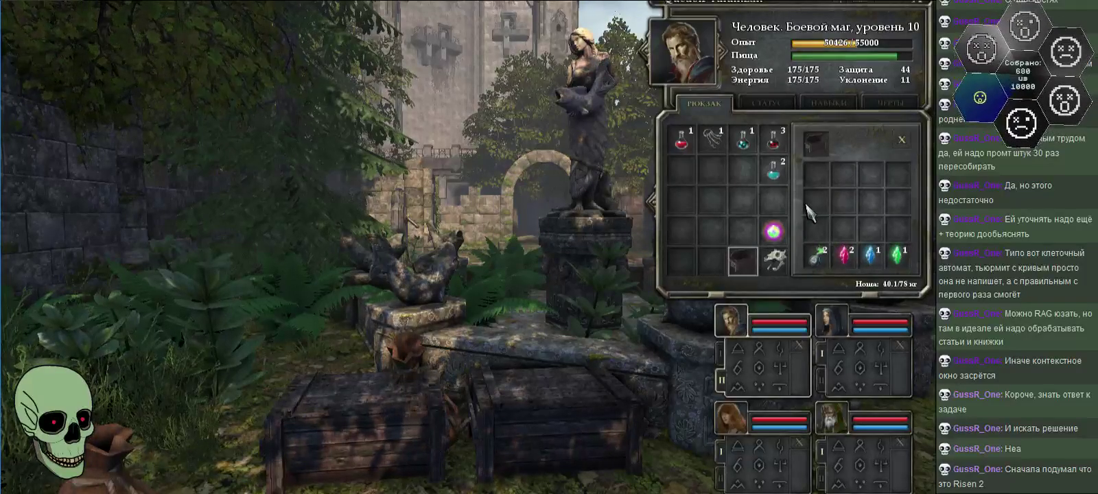
left_click_drag(774, 261, 818, 173)
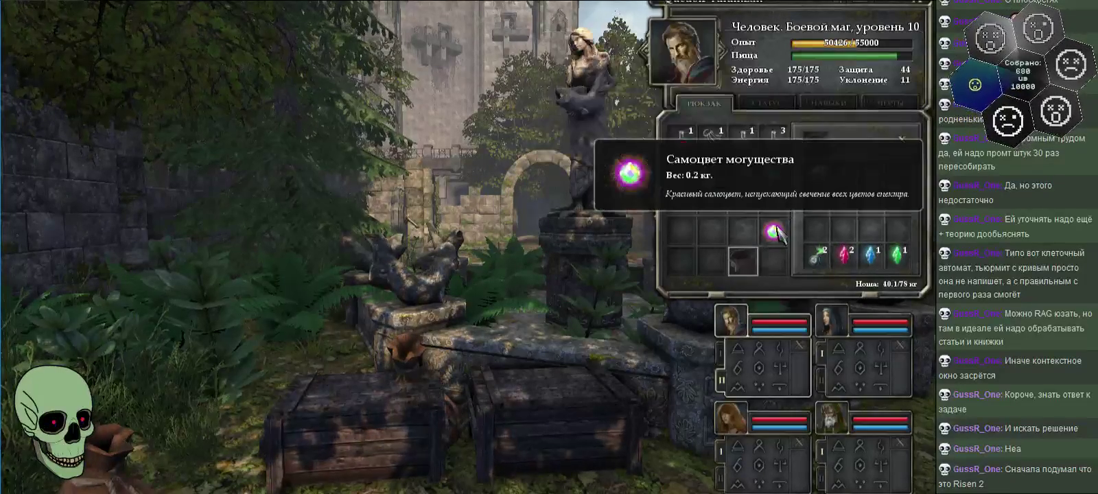
left_click_drag(774, 230, 872, 196)
- Tidy the protection potion, lockpicks and speed potion into lower backpack rows
left_click_drag(774, 171, 778, 176)
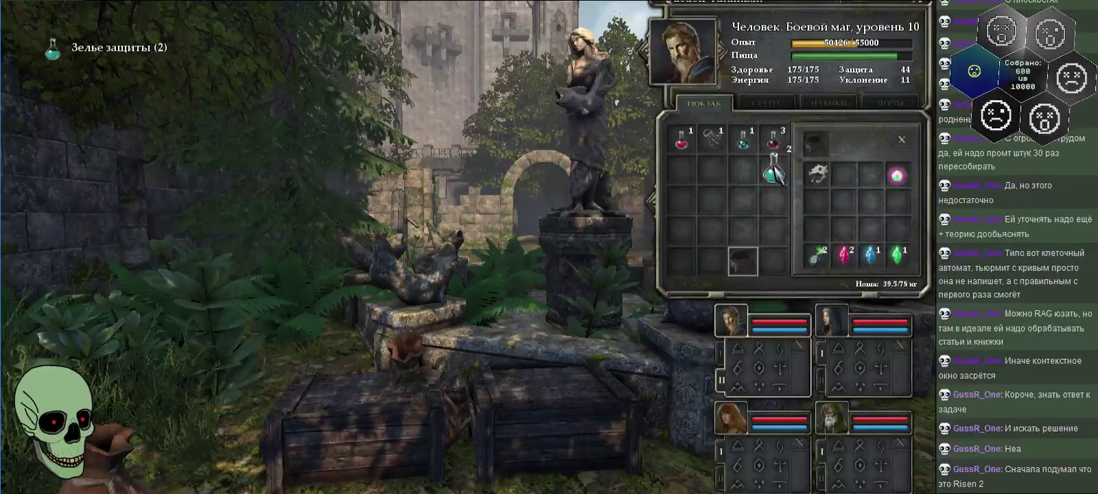
left_click(683, 175)
left_click_drag(714, 140, 708, 184)
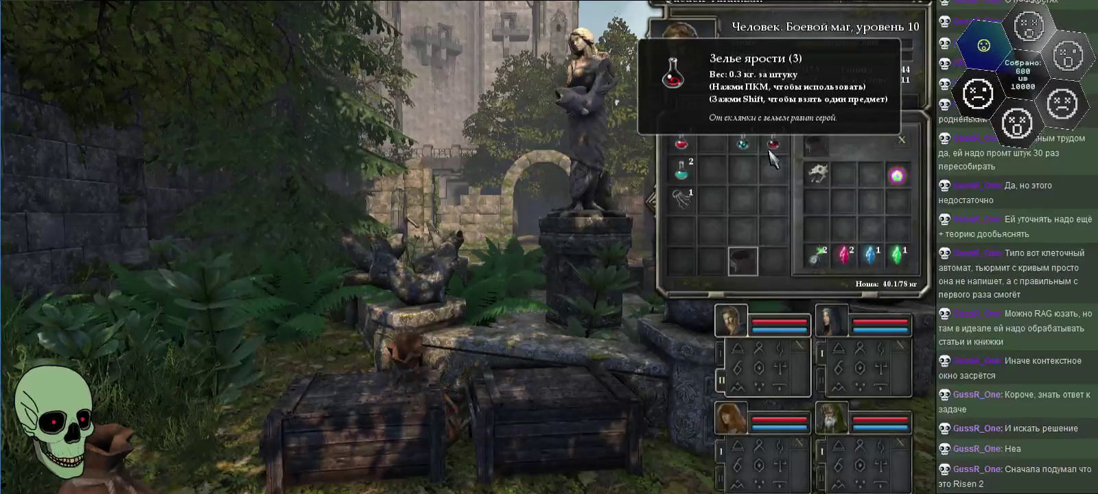
left_click_drag(744, 142, 773, 168)
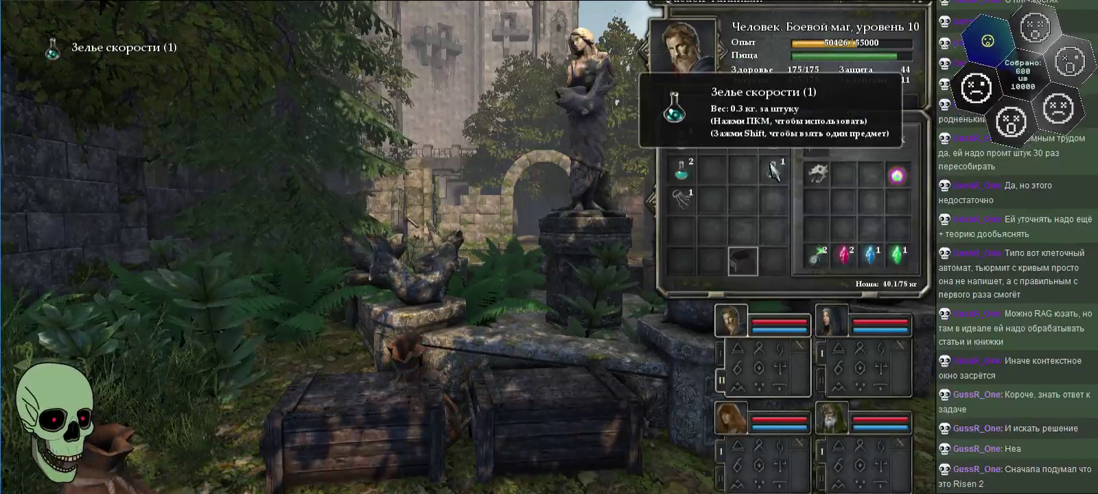
- Rearrange the hooded woman's potion and antidote, and give her serpent staff to the first hero
left_click(832, 326)
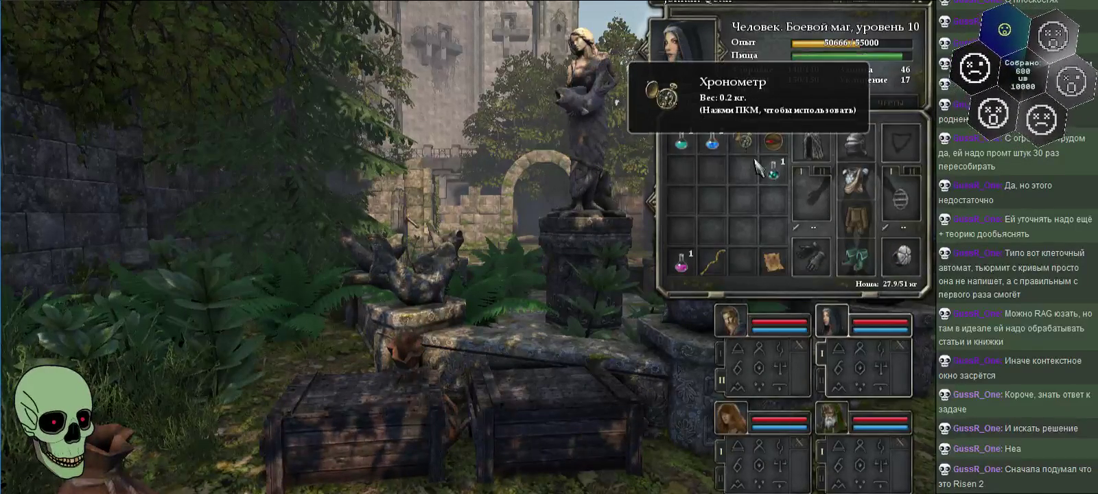
left_click_drag(773, 168, 681, 169)
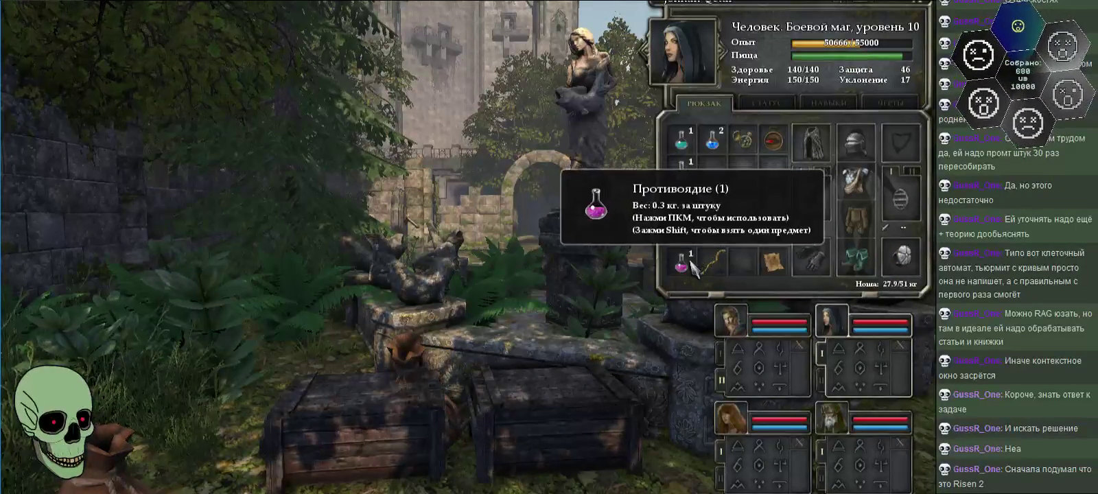
left_click_drag(693, 268, 712, 187)
left_click(690, 240)
left_click(712, 261)
left_click(683, 261)
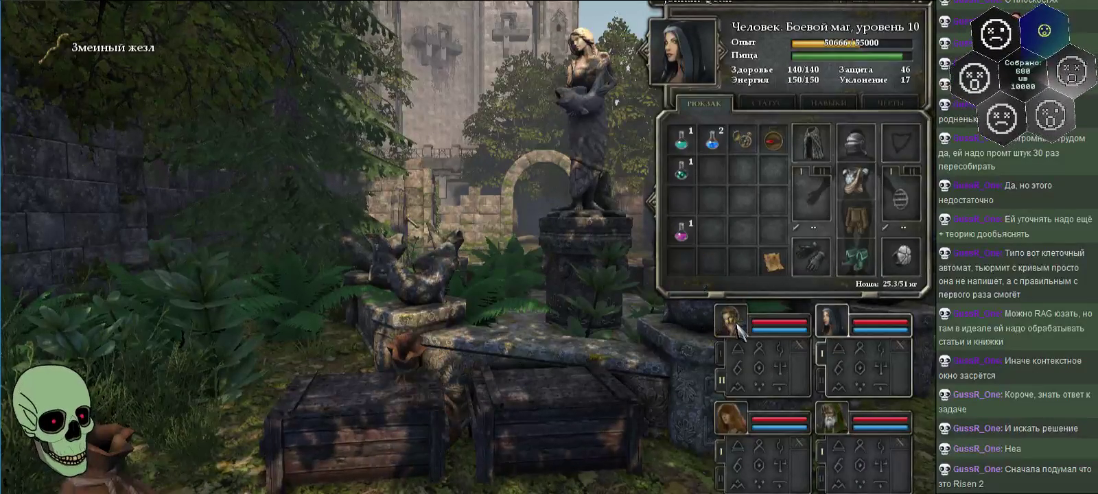
- View the island map full-screen, then move the map item to the bottom row
right_click(771, 261)
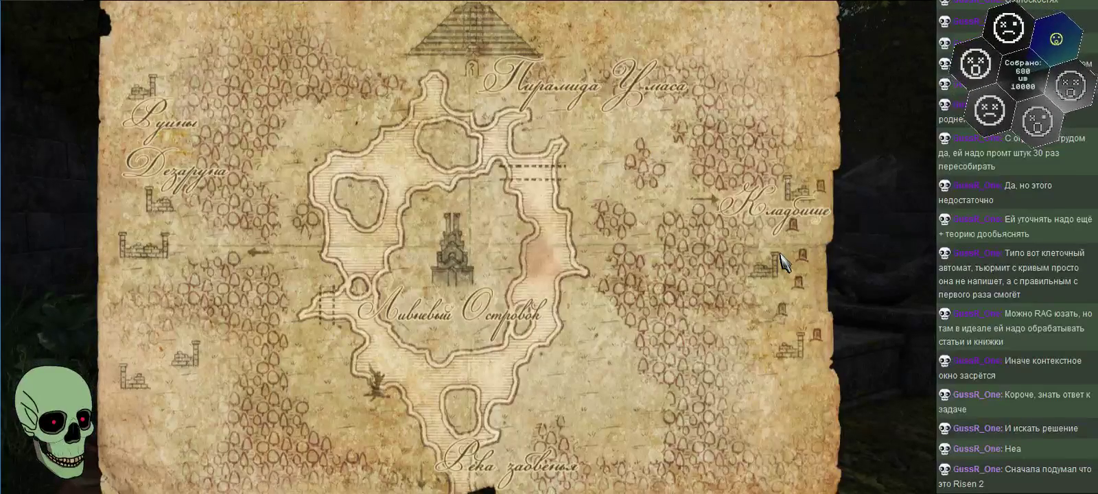
right_click(781, 261)
left_click_drag(775, 262, 813, 419)
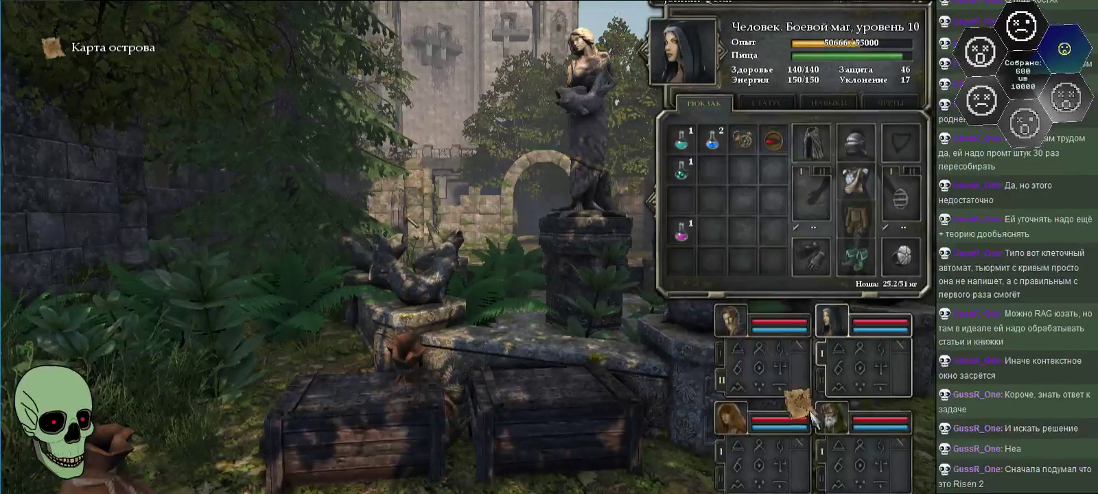
left_click(774, 261)
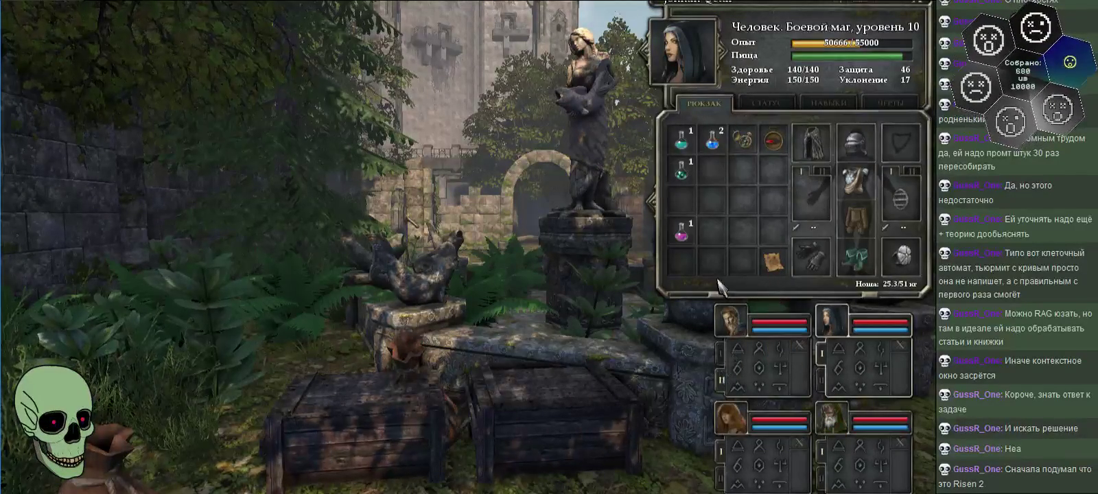
- Put the serpent staff into the first hero's wooden box and move the box to the bottom row
right_click(743, 261)
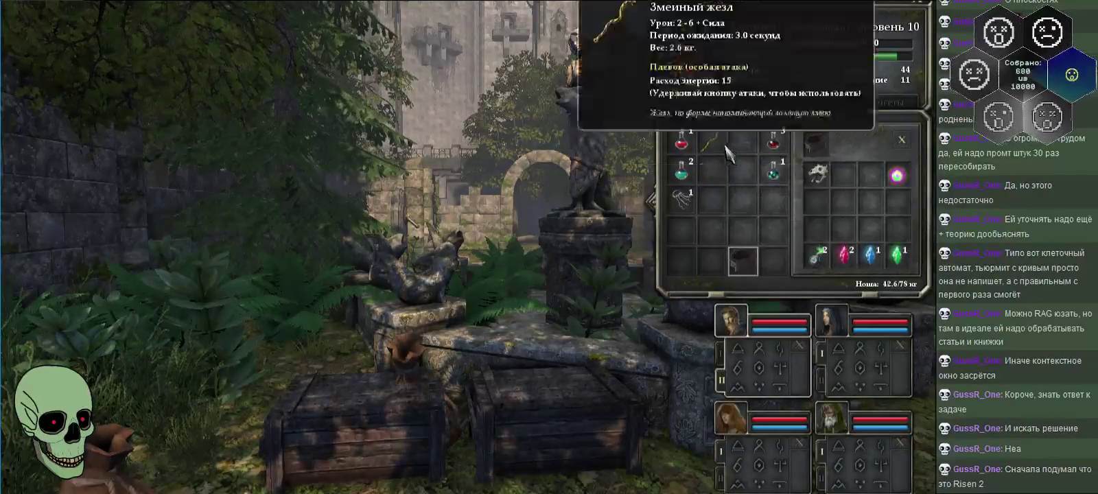
left_click_drag(727, 152, 826, 209)
left_click(814, 236)
left_click(742, 261)
left_click(775, 261)
- Switch to the red-haired woman's inventory and pick up the recharge crystal shard
left_click(834, 323)
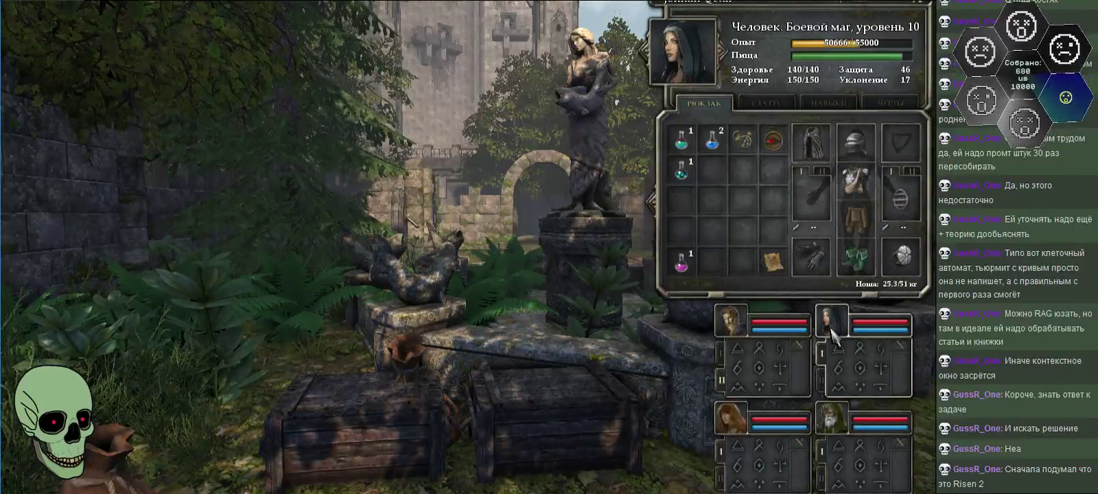
left_click(737, 417)
left_click(774, 168)
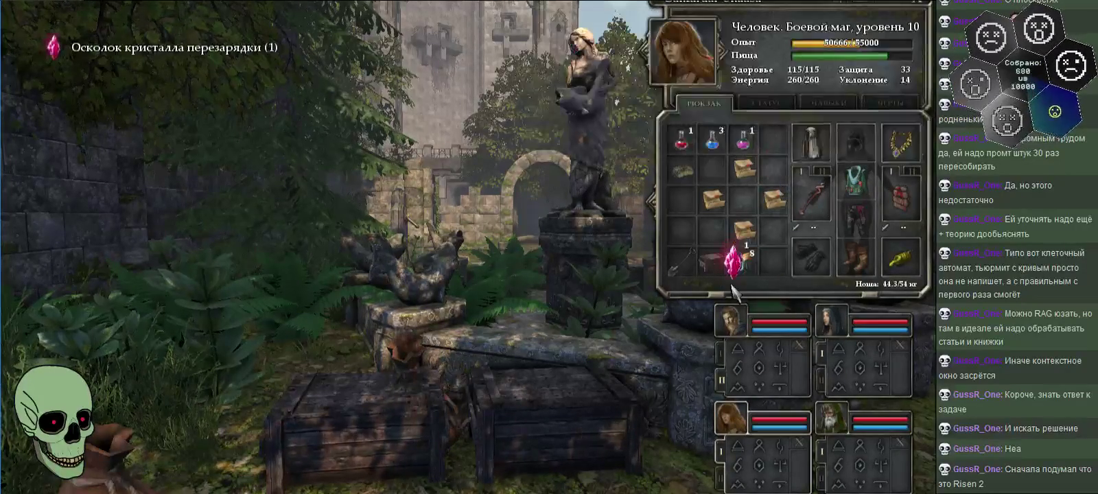
- Store the turtle steak in the wooden box and move the incendiary bombs to the bottom row
left_click(682, 170)
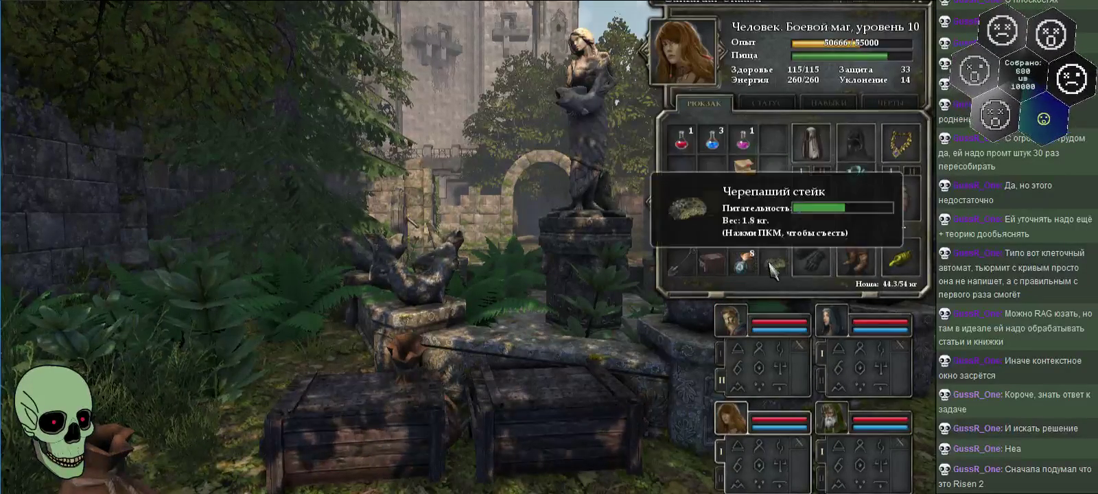
left_click(712, 261)
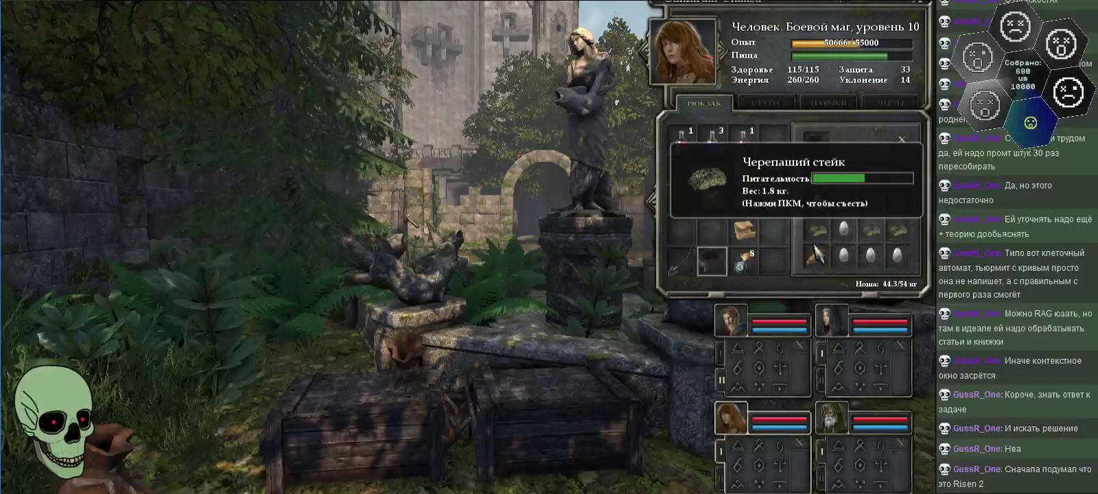
left_click(745, 261)
left_click(682, 230)
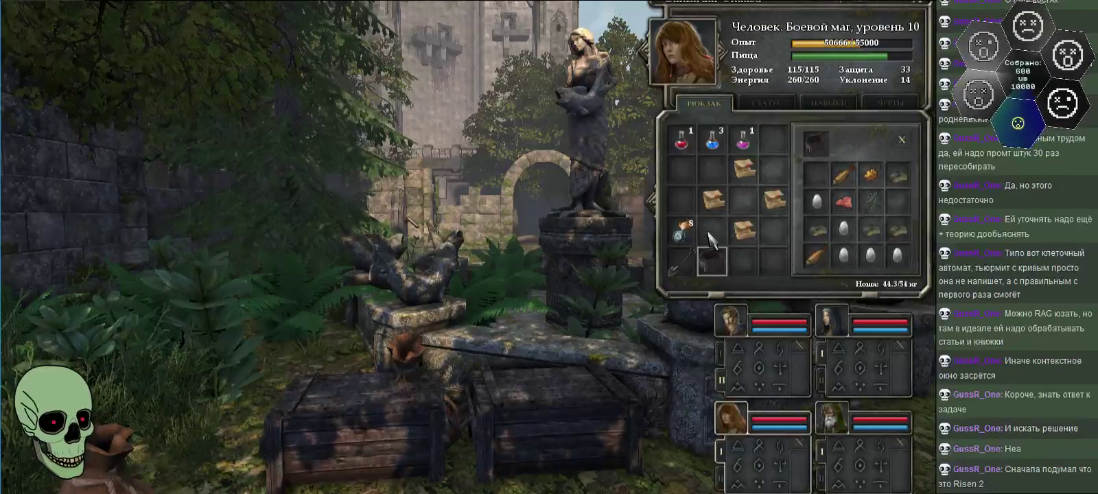
left_click(773, 261)
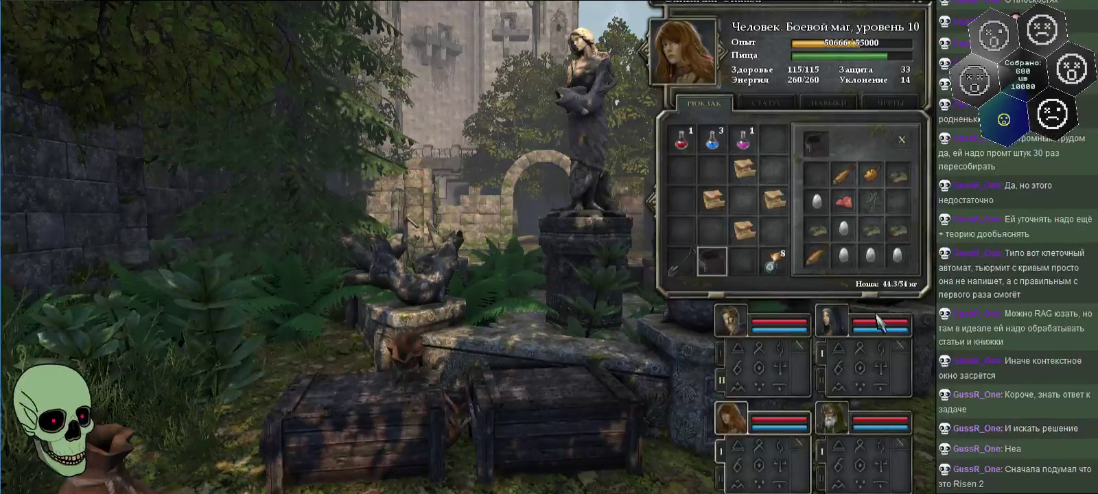
left_click(902, 144)
- In the old bearded mage's pack, try a recipe scroll in the bag, then return it to the backpack
left_click(834, 429)
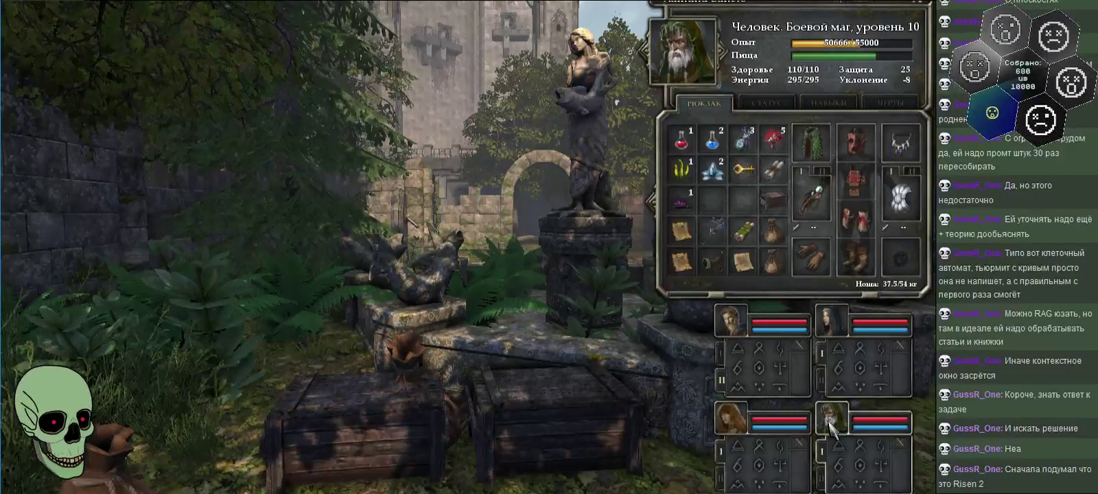
left_click(744, 168)
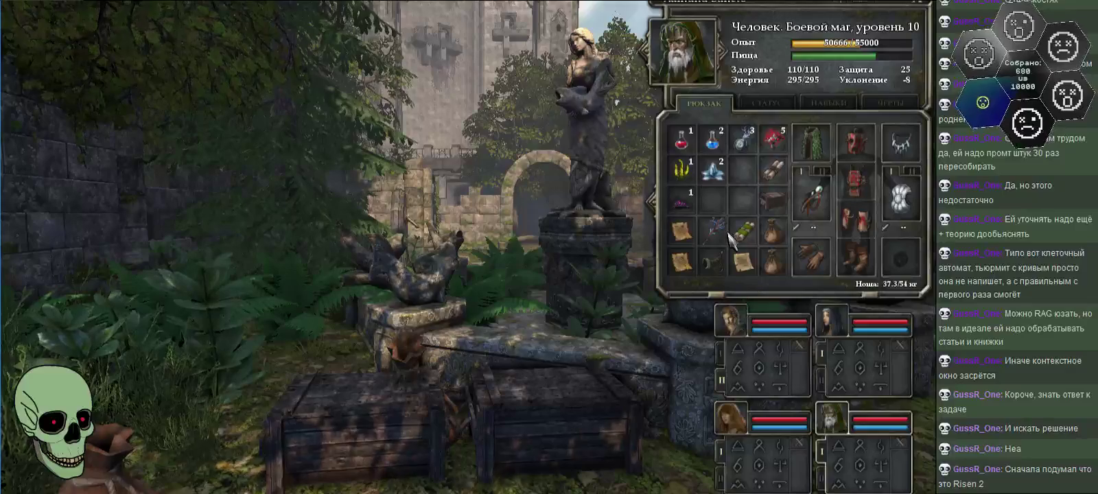
right_click(774, 232)
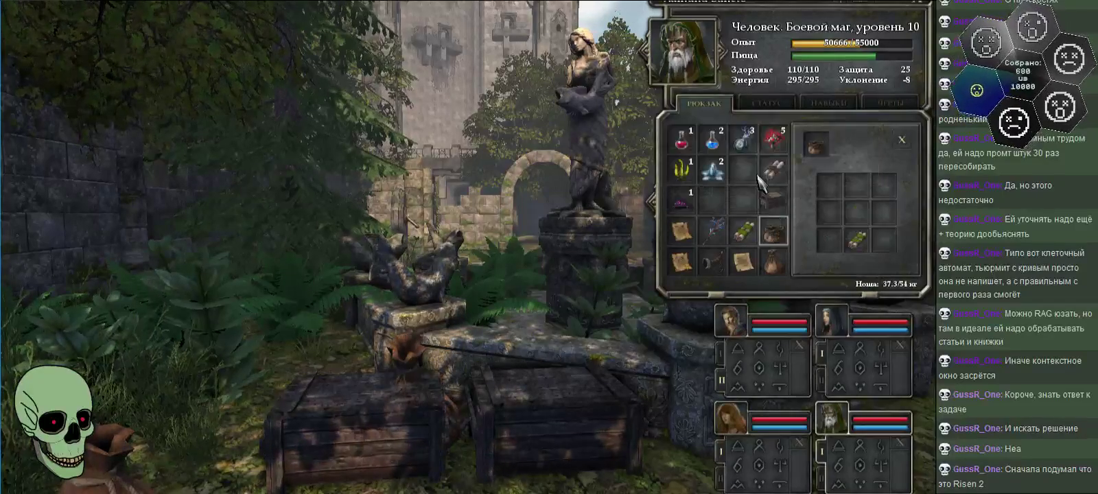
left_click(751, 239)
left_click(862, 240)
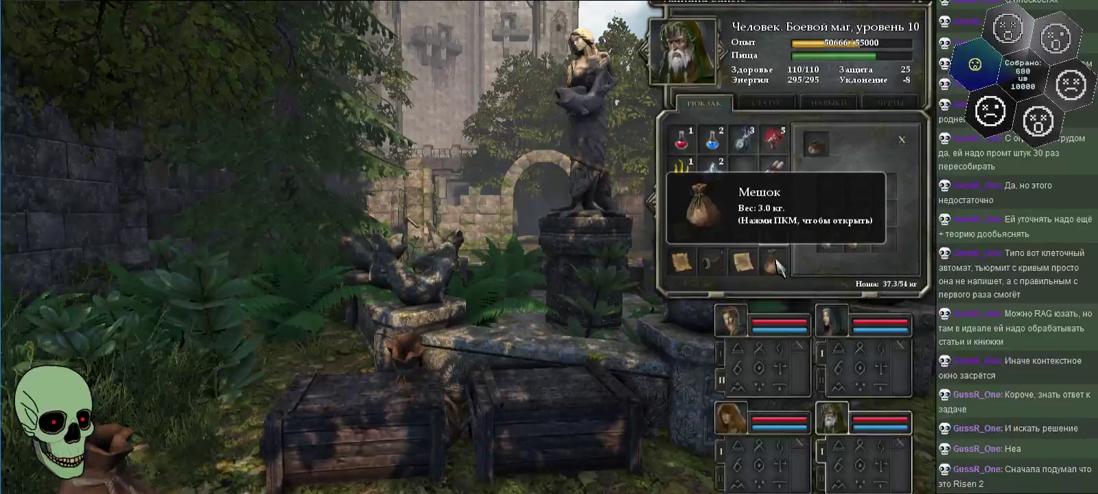
left_click(743, 230)
left_click(876, 244)
left_click(876, 244)
left_click(744, 200)
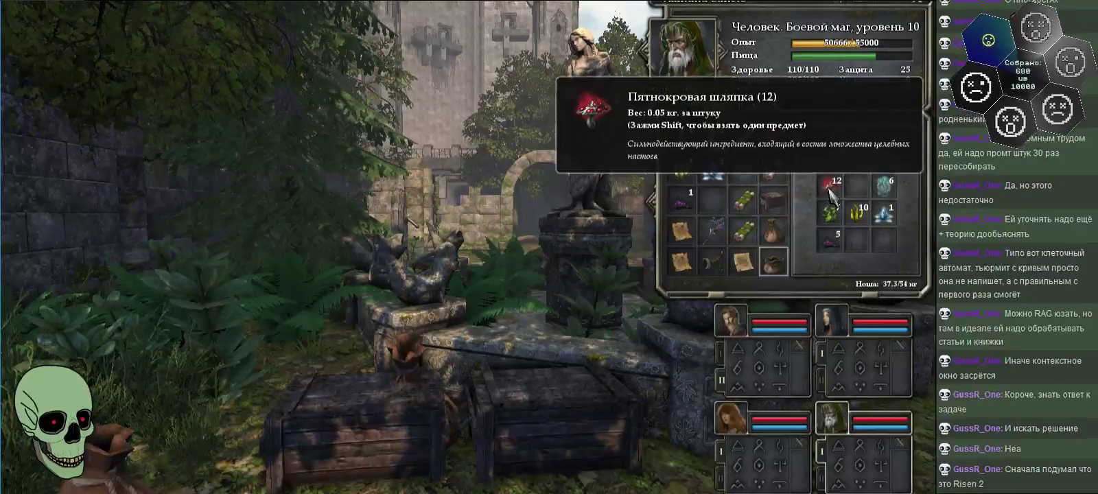
- Put both recipe scrolls into the second bag
right_click(773, 230)
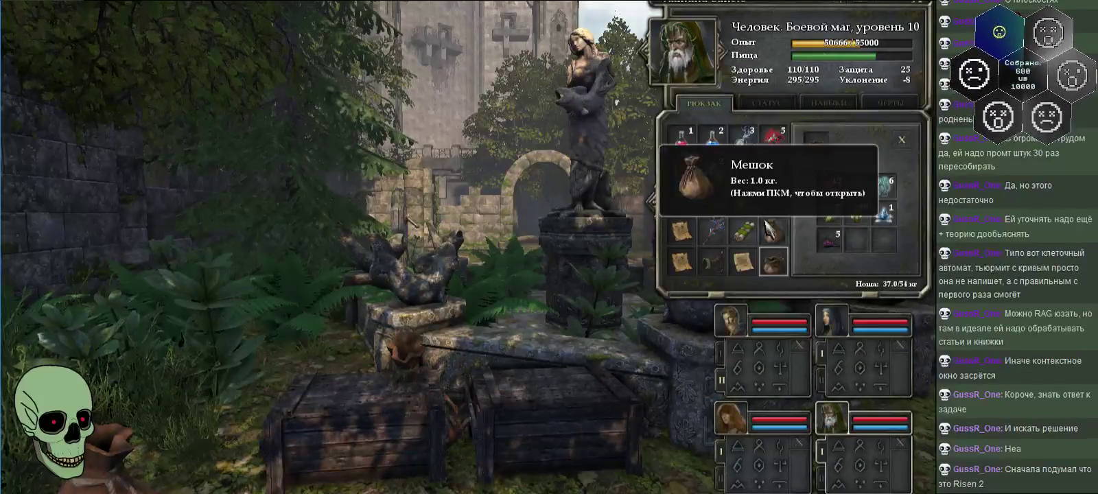
left_click(744, 199)
left_click(831, 213)
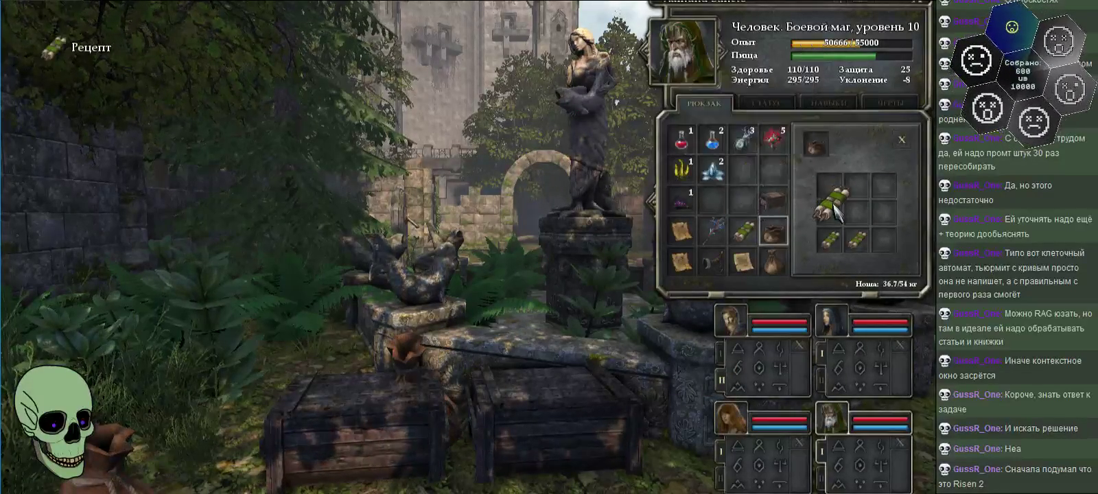
left_click(744, 230)
left_click(857, 213)
- Inspect the wooden chest, then check the blonde member's inventory and return to the mage
right_click(778, 199)
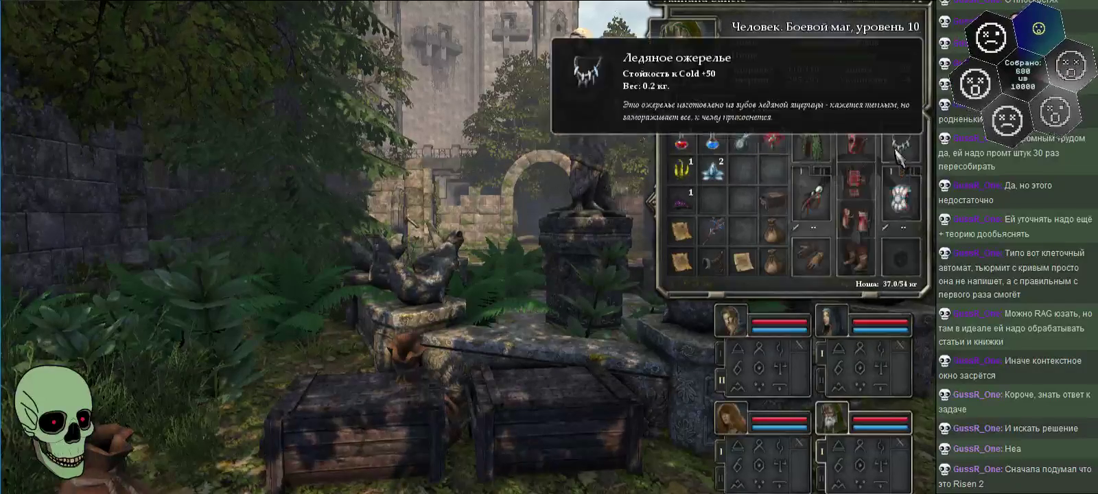
left_click(774, 199)
left_click(755, 317)
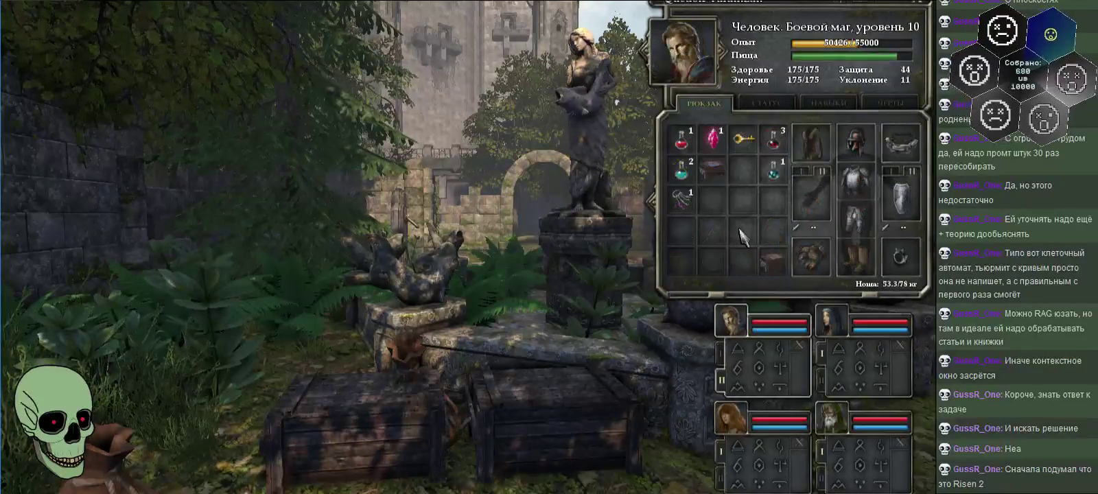
left_click(832, 419)
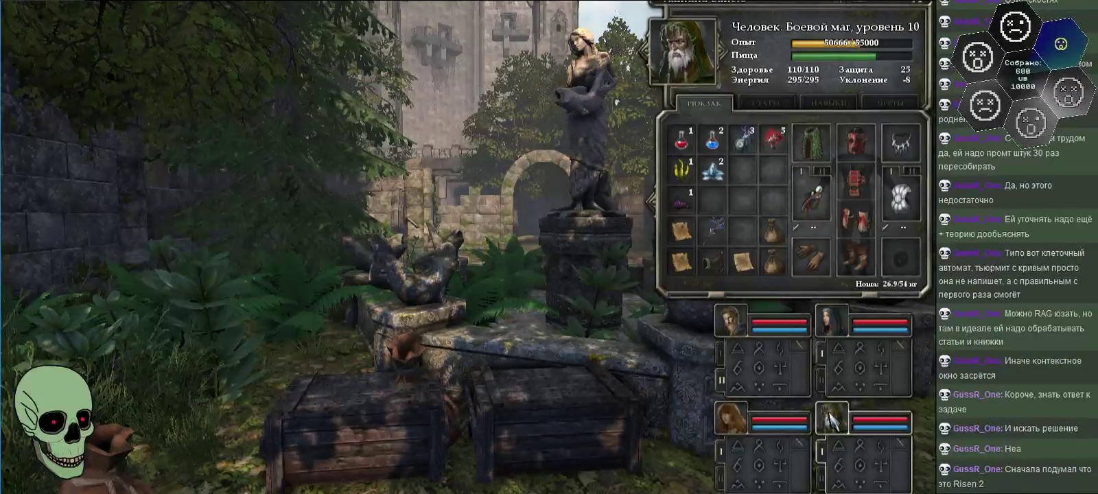
- Store crystal flowers, black moss and red herbs in the ingredient sack; move the electric bombs
right_click(774, 232)
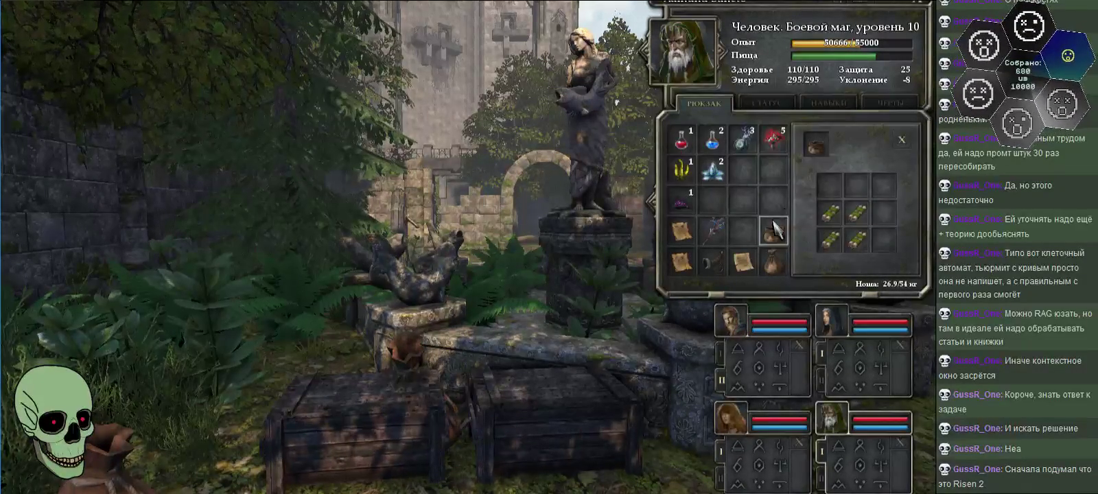
left_click(733, 182)
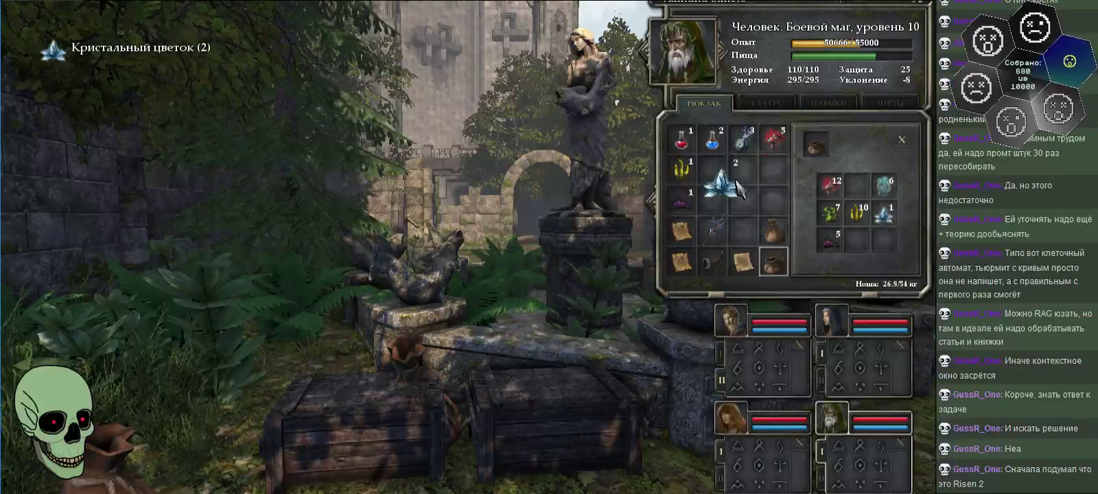
left_click(877, 227)
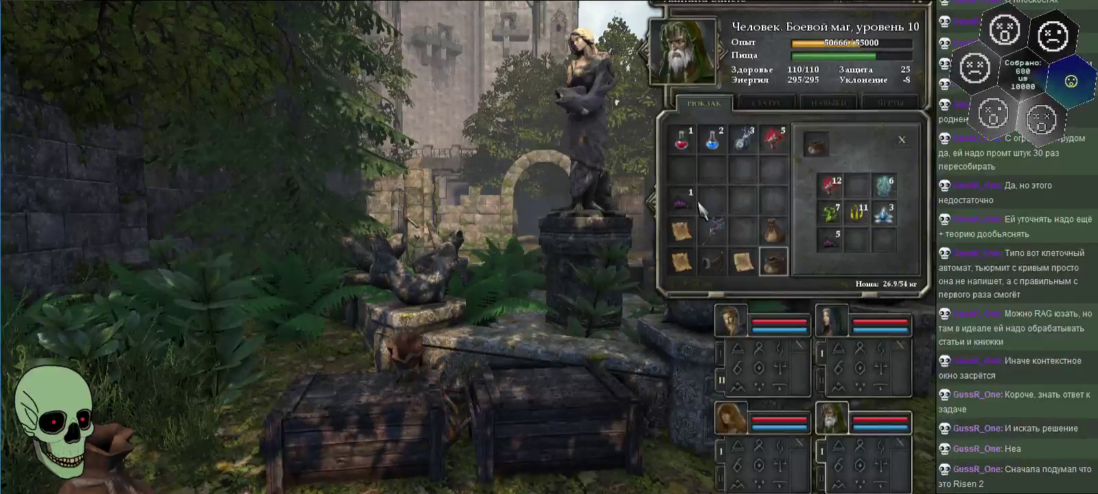
left_click(839, 242)
left_click(774, 138)
left_click(831, 184)
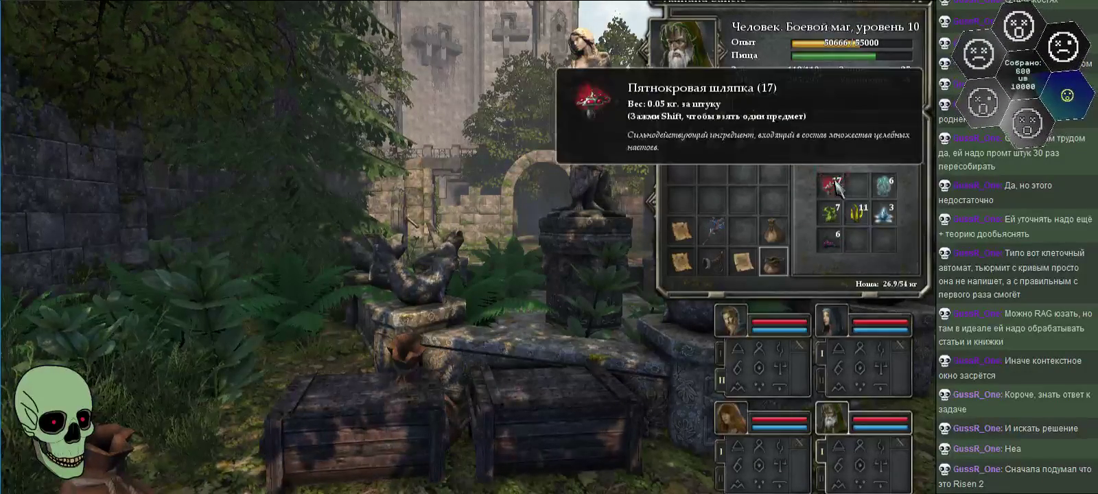
left_click(740, 145)
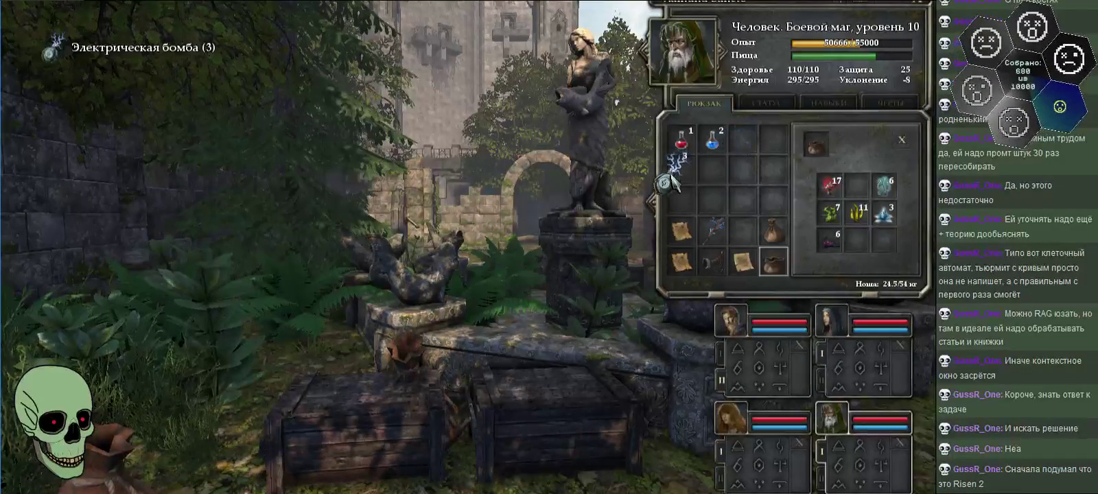
left_click(681, 199)
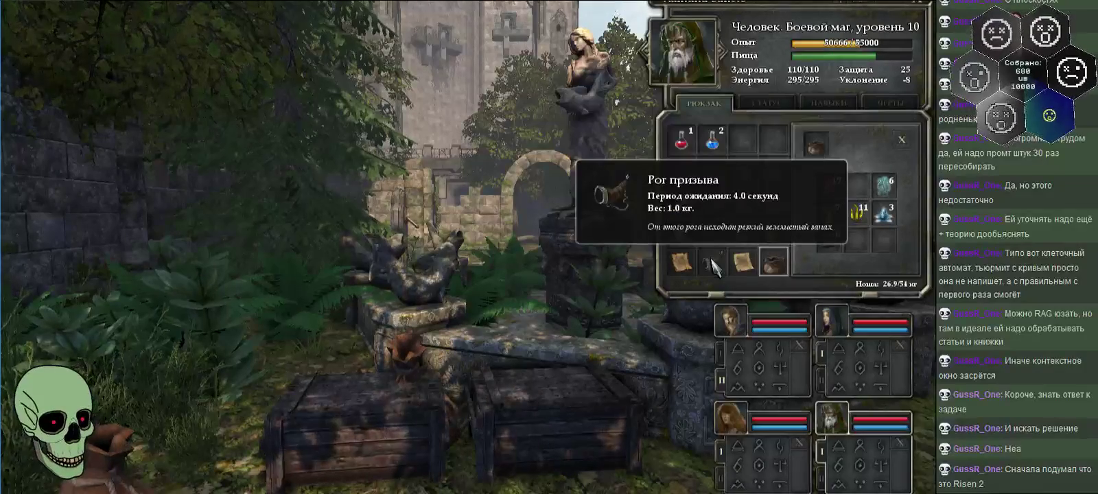
- Move the summoning horn and golden key into the brown-haired hero's bag
left_click(717, 264)
left_click(733, 321)
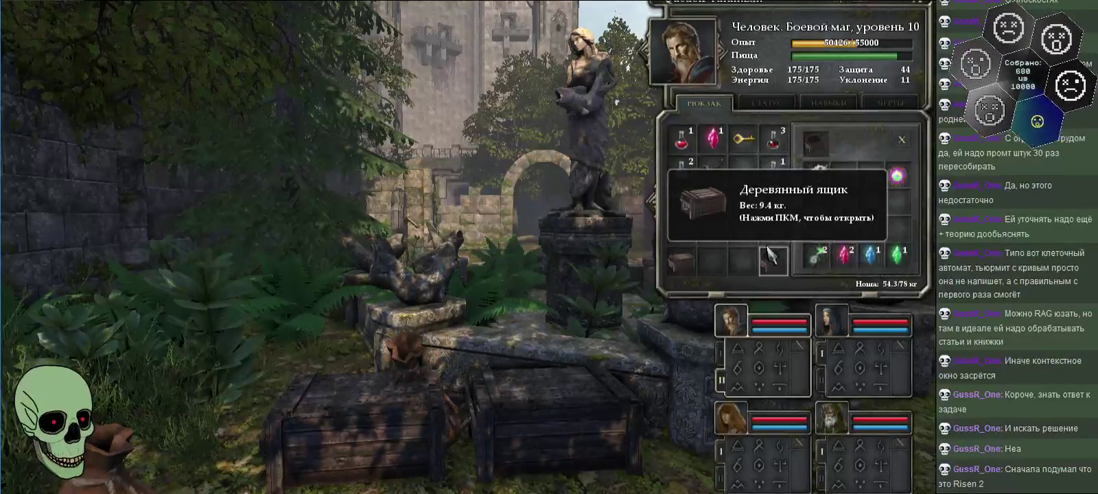
left_click(844, 229)
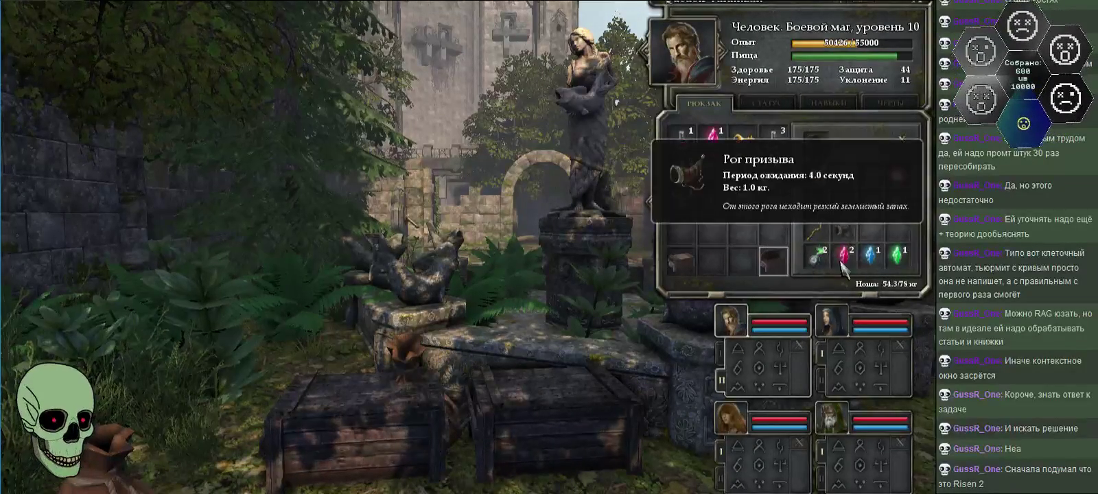
left_click(740, 139)
left_click(871, 175)
left_click(841, 420)
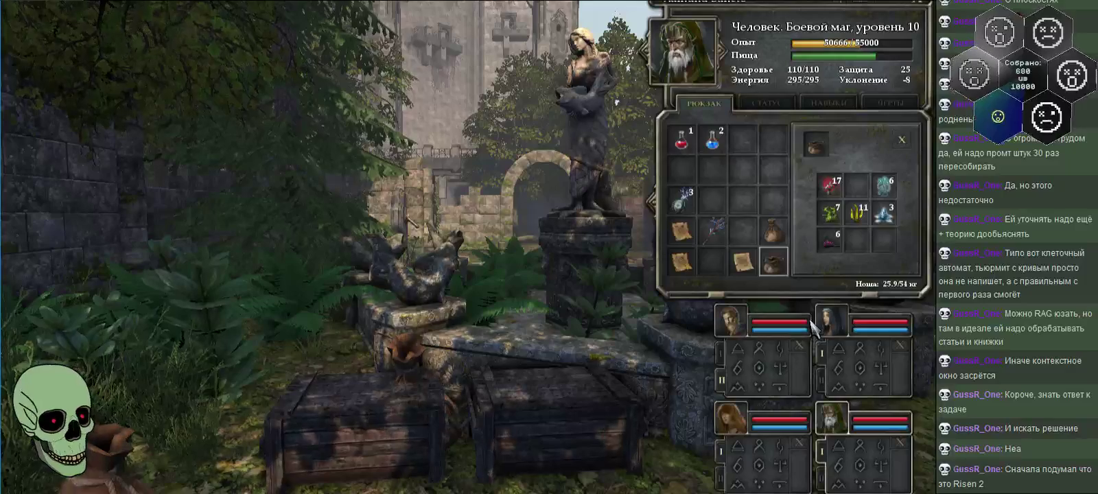
- Put the thunder wand back in the bag and move the map to an empty backpack slot
left_click(718, 225)
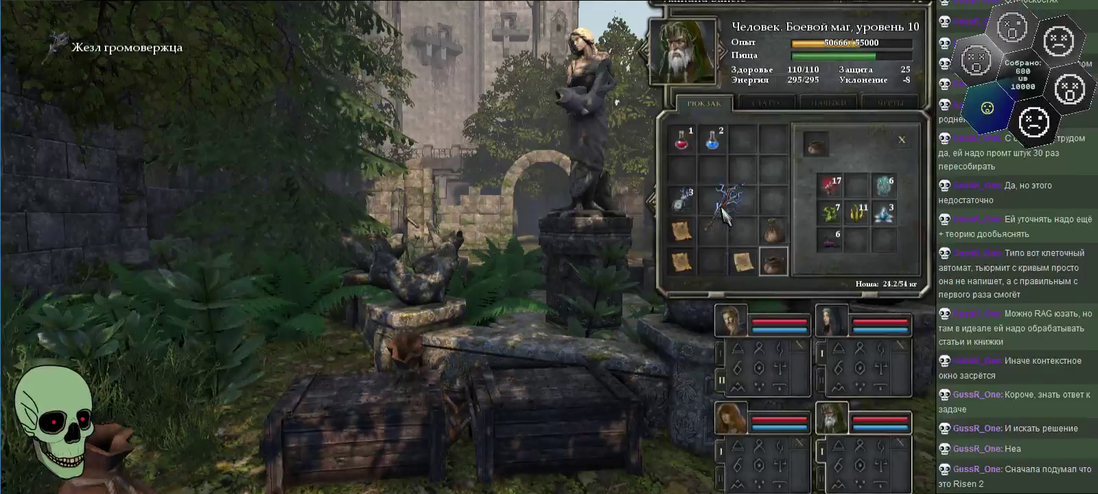
left_click(717, 226)
mouse_move(682, 261)
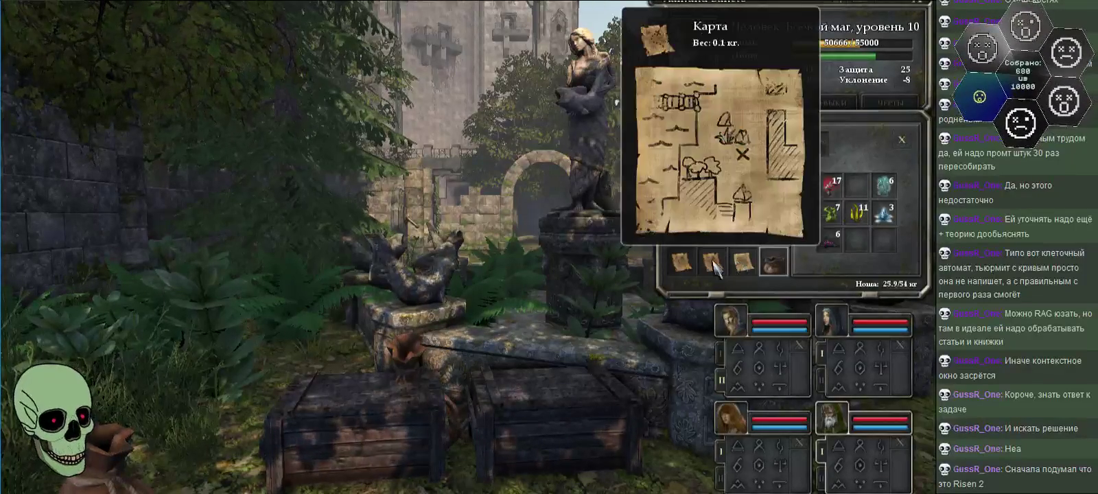
left_click(714, 267)
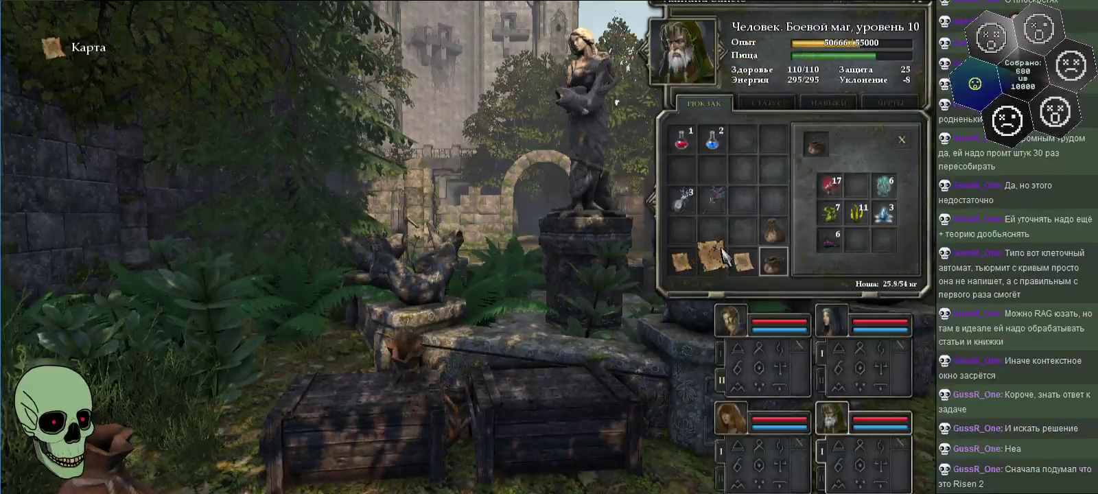
left_click(774, 165)
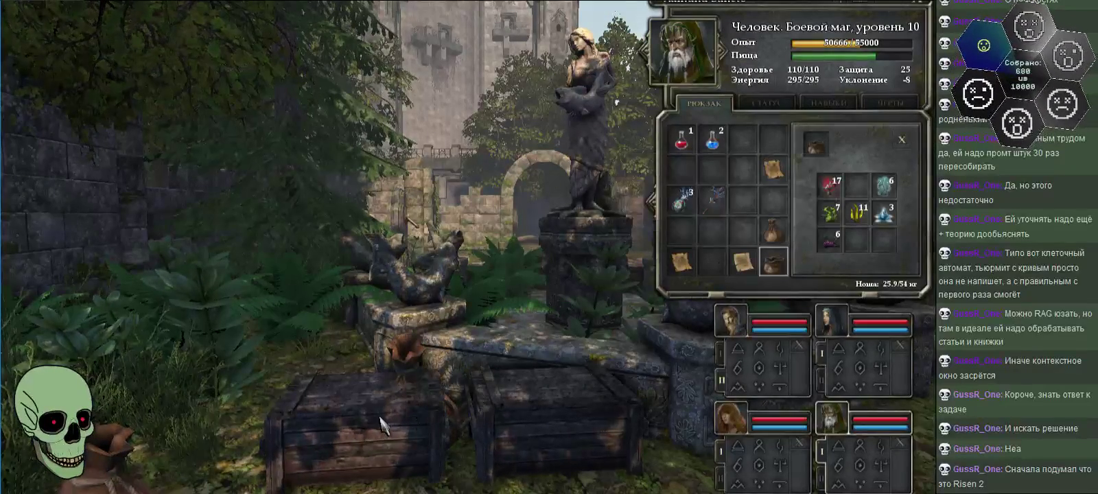
- Try a crate and a sack in the backpack, return them, then take the left courtyard crate
left_click_drag(519, 420, 714, 264)
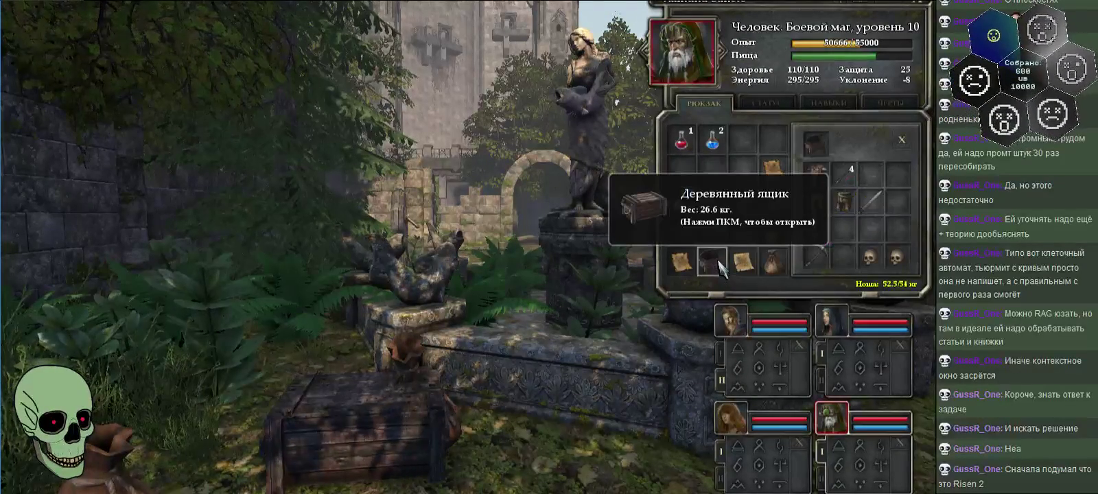
mouse_move(773, 169)
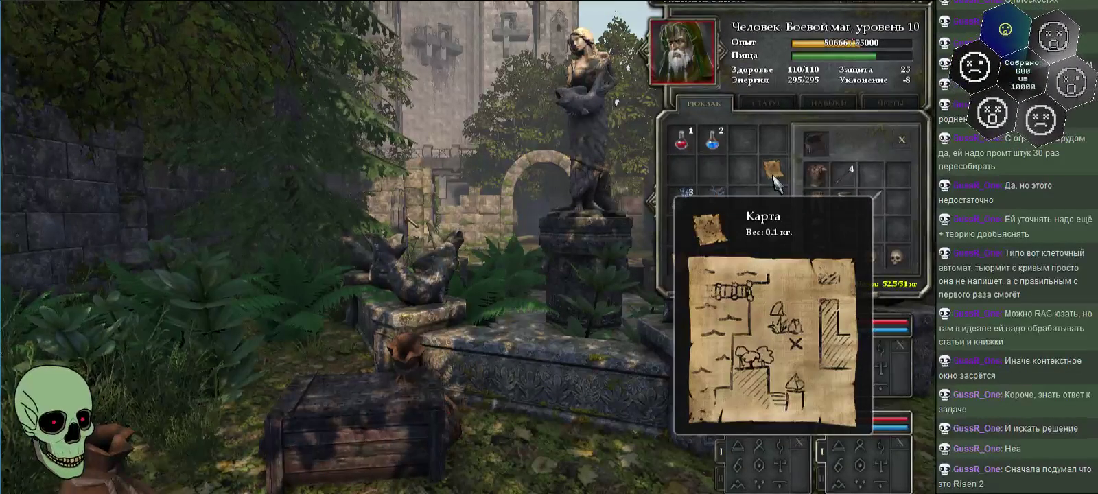
left_click(902, 140)
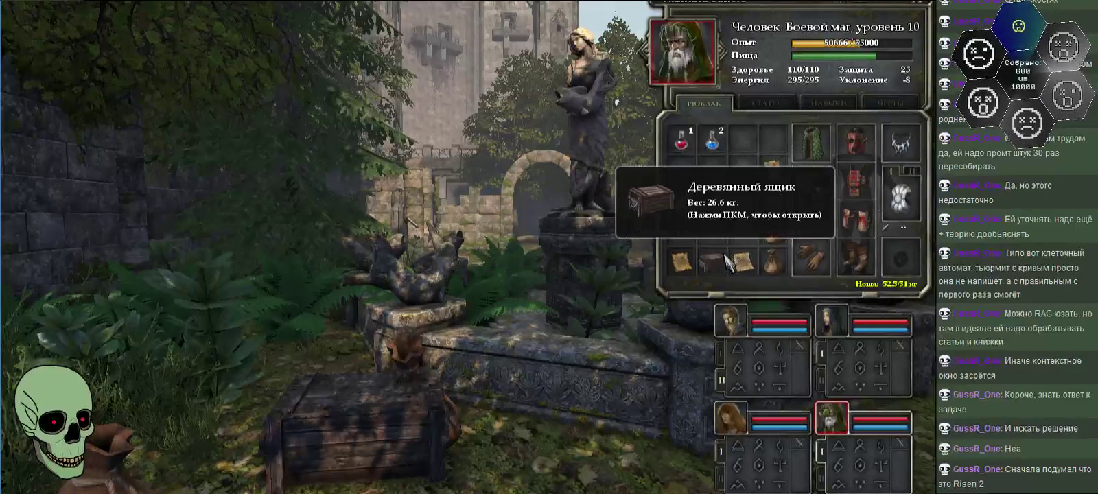
left_click_drag(720, 259, 578, 465)
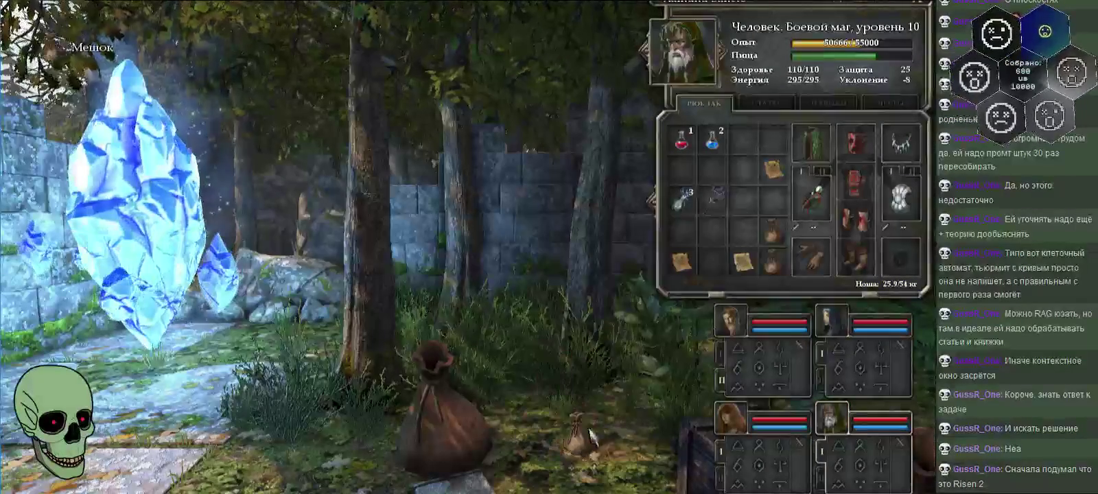
mouse_move(564, 419)
left_mouse_down()
mouse_move(745, 233)
mouse_move(604, 398)
left_mouse_up()
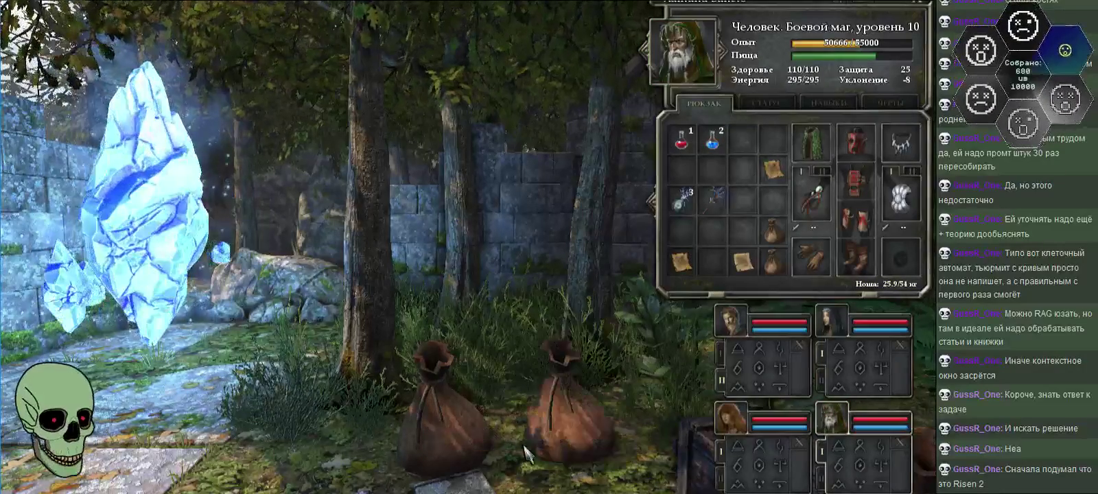
mouse_move(707, 264)
left_mouse_down()
mouse_move(711, 234)
mouse_move(465, 443)
left_mouse_up()
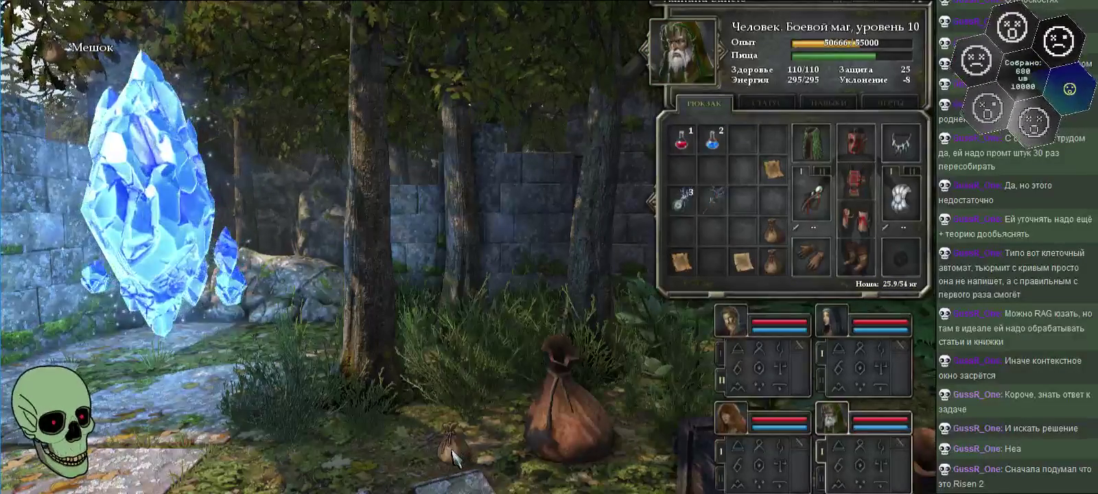
key("e")
left_click_drag(442, 436, 712, 231)
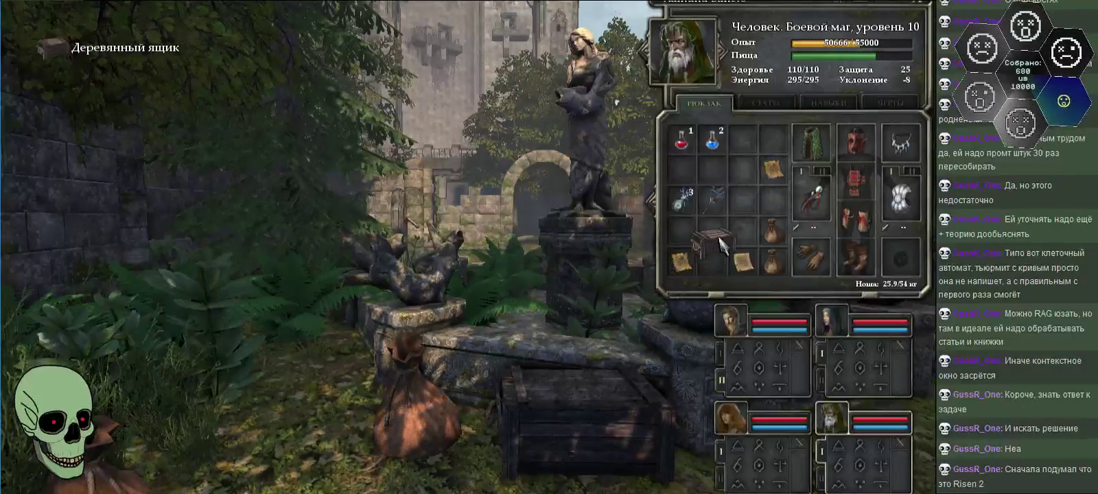
- Check the crate and sack contents, then put a wooden crate from the ground into the backpack
right_click(712, 230)
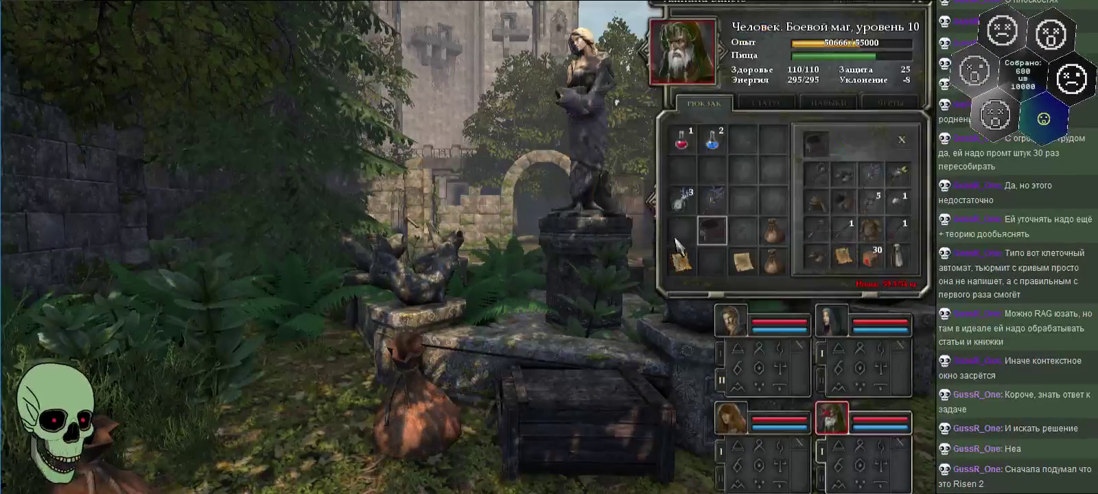
right_click(715, 235)
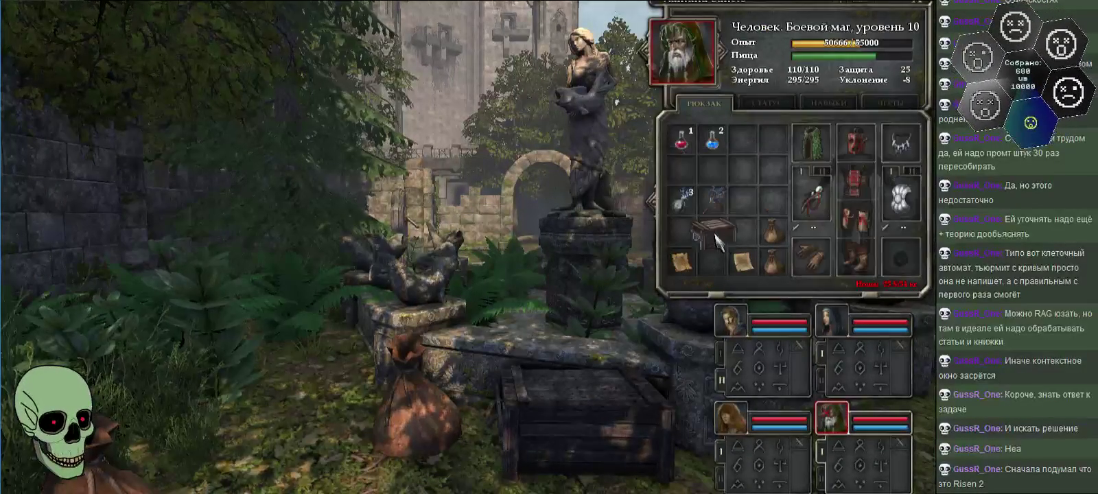
left_click(712, 264)
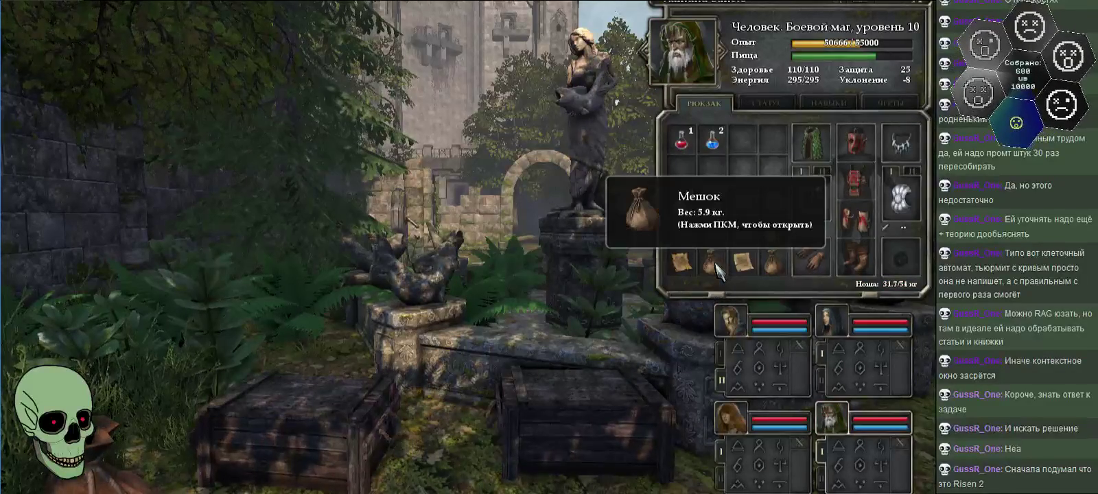
right_click(716, 269)
left_click(716, 269)
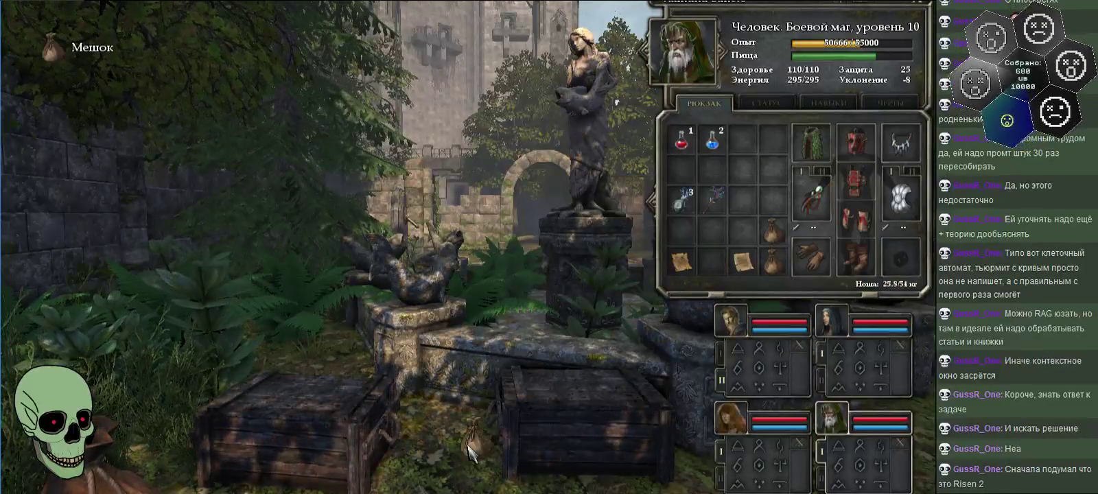
left_click(554, 442)
left_click(712, 263)
- Put the loose note into the wooden crate and close it
right_click(714, 264)
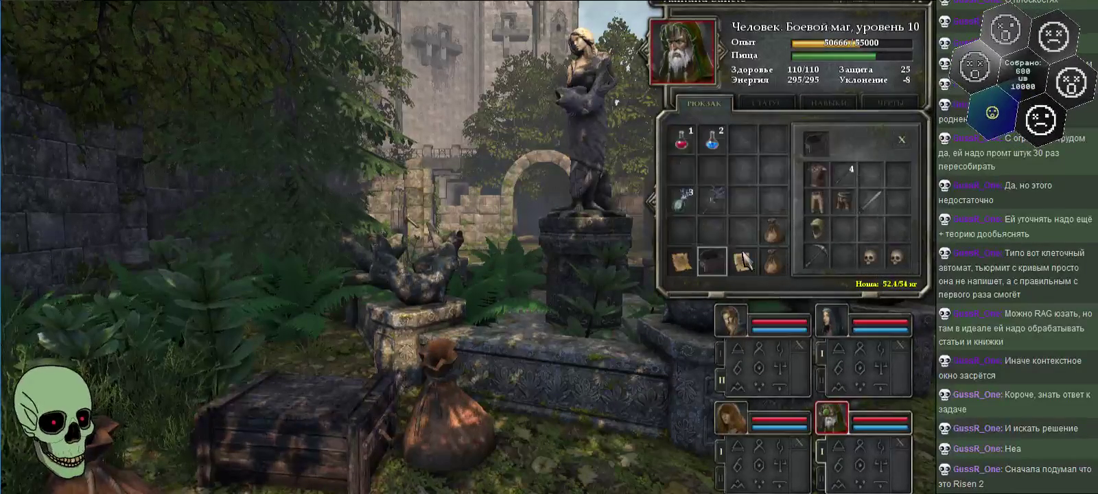
left_click(745, 259)
left_click(843, 257)
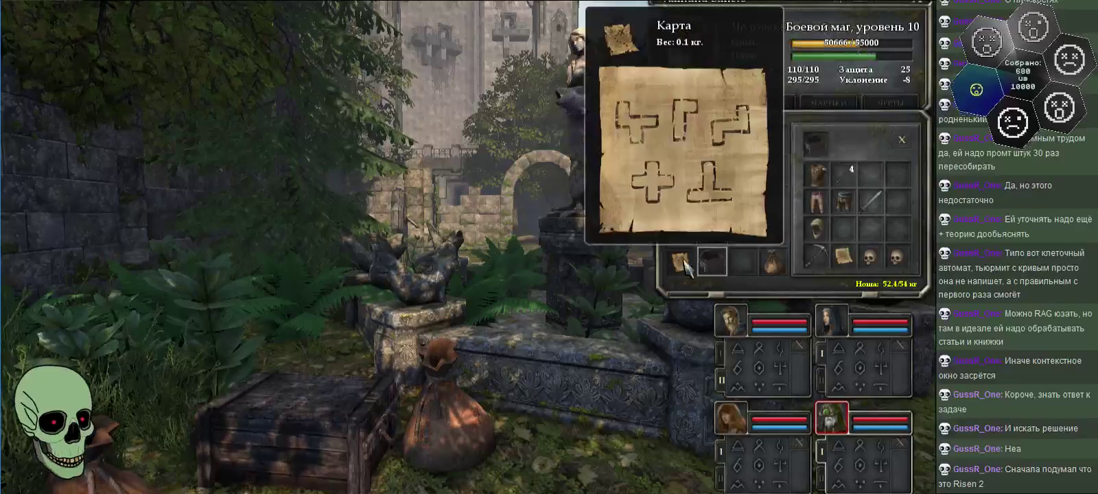
left_click(684, 262)
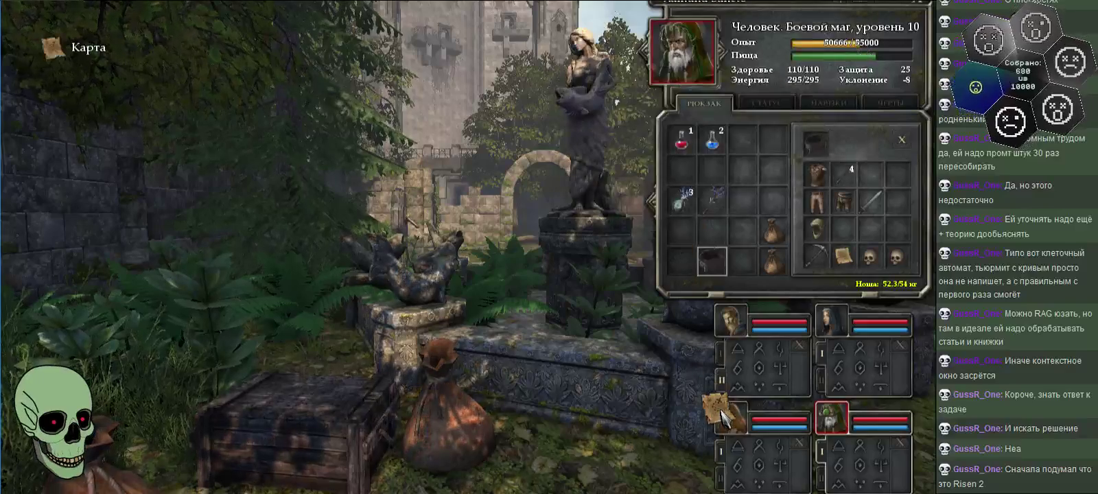
left_click(773, 231)
- Move a bag to the bottom row and swap the wand with the electric bombs
left_click(741, 262)
left_click(684, 230)
left_click(714, 230)
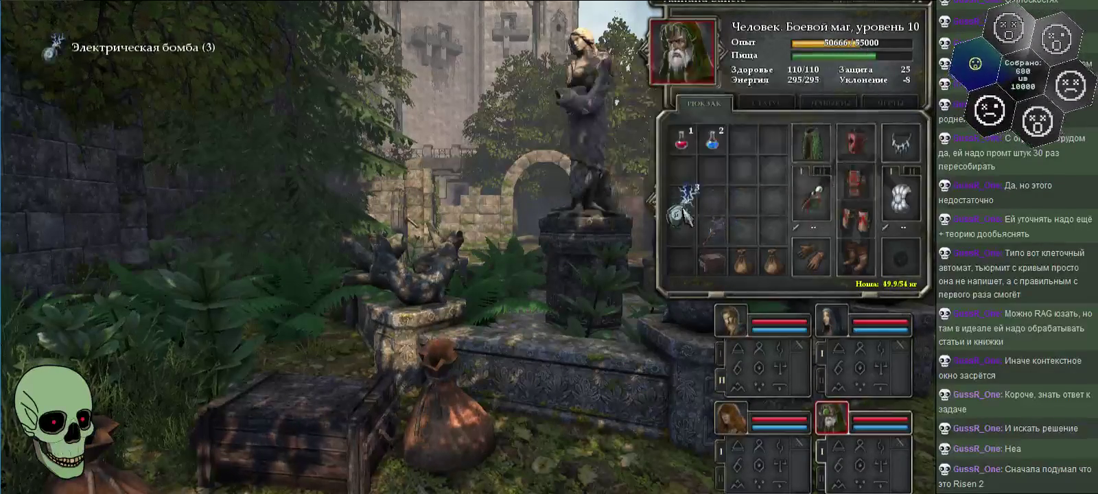
left_click(684, 230)
- Rearrange the red-haired mage's map and scrolls into the bottom and third backpack rows
left_click(730, 416)
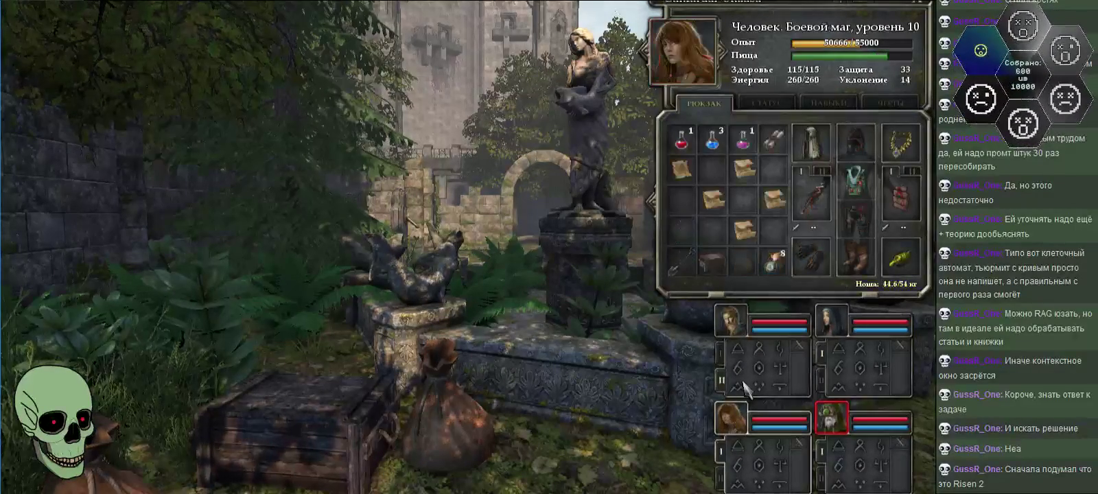
left_click(682, 177)
left_click(741, 261)
mouse_move(738, 249)
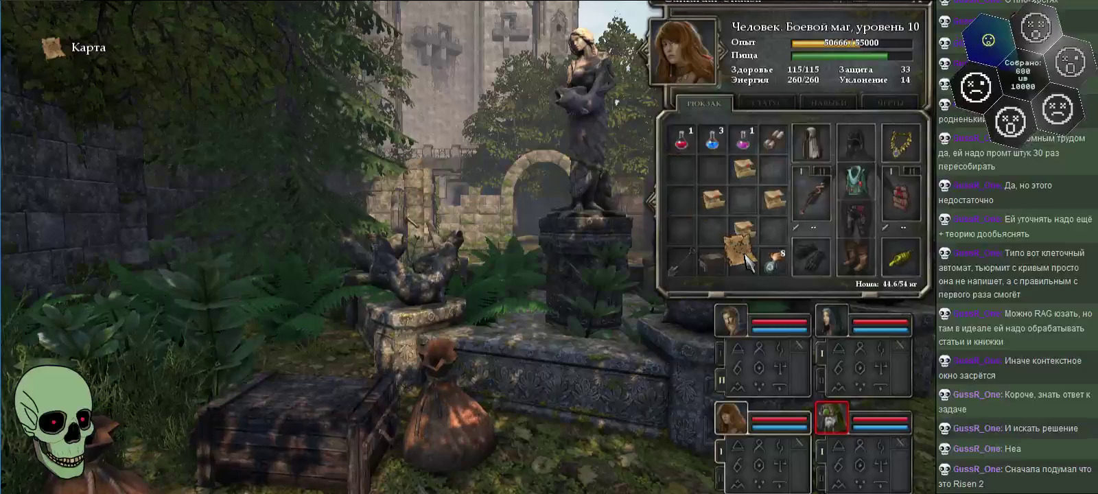
left_click(745, 168)
left_click(684, 237)
left_click(684, 234)
left_click(745, 199)
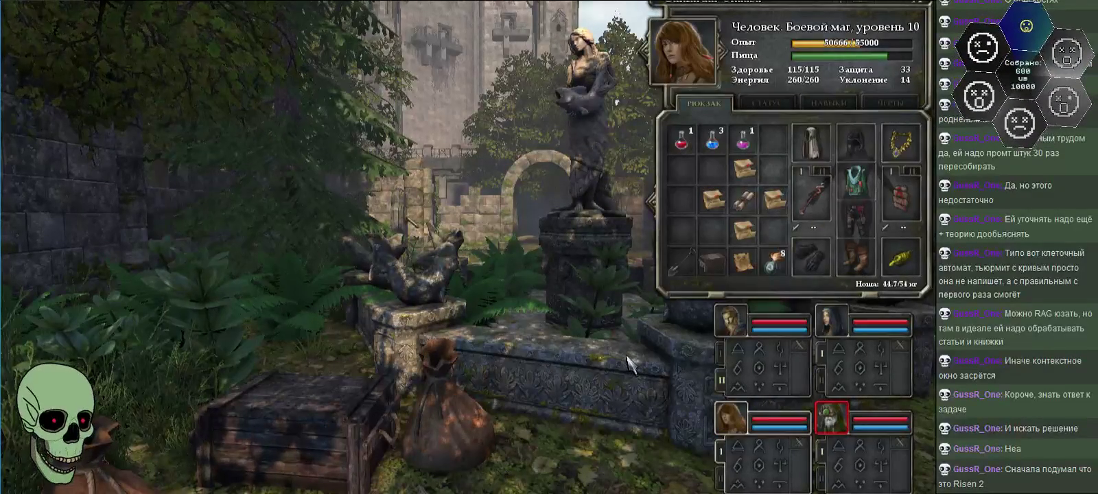
- Inspect the bearded member's wooden box and take it out of his backpack
key("e")
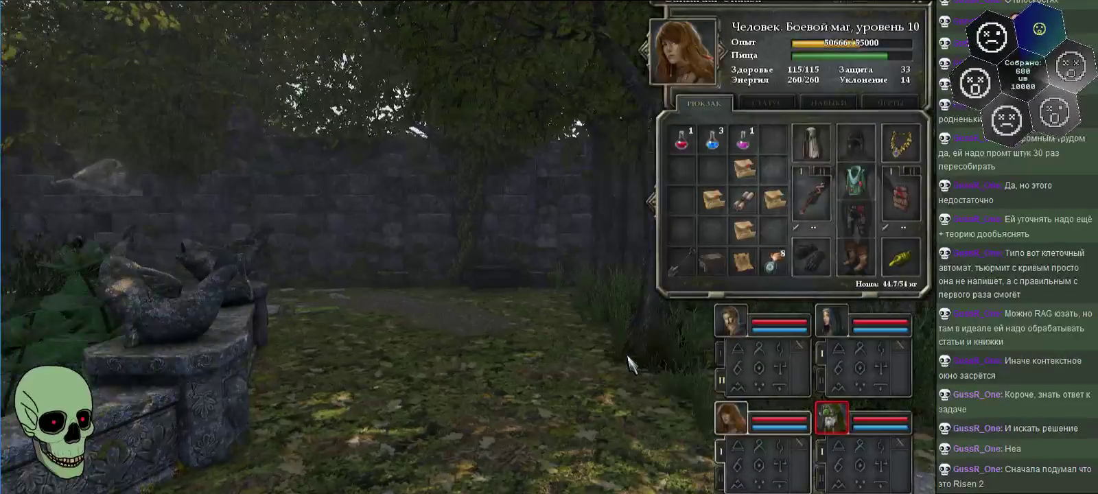
left_click(833, 429)
key("q")
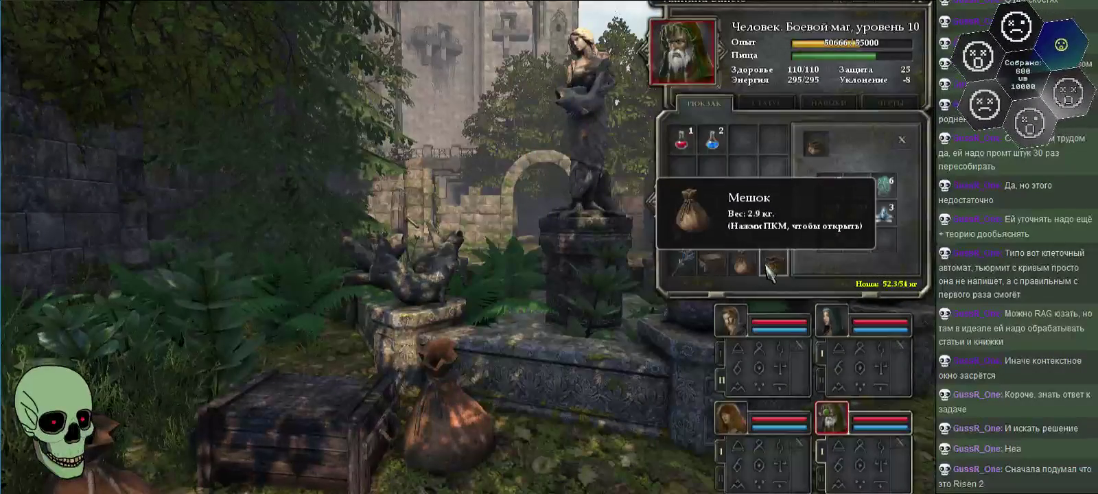
right_click(712, 264)
left_click(712, 261)
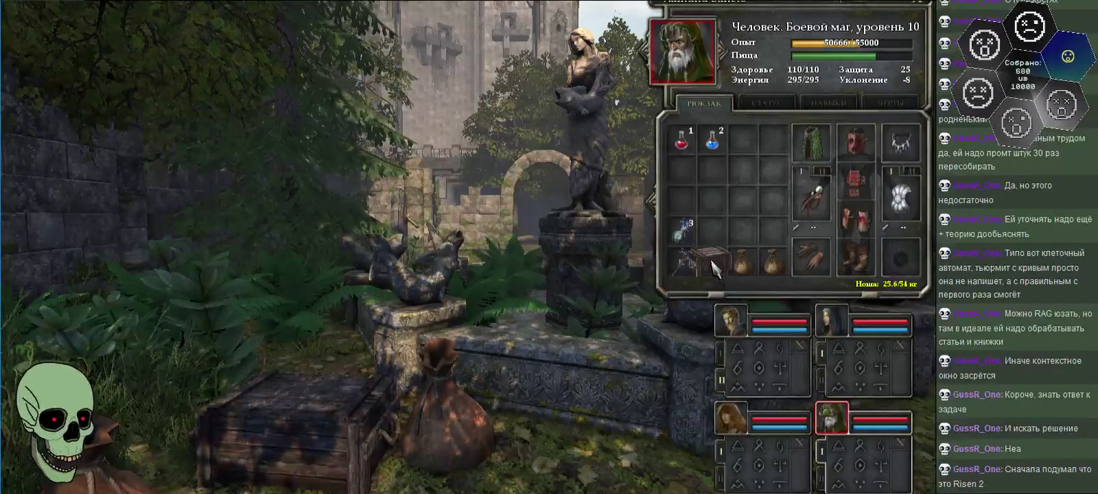
left_click(66, 41)
- Close the inventory and walk through the archway toward the ice crystal
key("e")
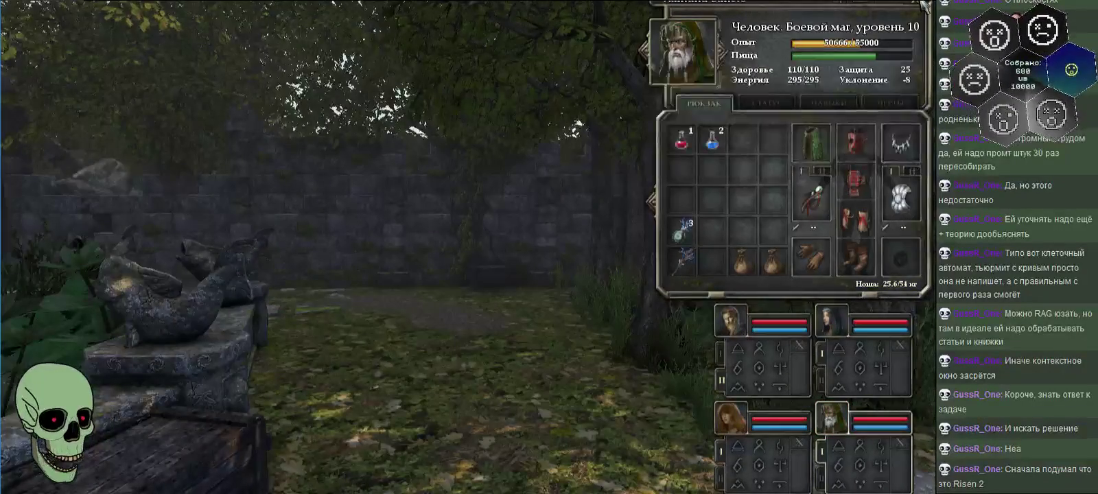
key("i")
key("e")
key("w")
key("e")
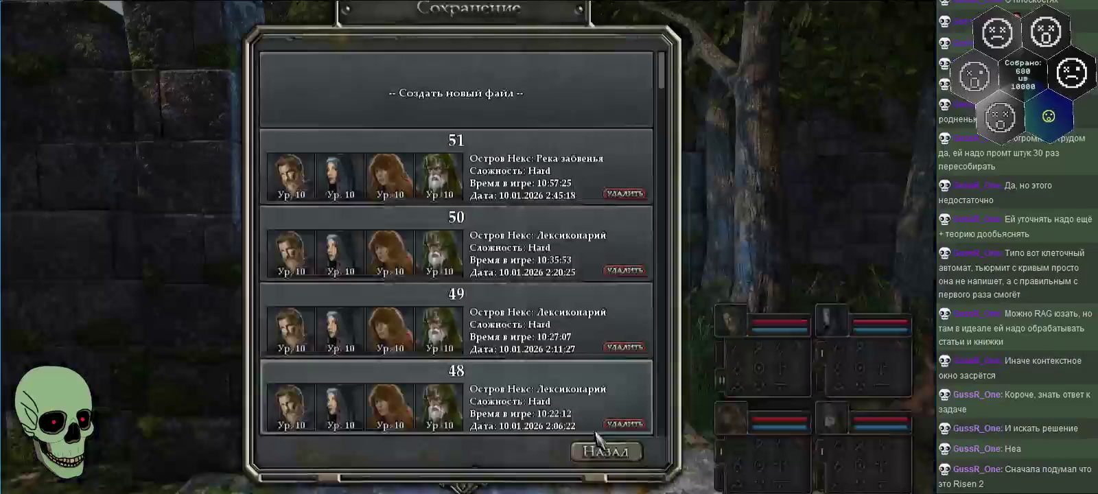
- Save the game as a new file described '52', then step toward the stone wall
left_click(524, 120)
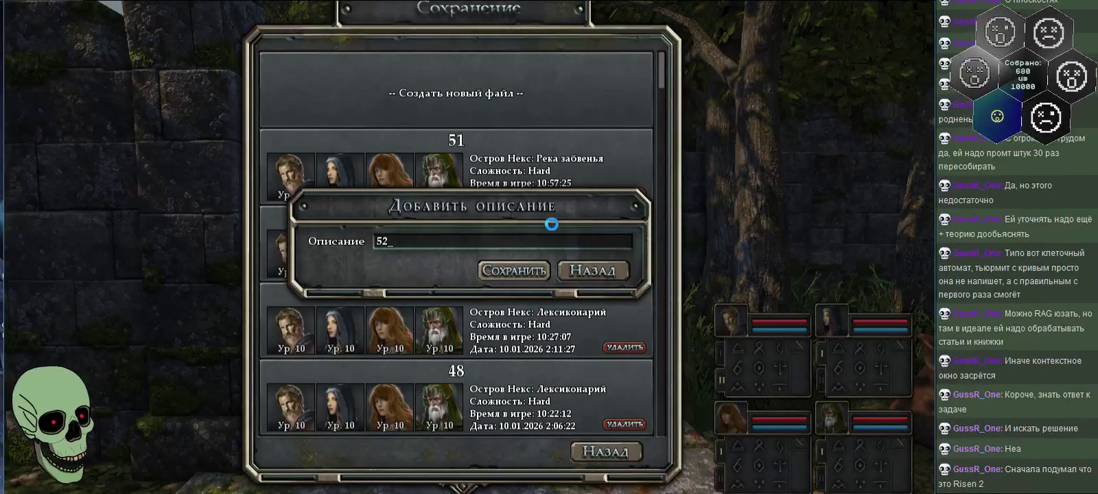
key("e")
key("w")
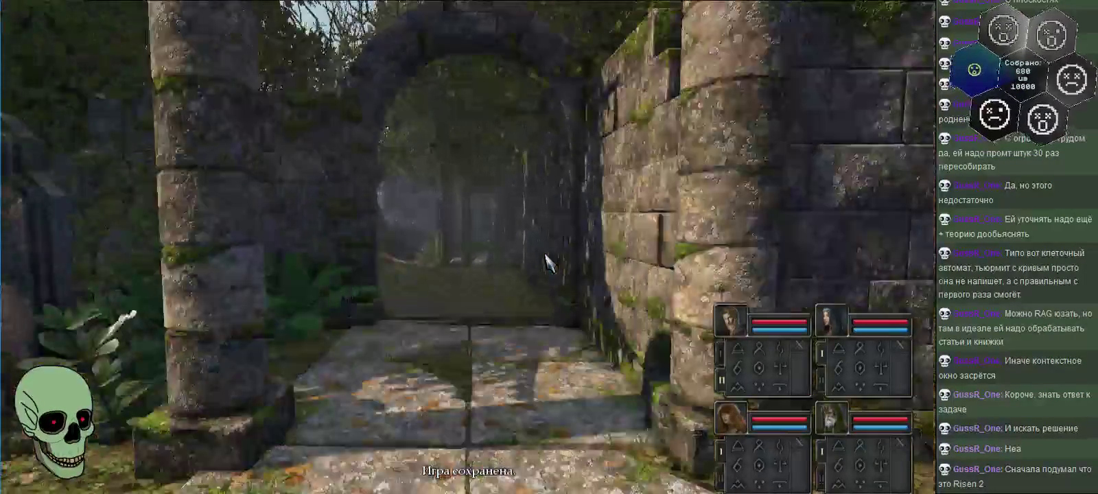
- Walk along the forest path and advance through the archway
key("w")
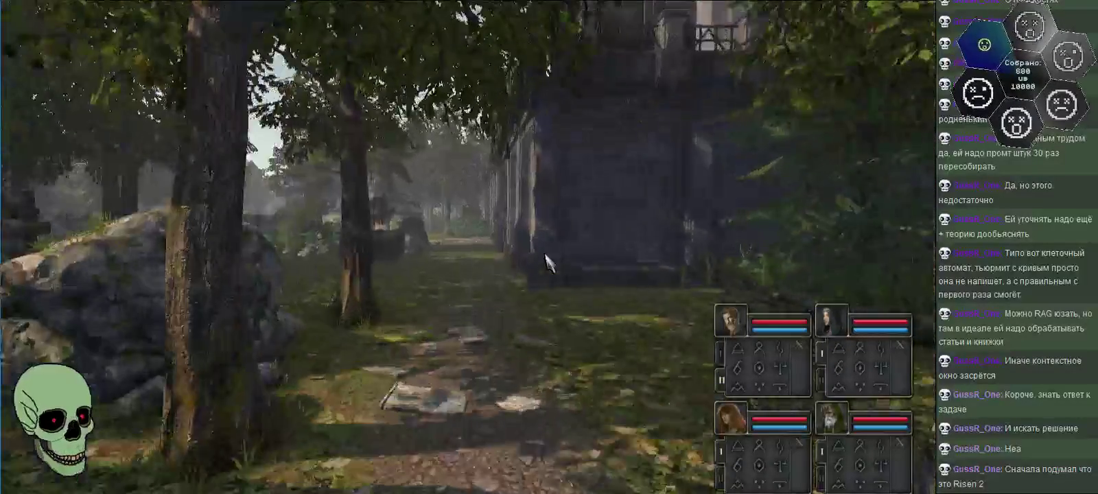
key("w")
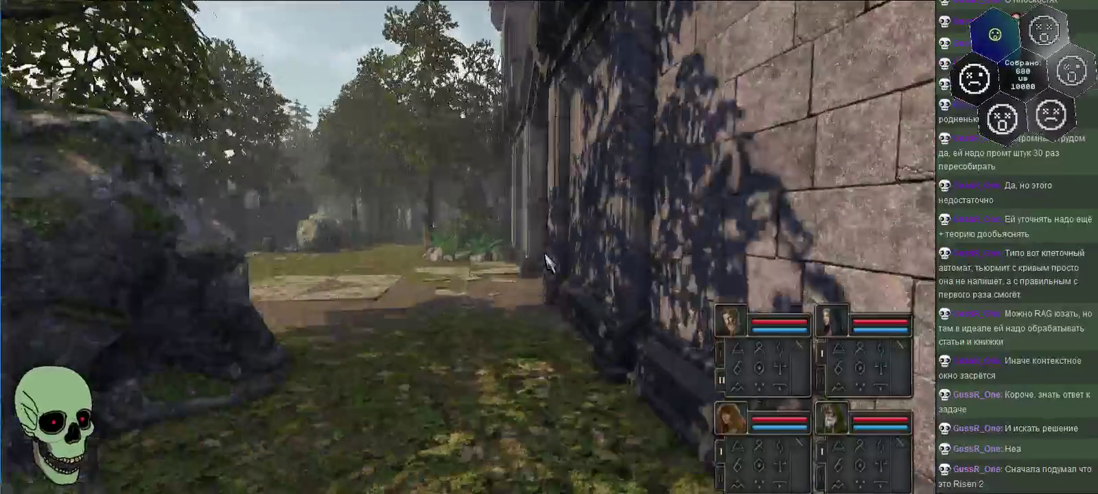
key("a")
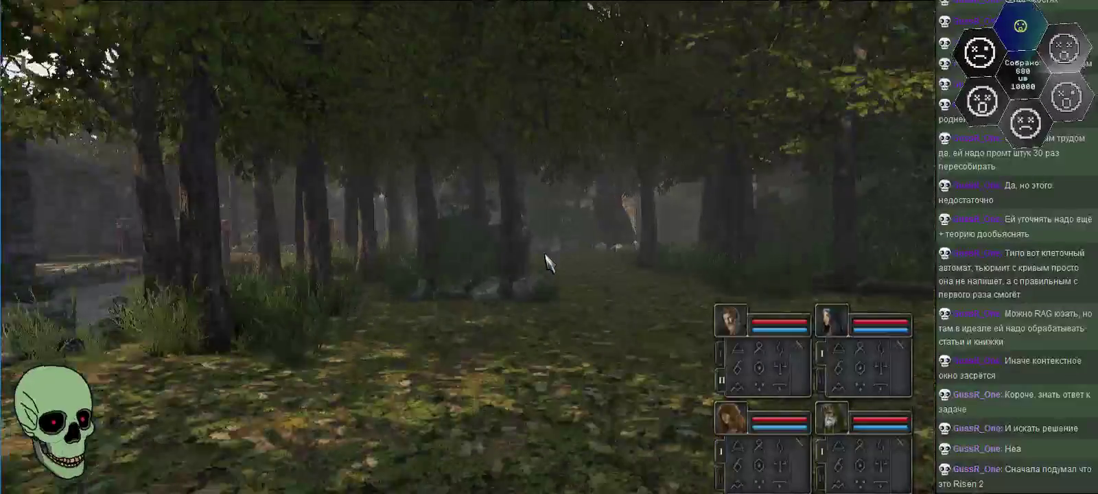
key("w")
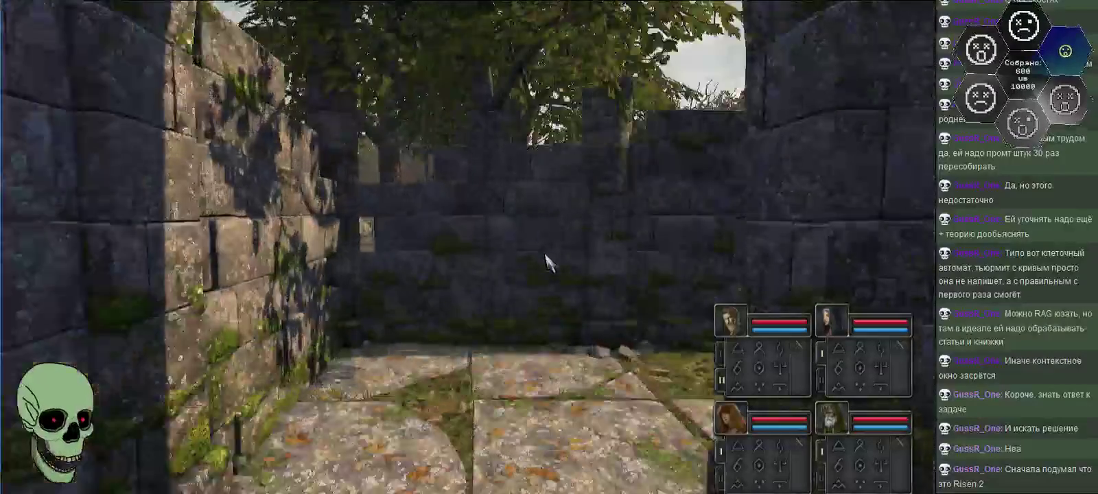
key("e")
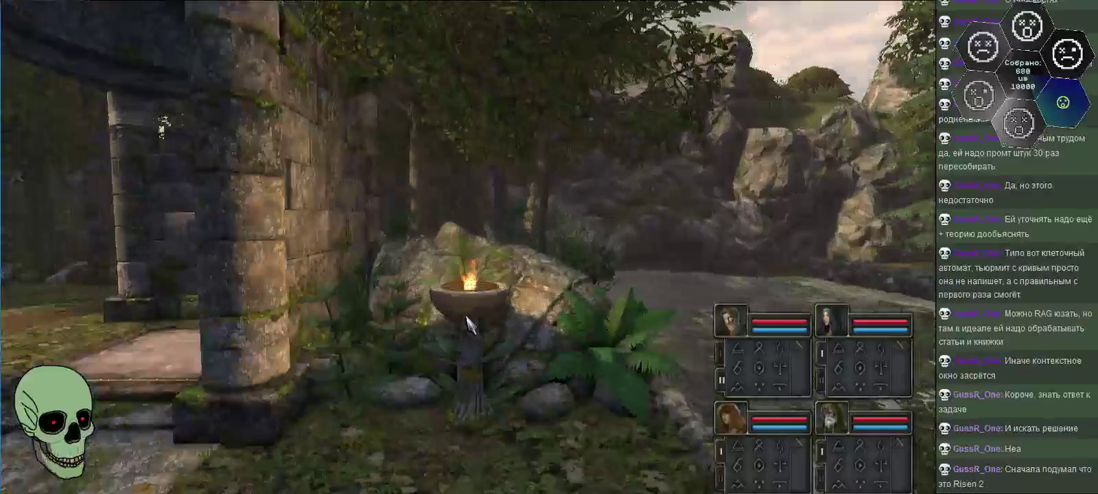
key("w")
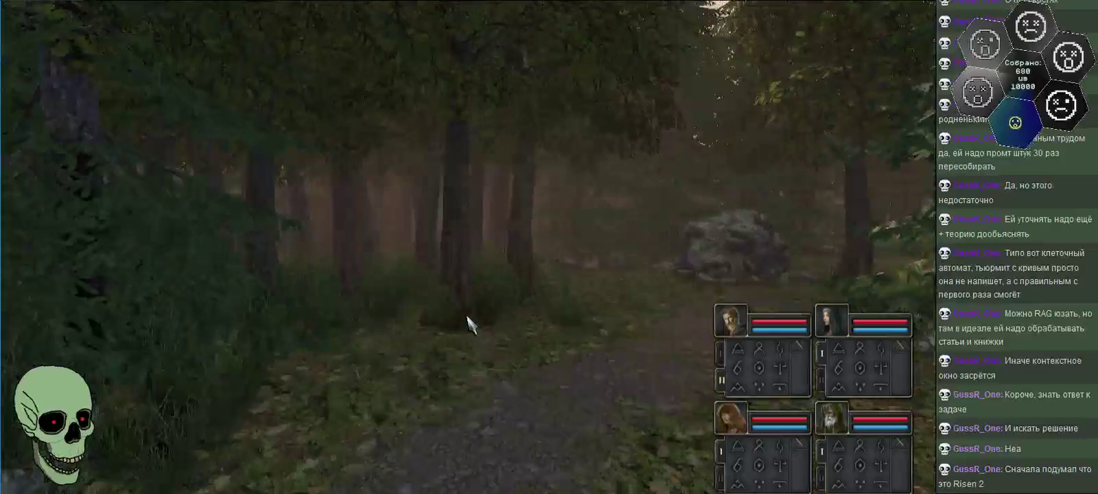
- Pass the lit brazier and follow the purple-gravel path past the pedestals to the gazebo doorway
key("e")
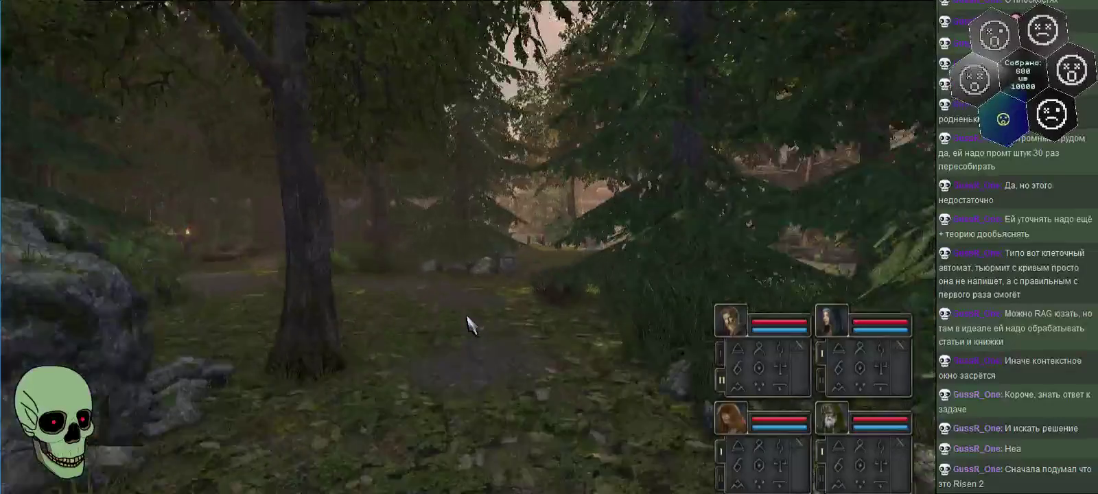
key("w")
key("d")
key("w")
key("q")
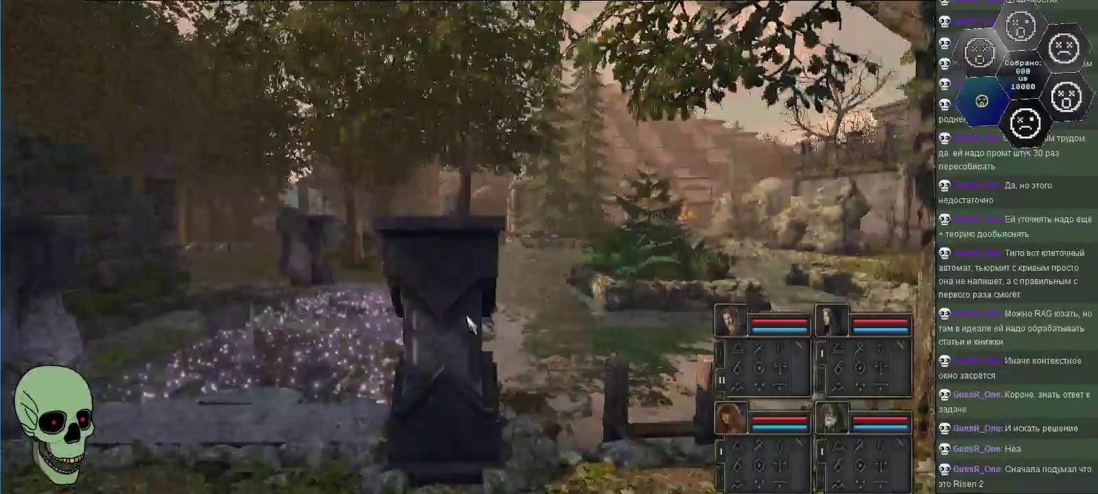
key("w")
key("w")
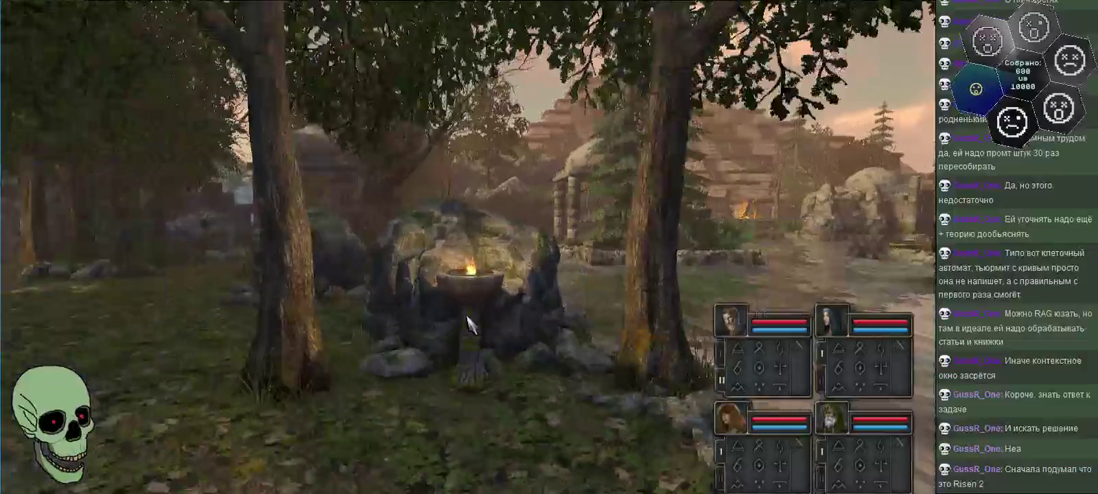
key("q")
key("w")
key("a")
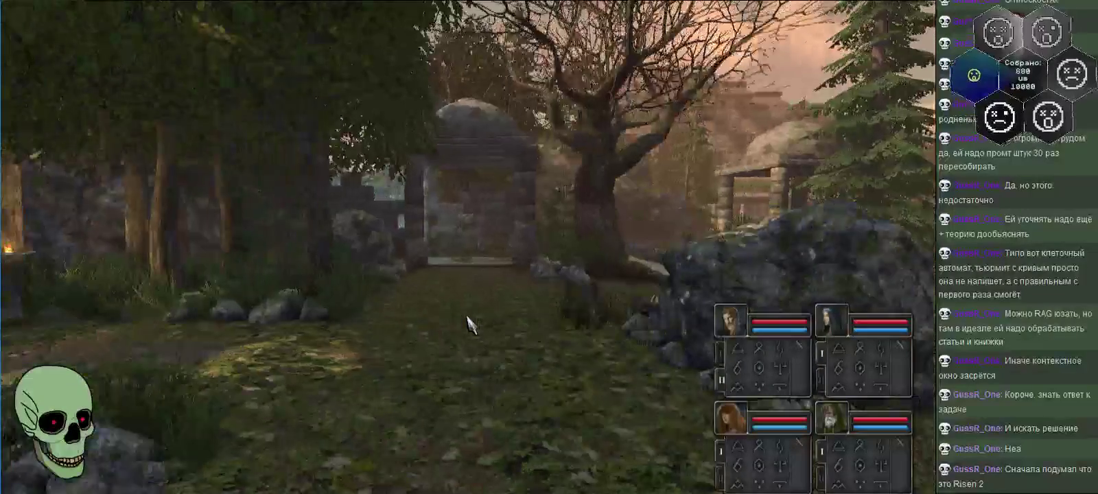
key("w")
key("w")
key("w")
key("w")
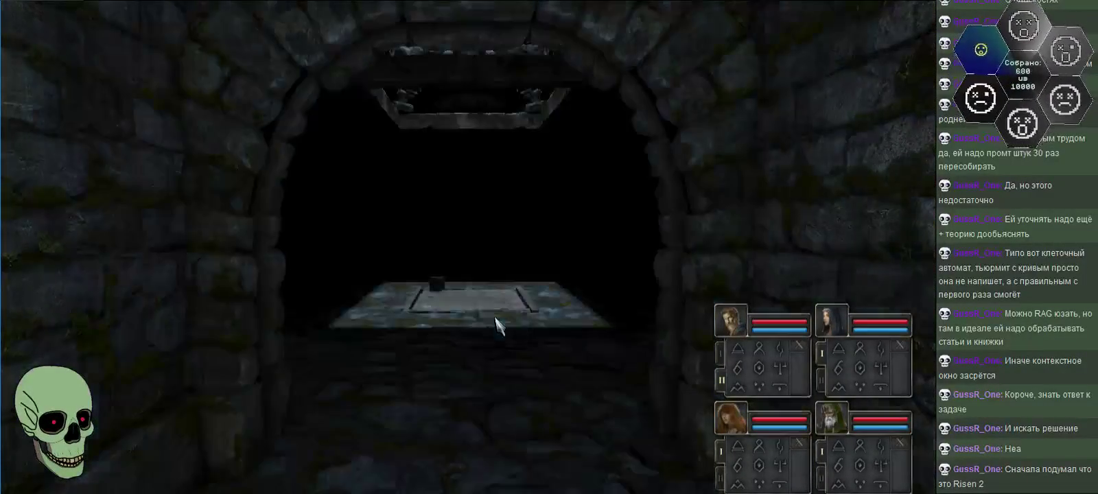
- Enter the dark room, set the crate on the floor plate, and check the dungeon map
key("w")
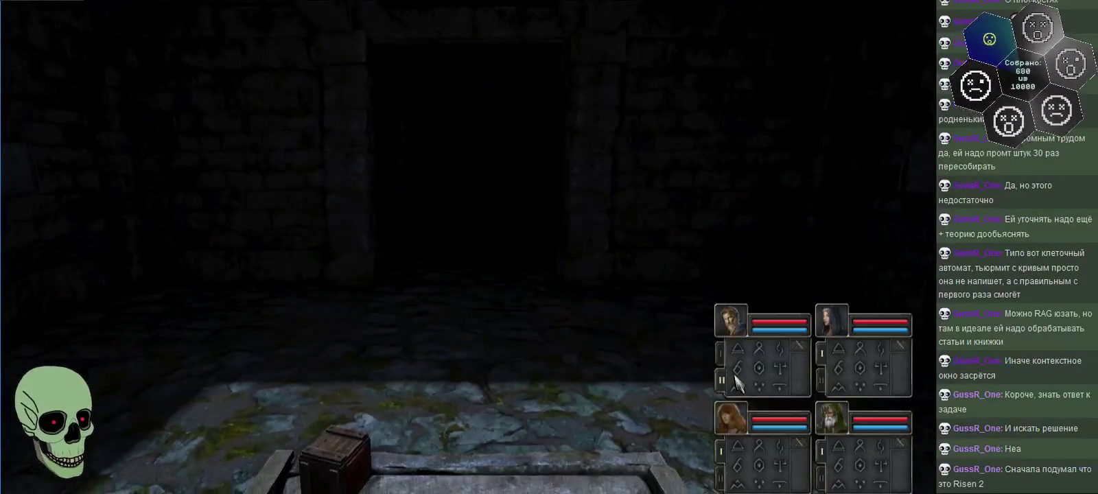
key("q")
key("q")
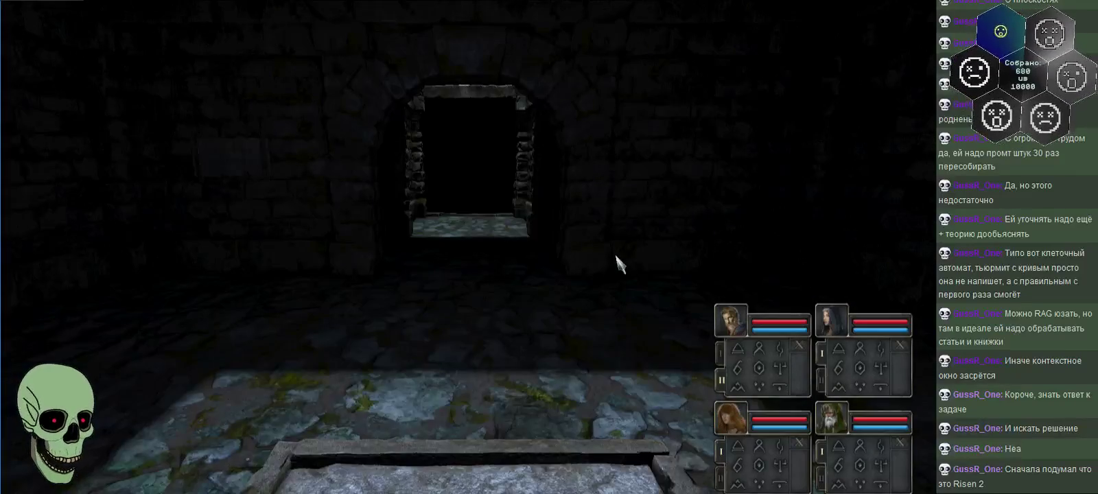
left_click(860, 446)
left_click(899, 481)
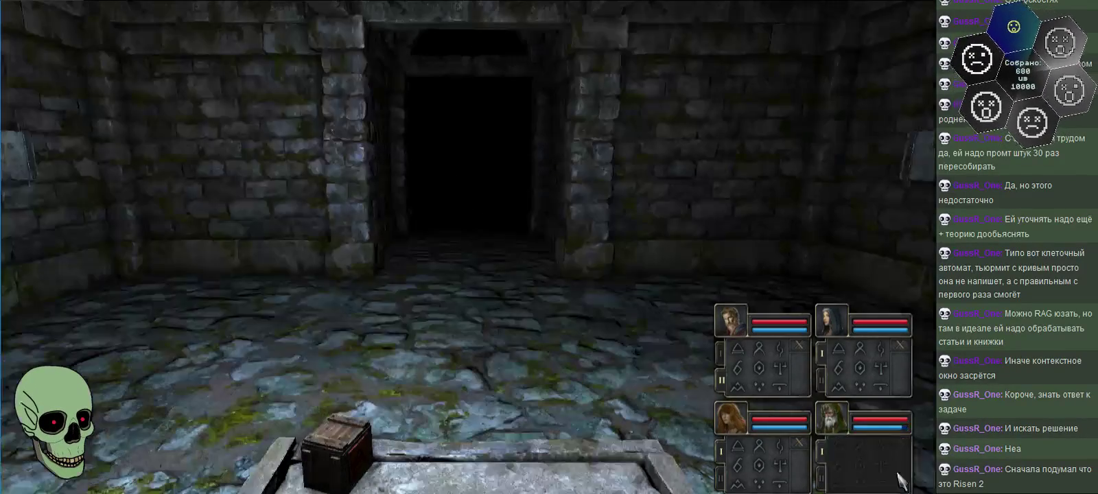
key("Tab")
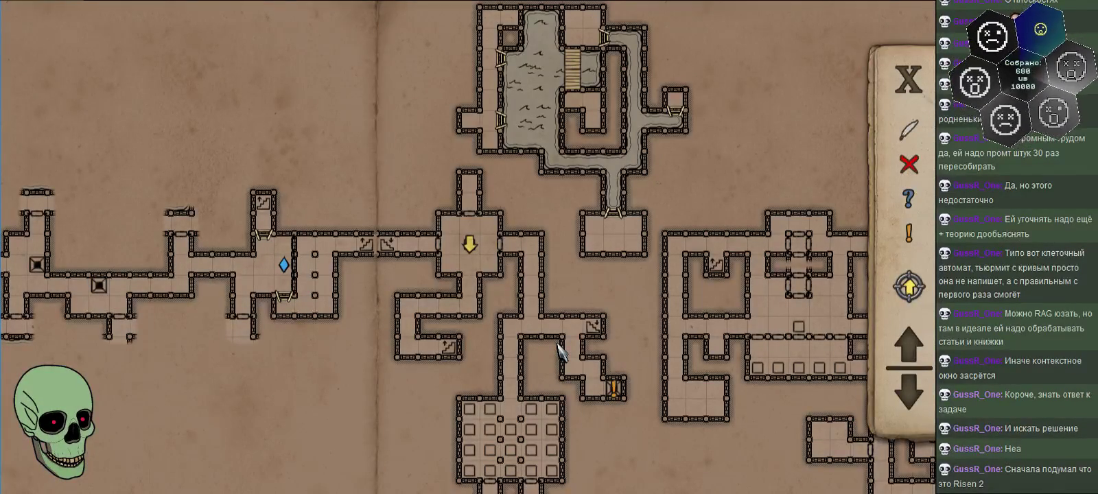
key("Tab")
- Walk down the dungeon corridor and side passage toward the ladder and blue crystal
key("w")
key("w")
key("w")
key("w")
key("w")
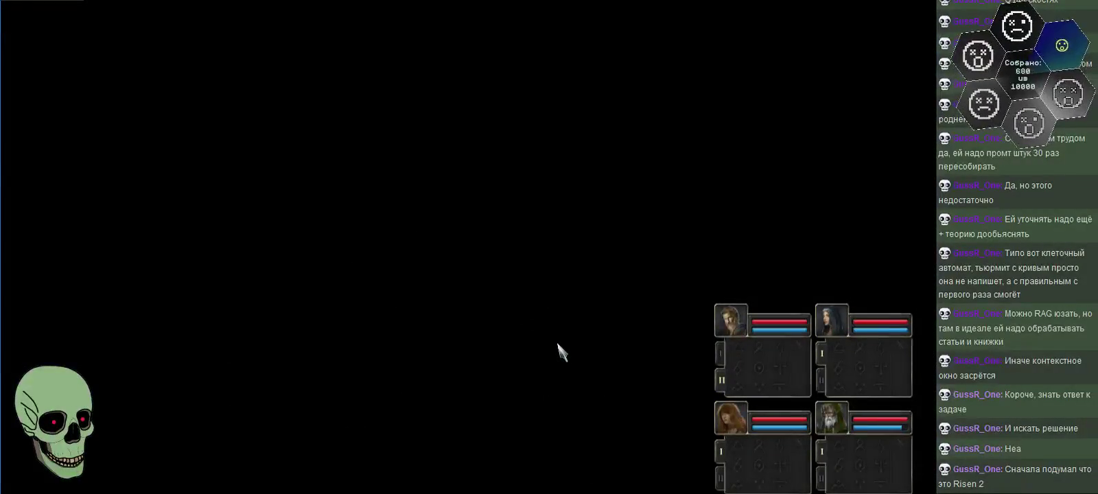
key("w")
key("q")
key("w")
key("w")
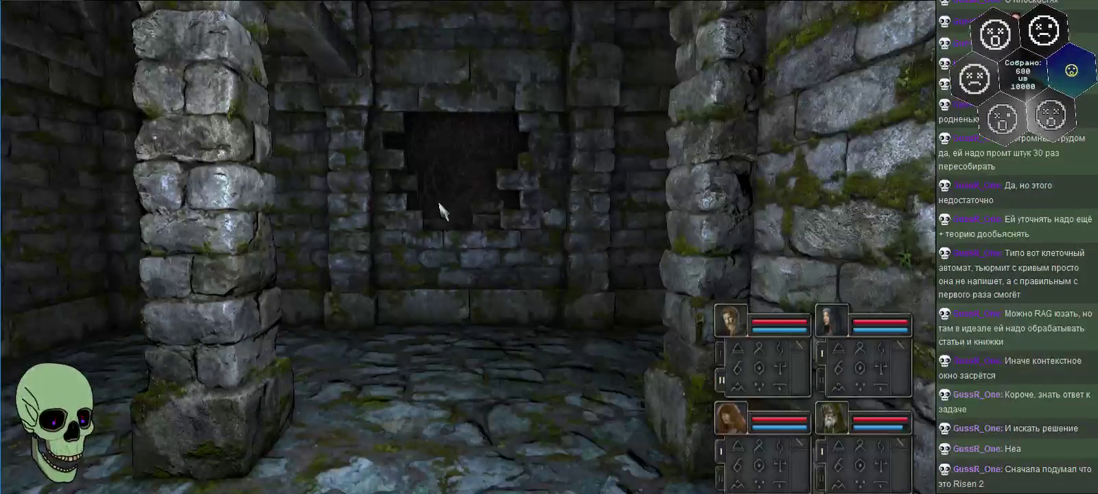
key("w")
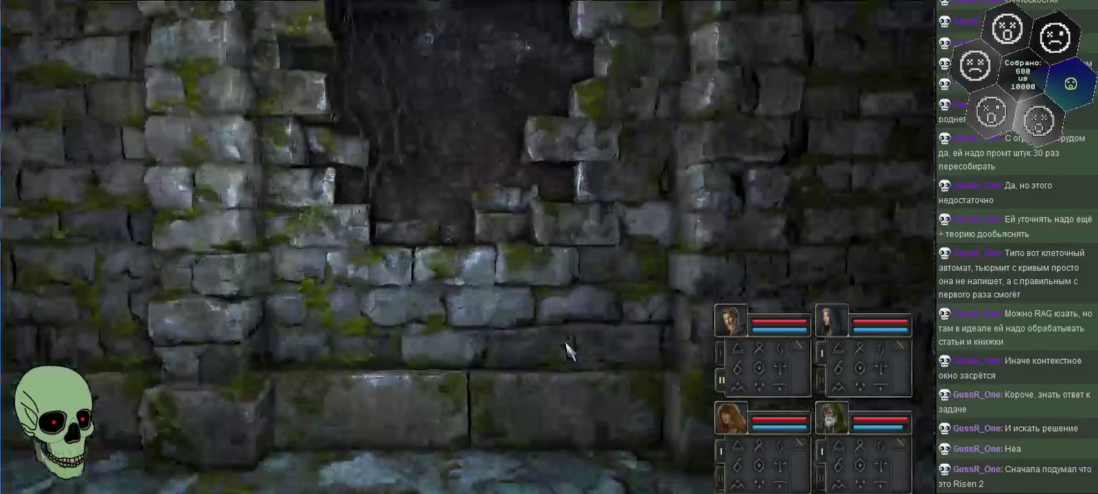
key("e")
key("w")
key("d")
key("w")
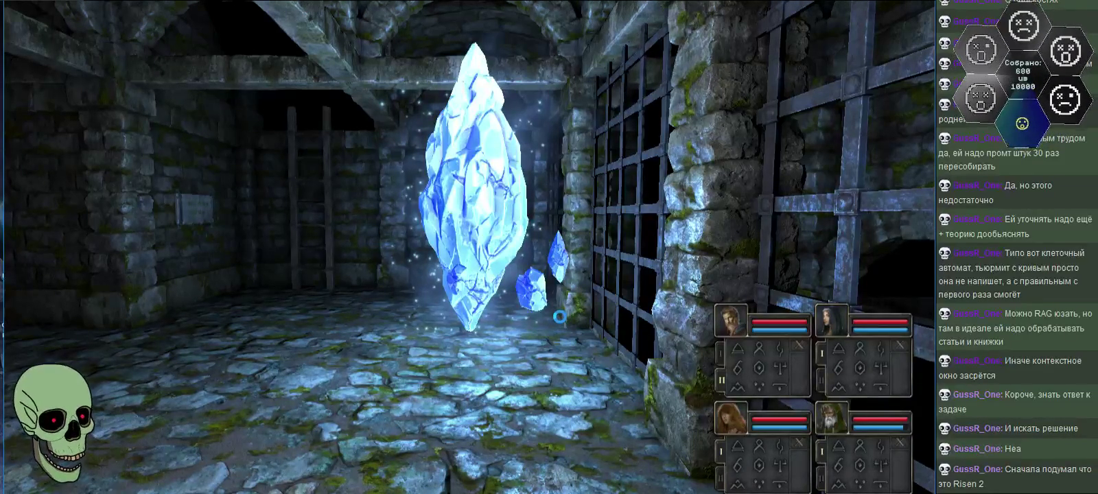
- Save the game at the crystal as a new save named '53'
left_click(483, 259)
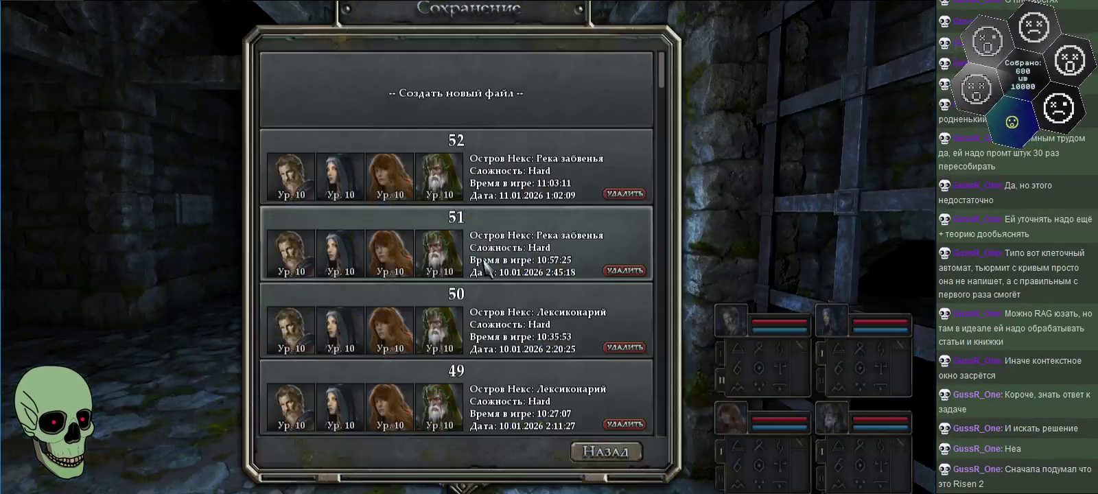
left_click(489, 115)
type("53")
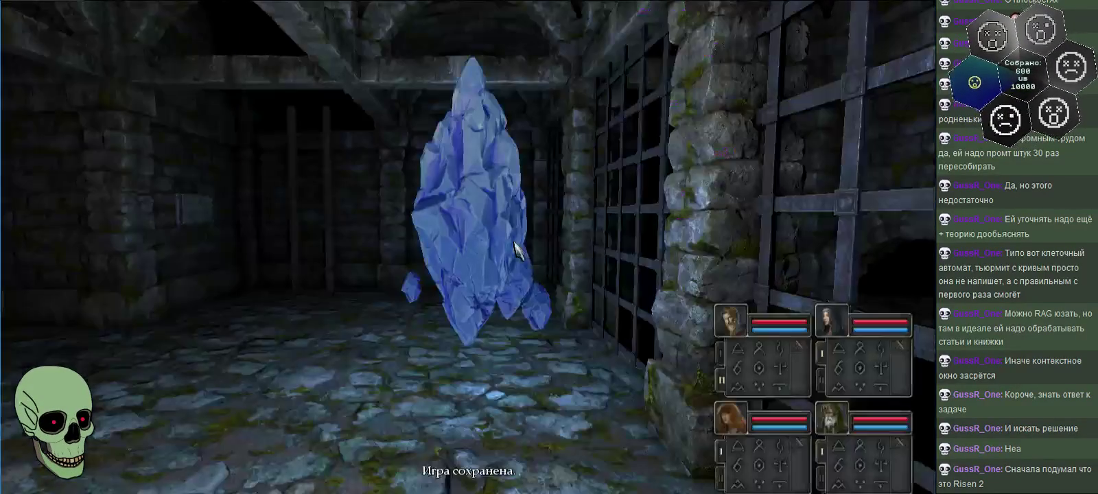
key("e")
key("e")
- Walk the party down the corridor to the stairs and climb them
key("w")
key("q")
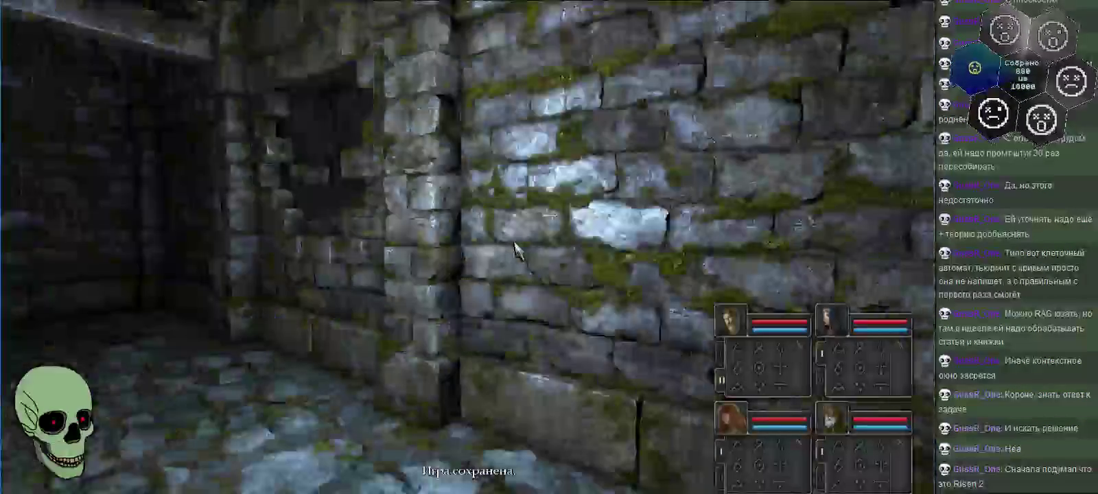
key("w")
key("w")
key("e")
key("w")
key("w")
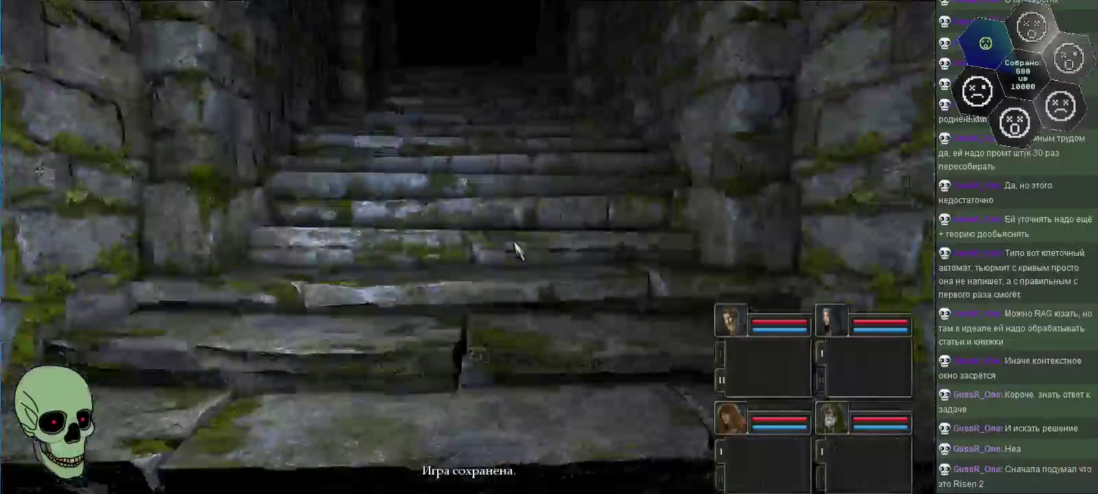
key("w")
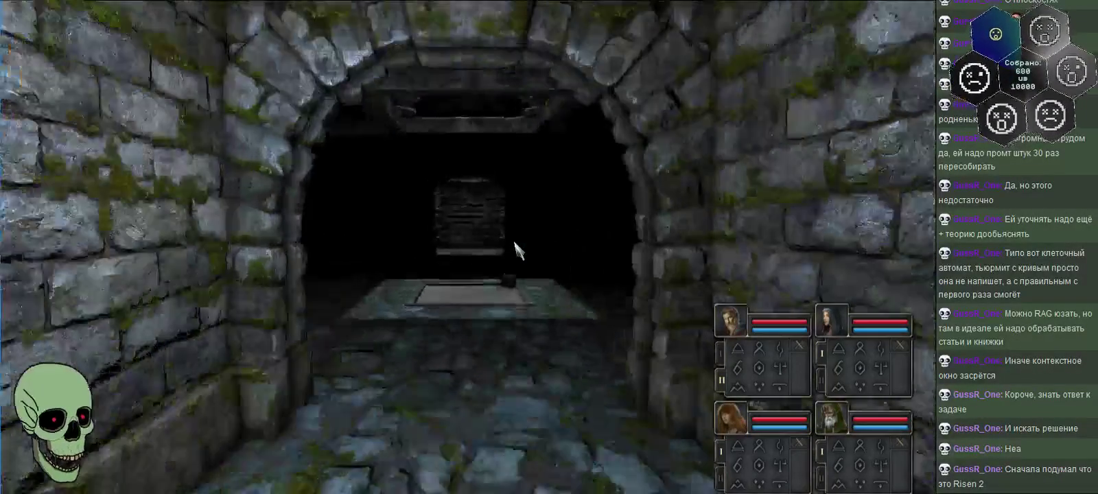
key("w")
key("w")
- Check the dungeon map, then walk on toward the arched doorway
key("m")
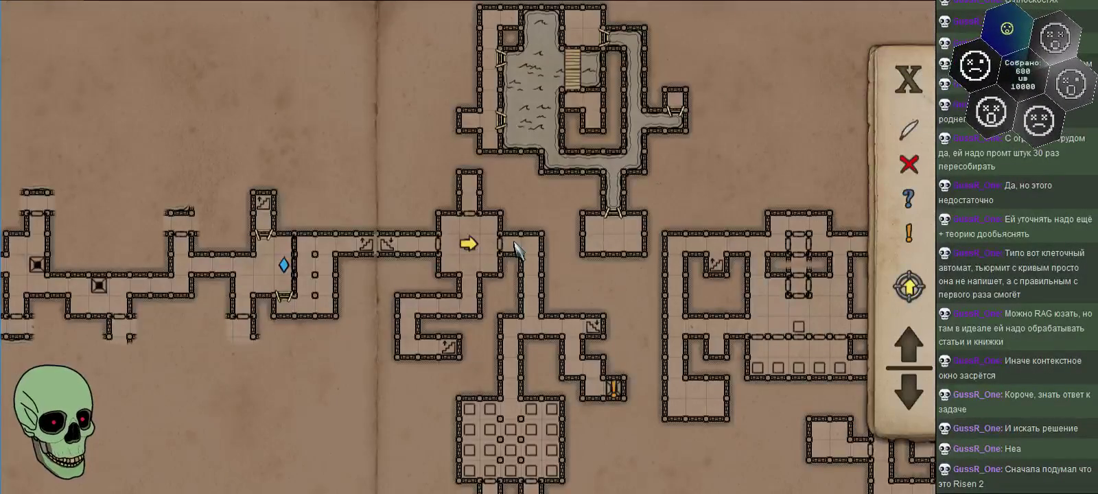
key("m")
key("w")
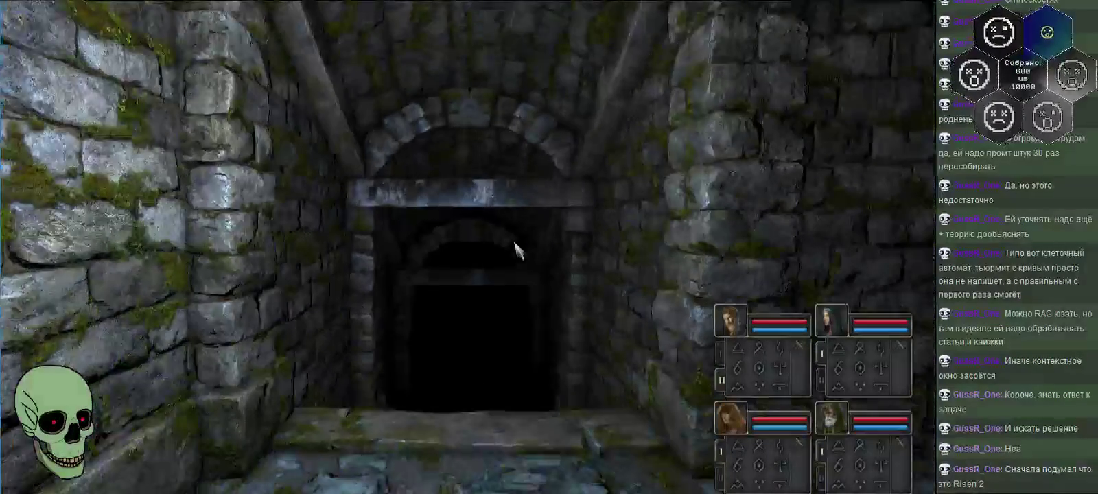
- Advance through the arch, face the book niche, and look over it
key("m")
key("m")
key("w")
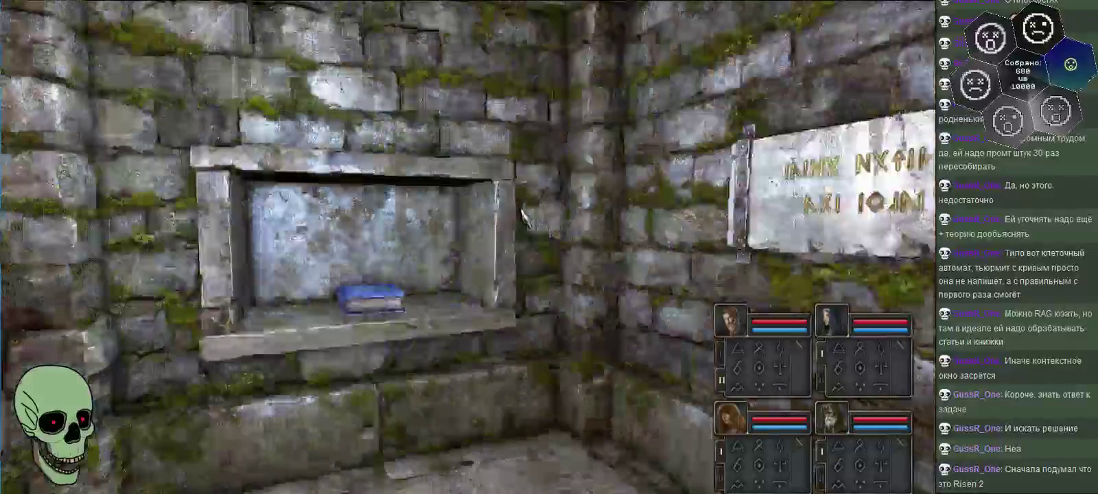
key("q")
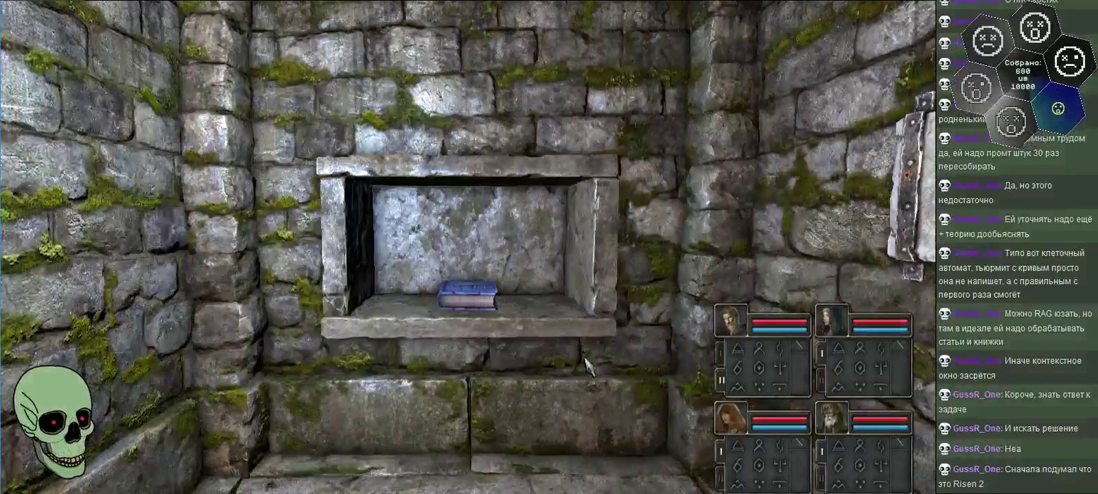
left_click_drag(585, 364, 618, 447)
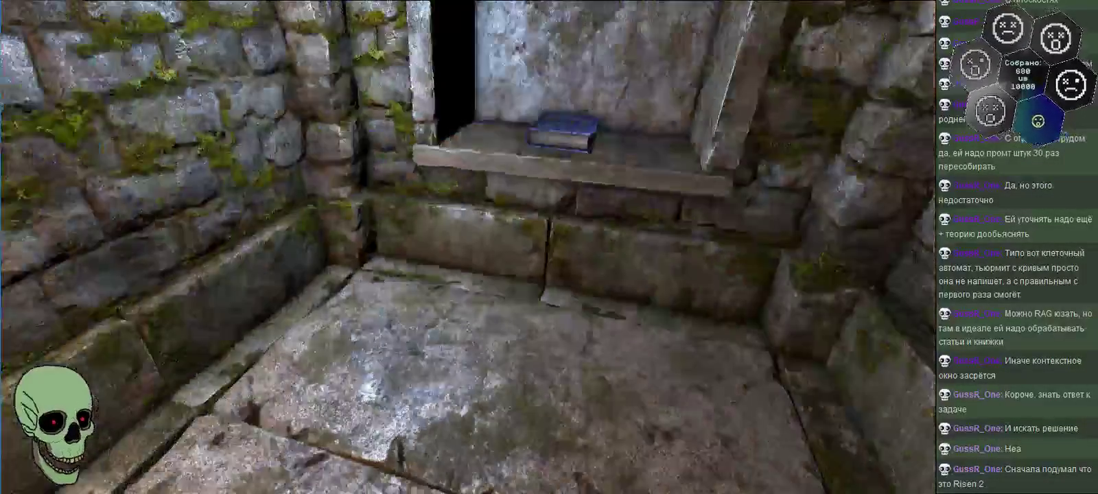
left_click_drag(618, 446, 592, 373)
- Walk to the torch-lit alcove and start tracing the second hero's spell
key("q")
key("w")
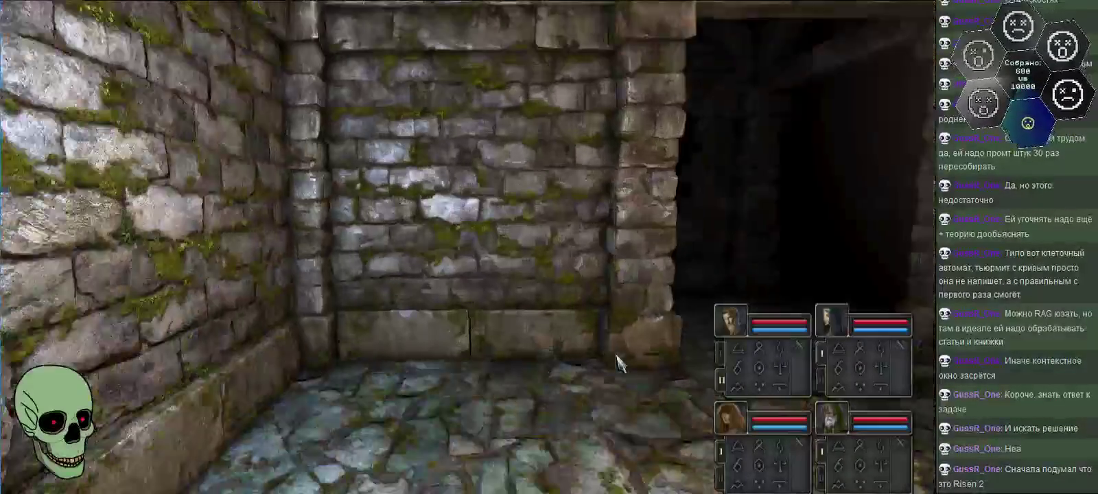
key("e")
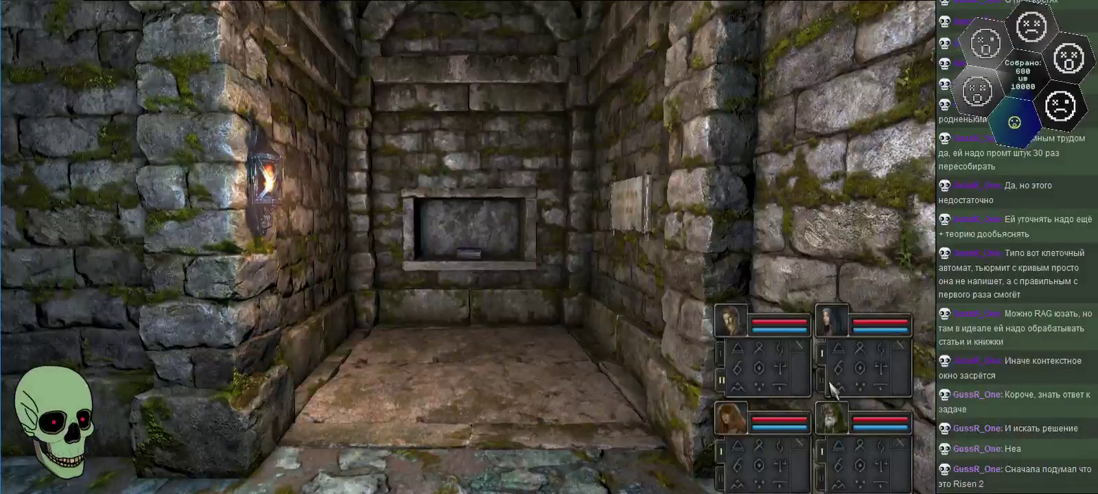
left_click_drag(844, 395, 839, 345)
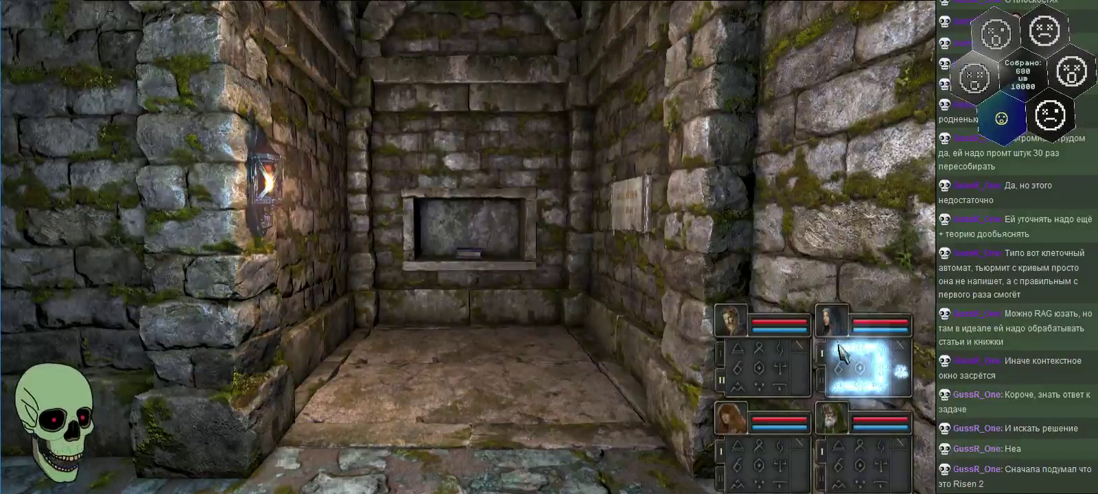
- Trace spell runes for the fourth, third (fire) and first heroes
left_click(838, 450)
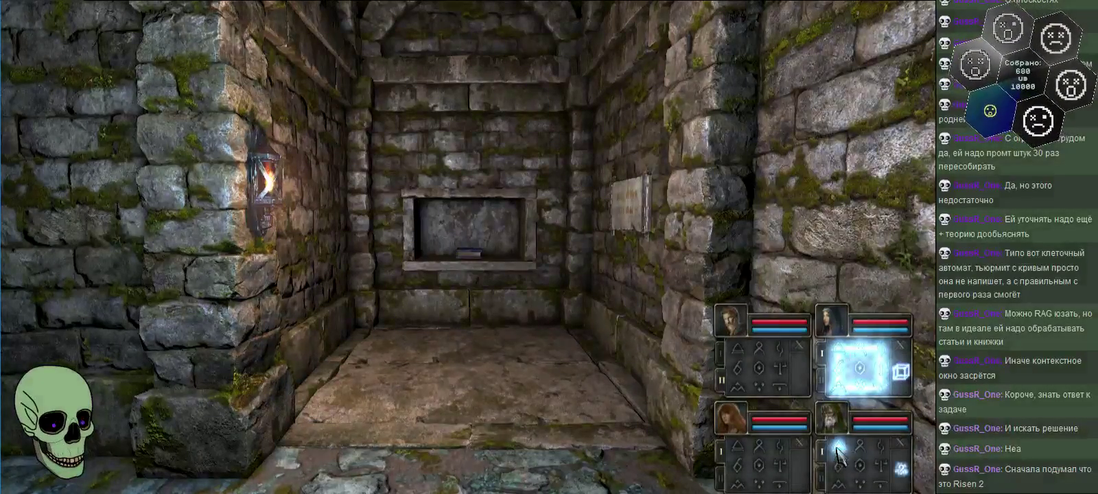
left_click_drag(838, 450, 817, 474)
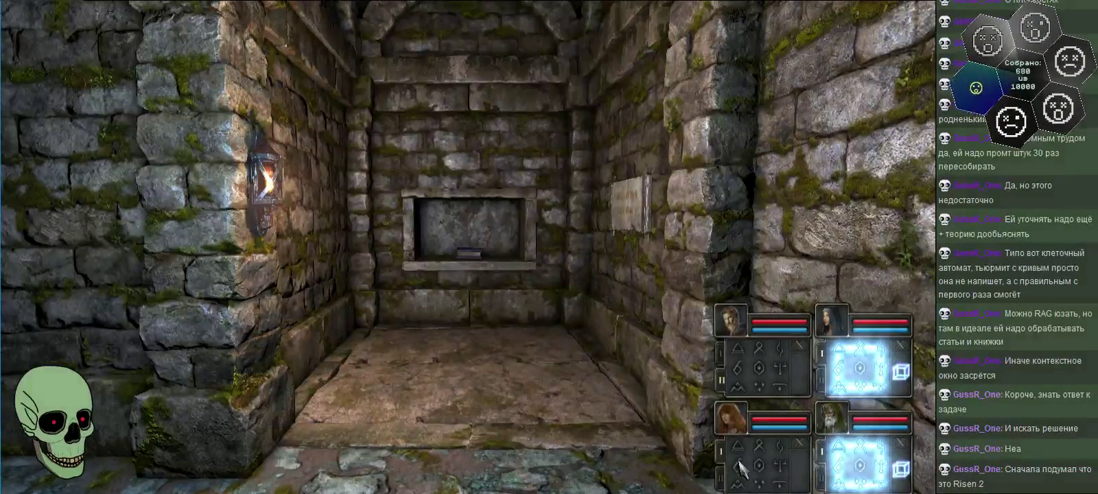
left_click_drag(739, 453, 779, 467)
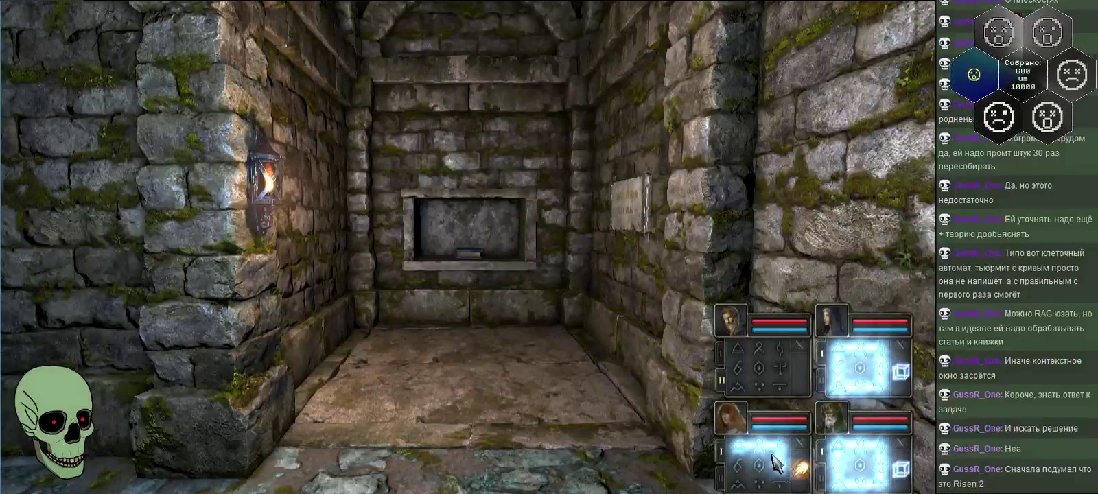
left_click_drag(741, 397, 779, 357)
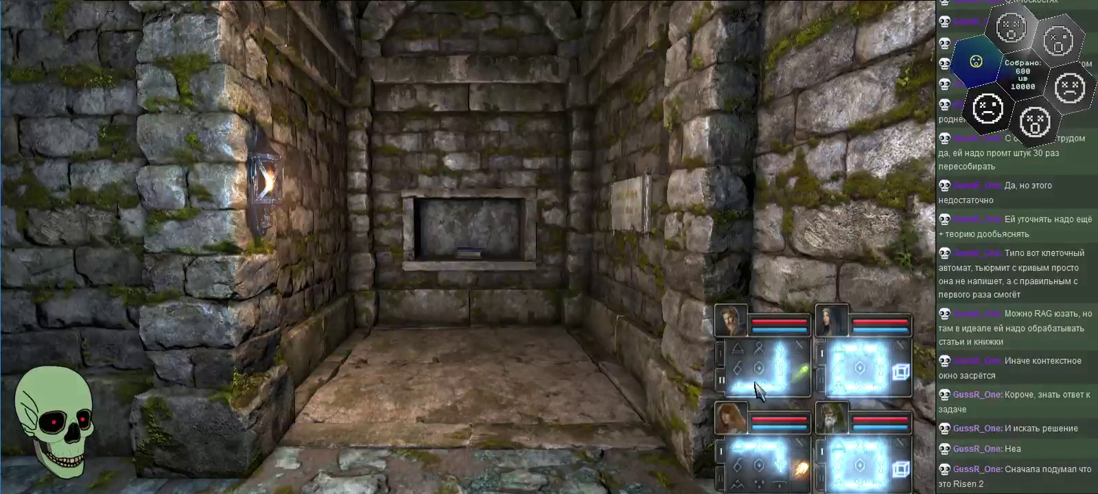
- Step forward, face the alcove, and take the blue book from the niche
key("w")
key("w")
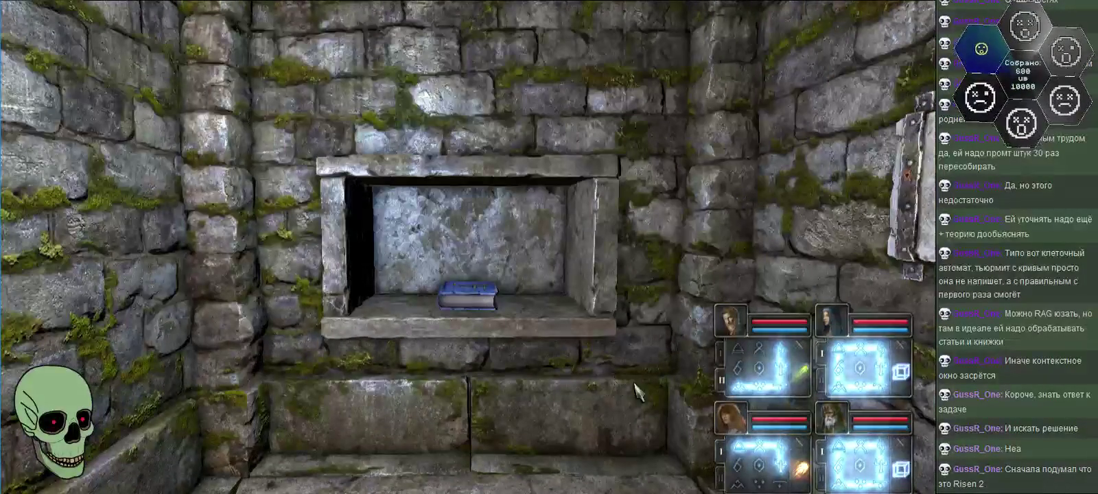
key("e")
key("q")
key("e")
key("q")
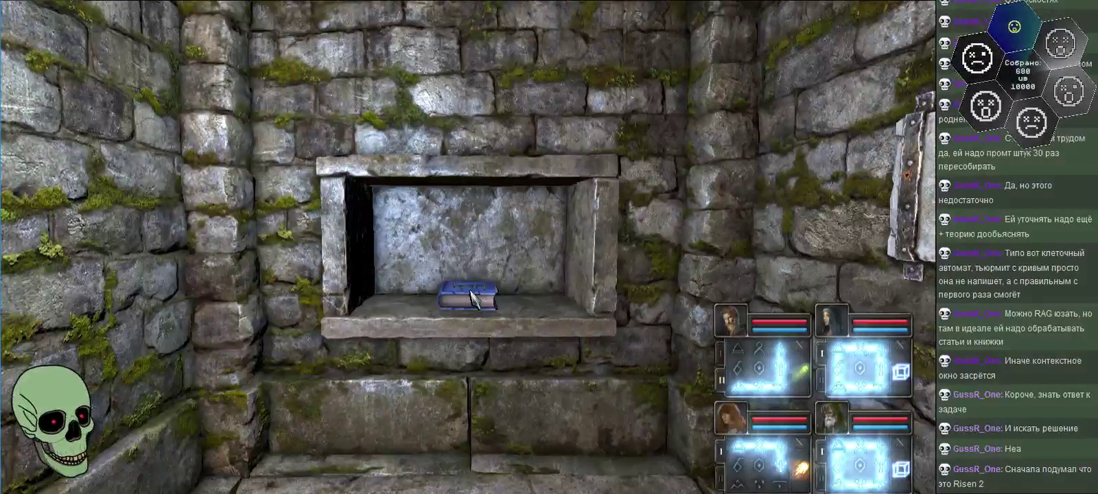
left_click(471, 299)
key("q")
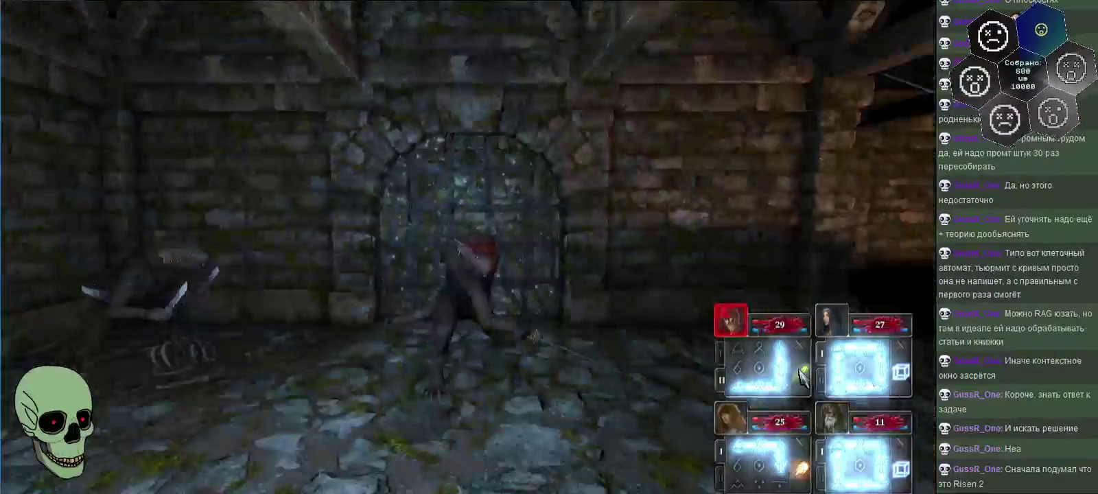
- Cast the first hero's poison spell, then turn back to face the blue force field
left_click(803, 374)
key("q")
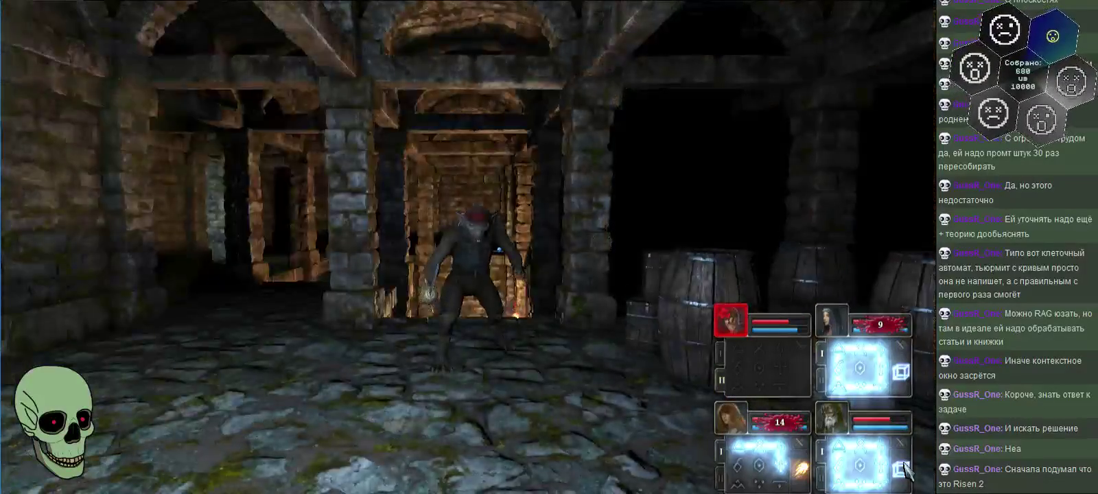
key("q")
key("q")
key("q")
key("q")
key("e")
key("q")
key("e")
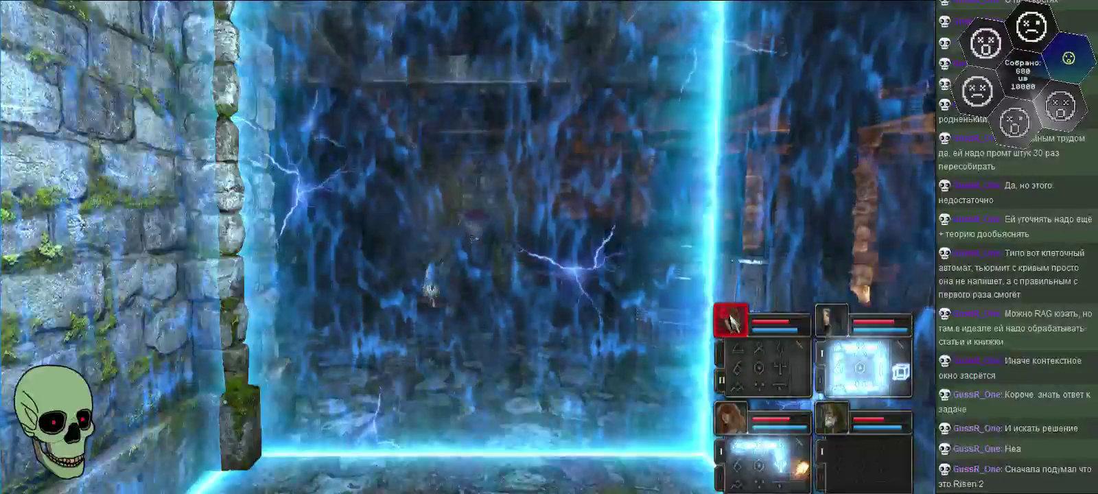
- Use the red item from the old mage's backpack and cast the first hero's spell
left_click(830, 419)
right_click(686, 144)
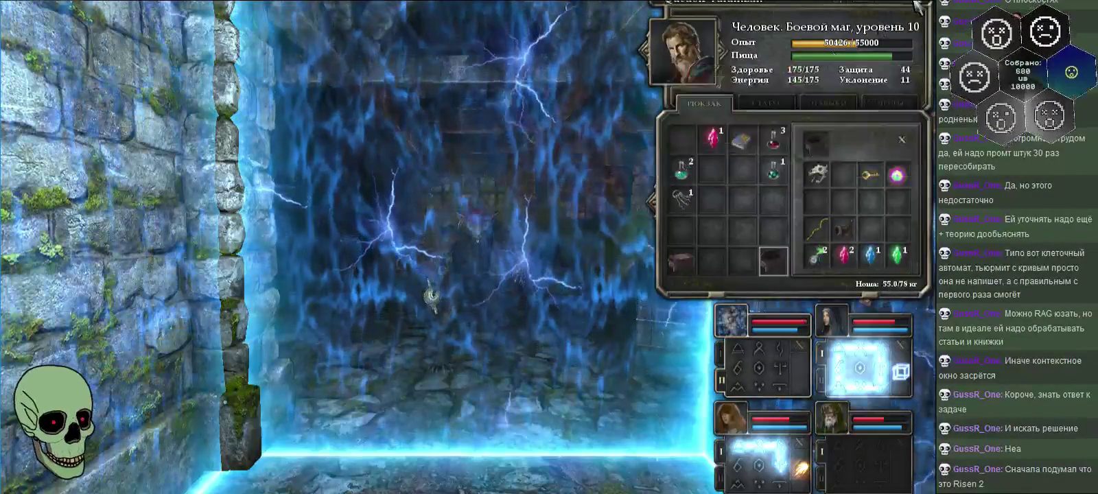
left_click(843, 420)
right_click(741, 390)
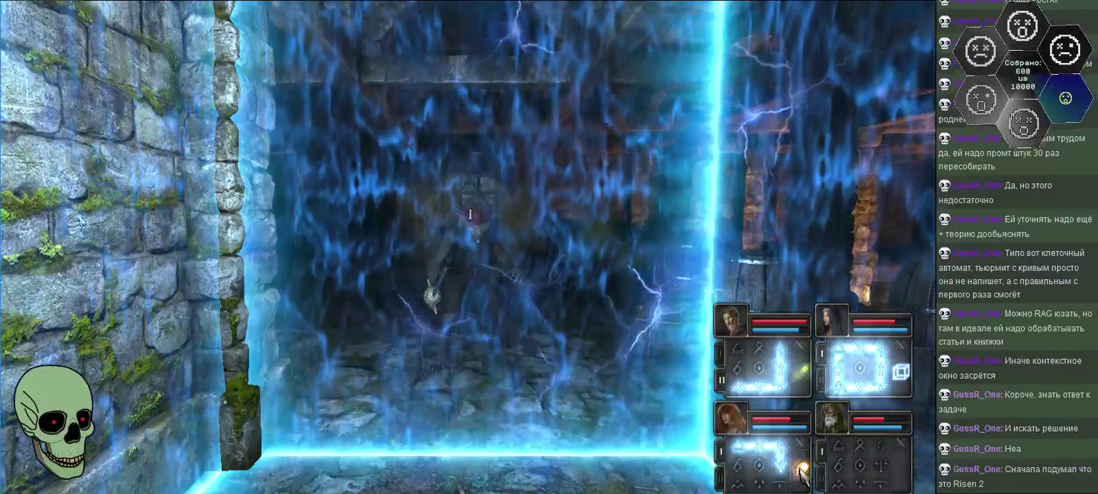
key("e")
key("q")
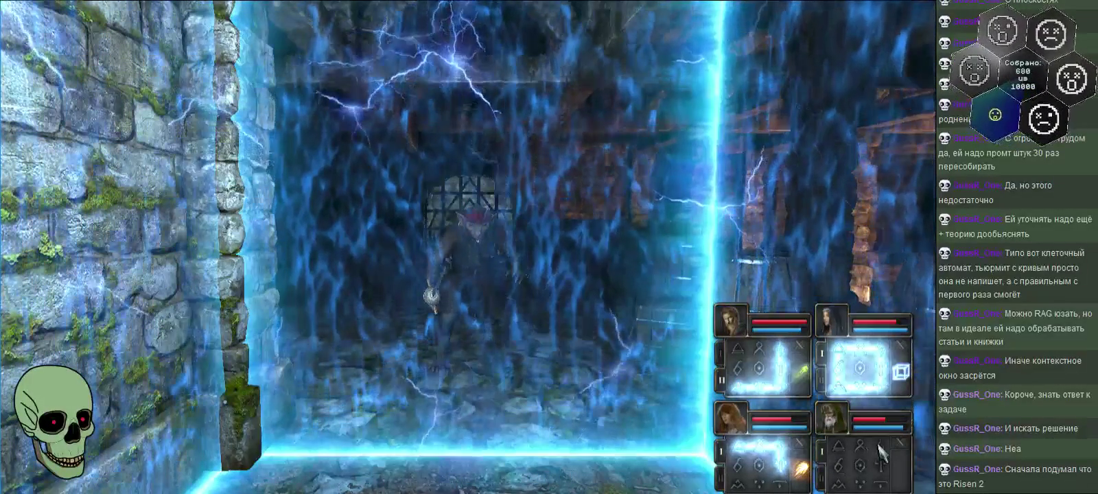
- Fire poison, ice, fireball and lightning wall spells at the rat-man
left_click_drag(854, 453, 844, 466)
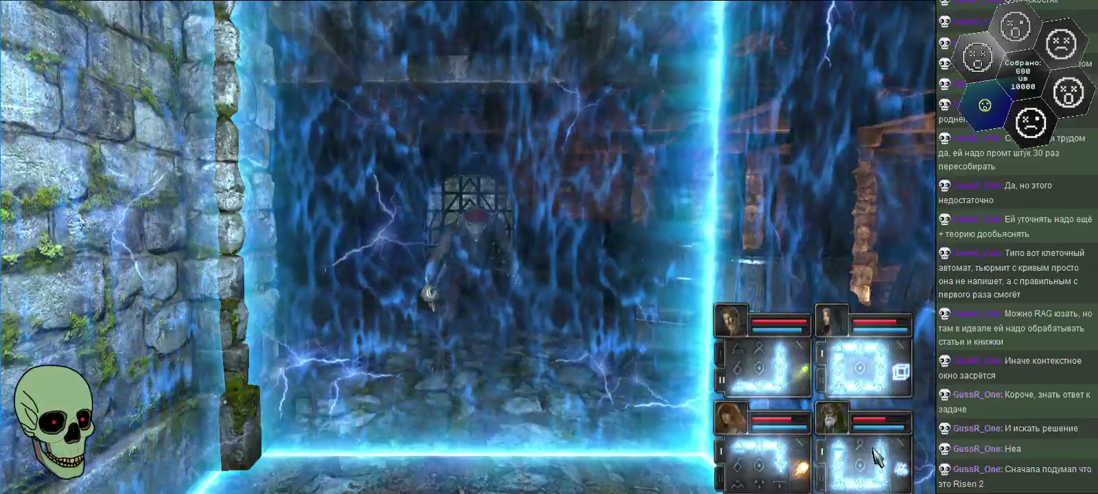
left_click(829, 386)
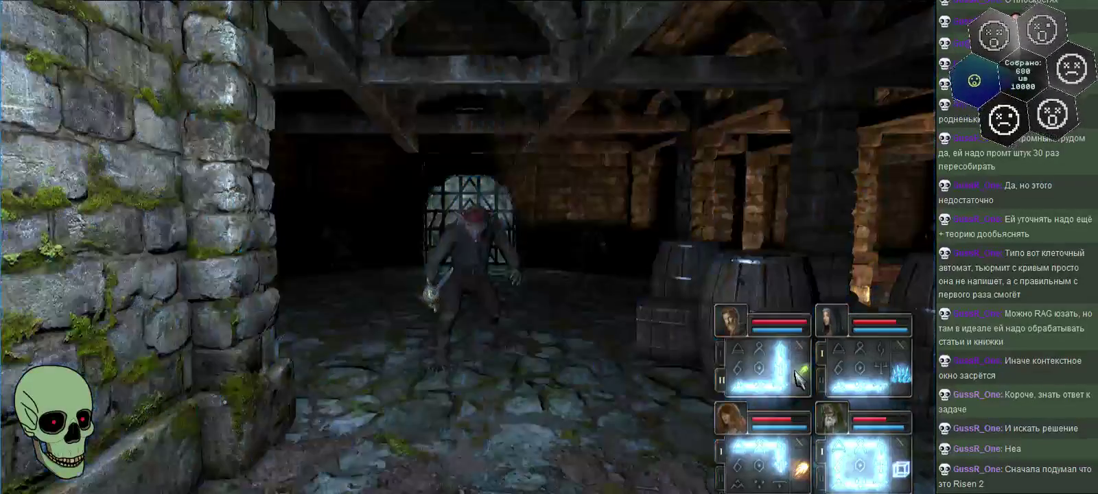
left_click(797, 373)
left_click(901, 374)
left_click(800, 470)
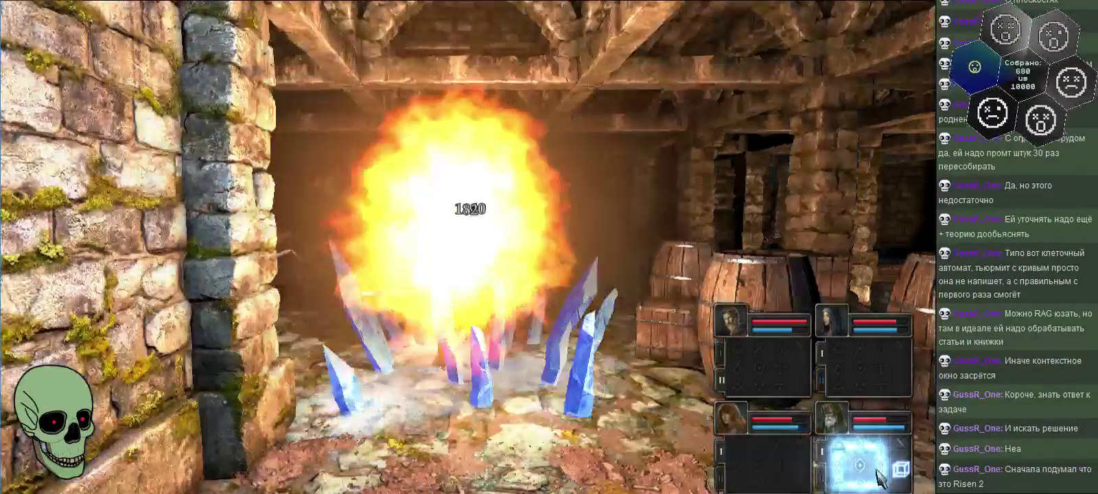
left_click(899, 471)
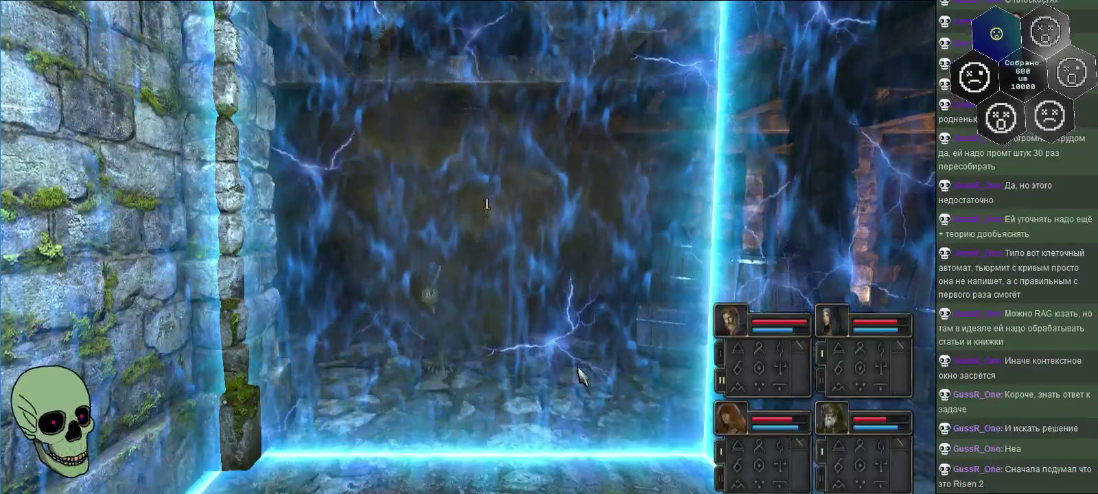
left_click_drag(845, 371, 901, 380)
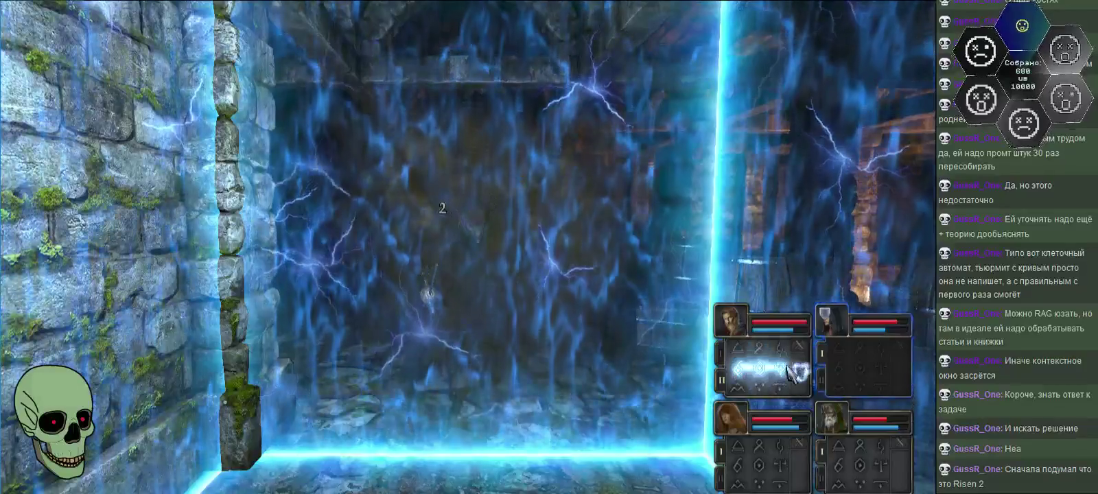
left_click_drag(749, 374, 779, 370)
- Ready all four champions' spells and trap the rat-man in a lightning force field
key("q")
key("e")
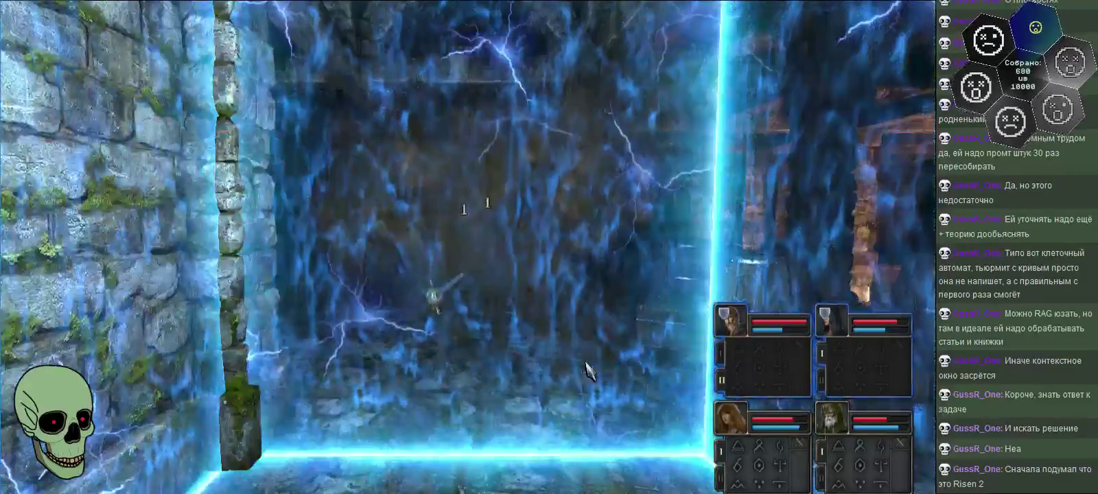
left_click_drag(738, 446, 796, 465)
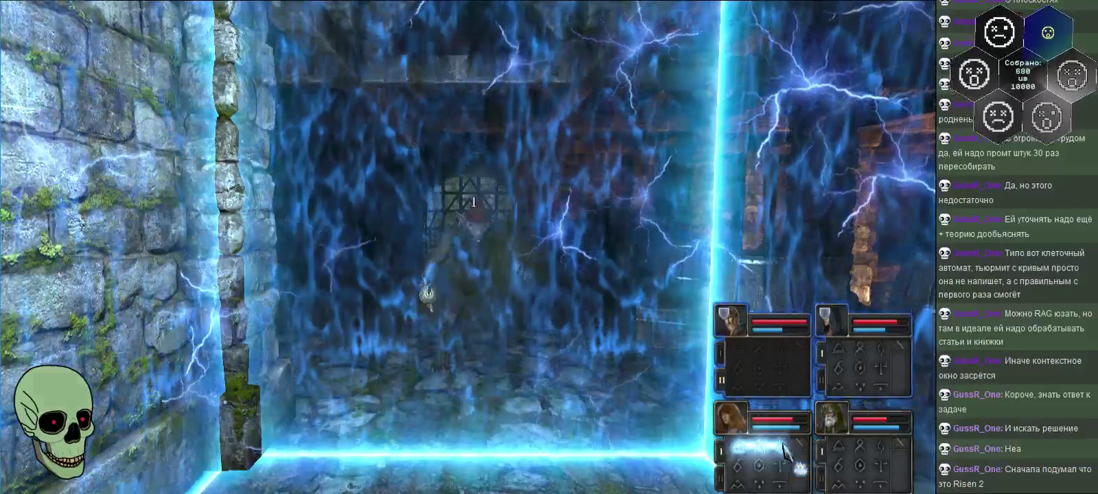
left_click_drag(875, 466, 886, 454)
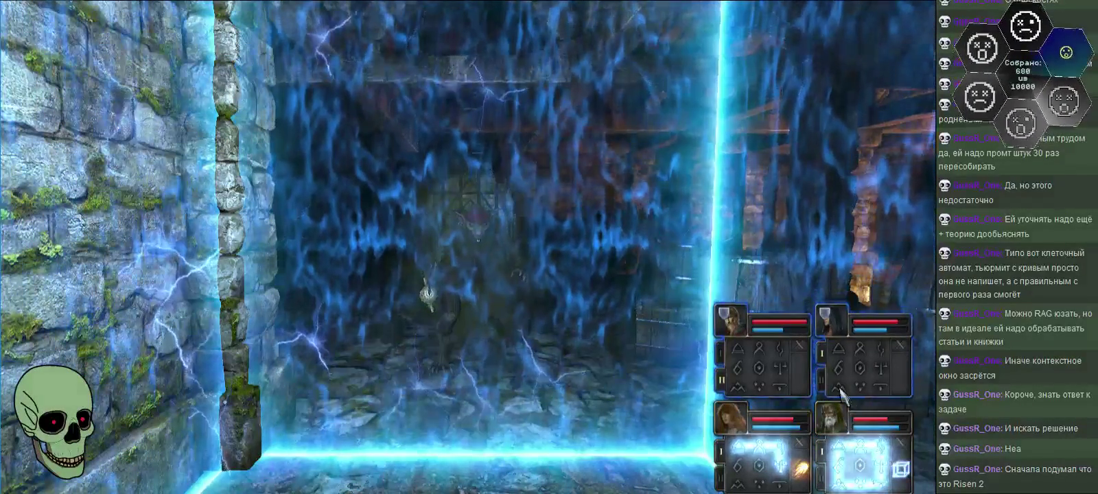
left_click_drag(846, 392, 886, 386)
left_click_drag(743, 391, 802, 374)
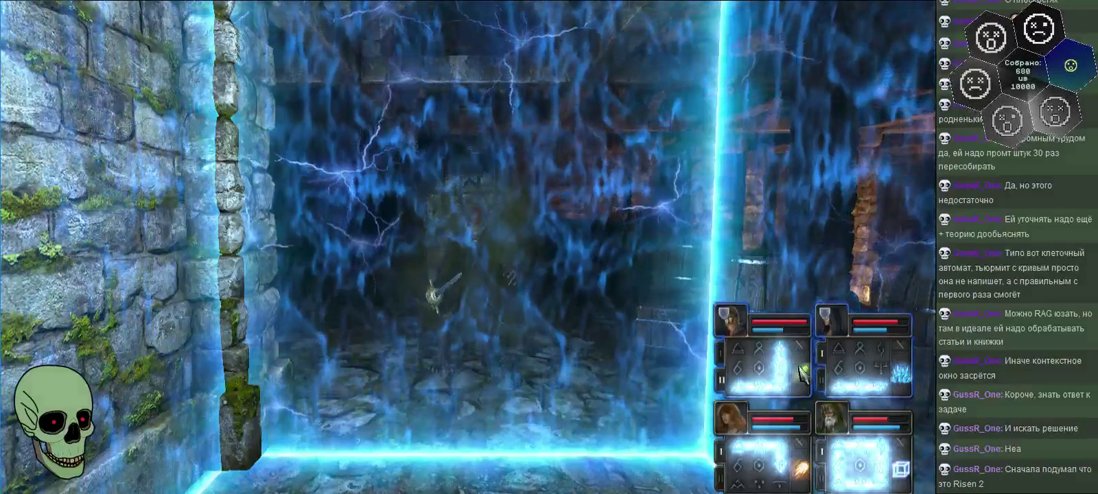
key("q")
key("e")
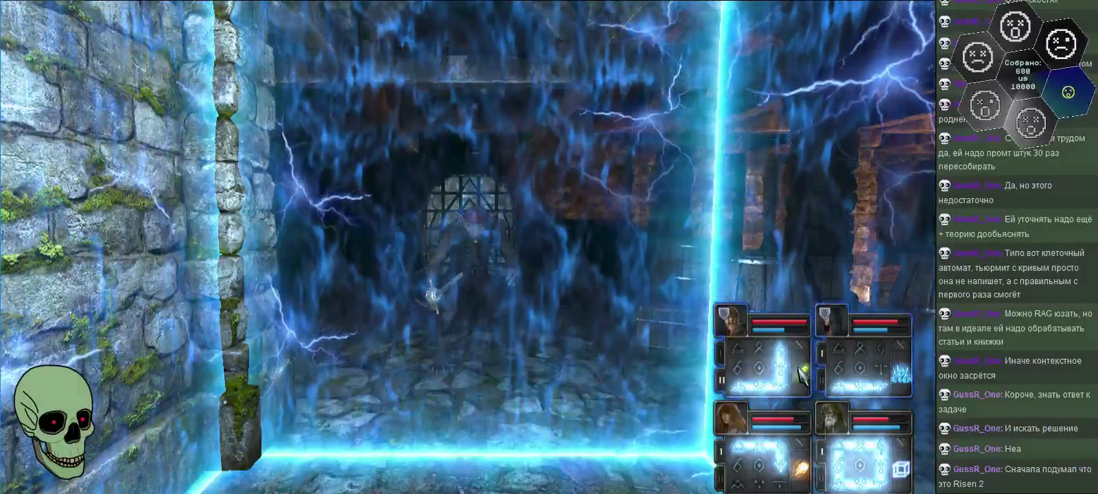
left_click(903, 379)
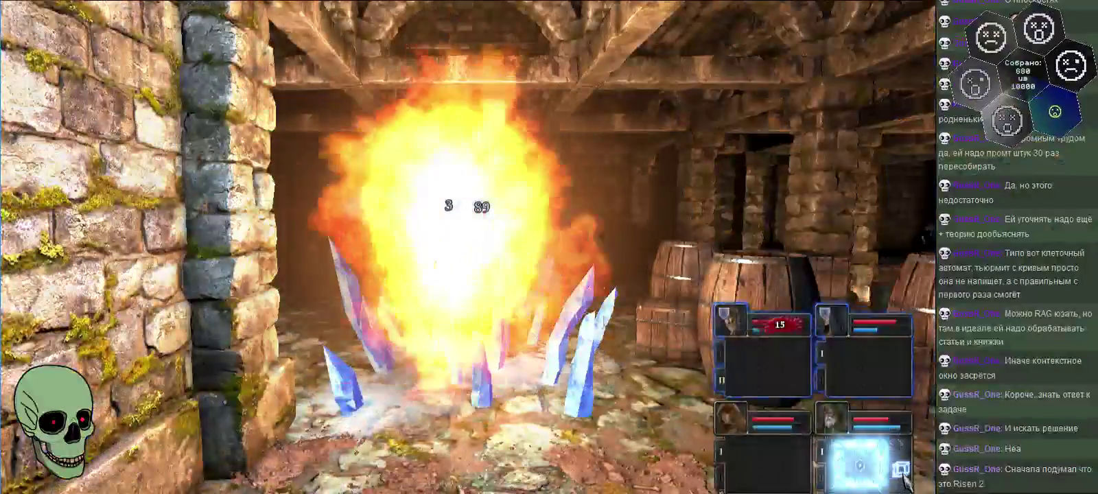
left_click(902, 471)
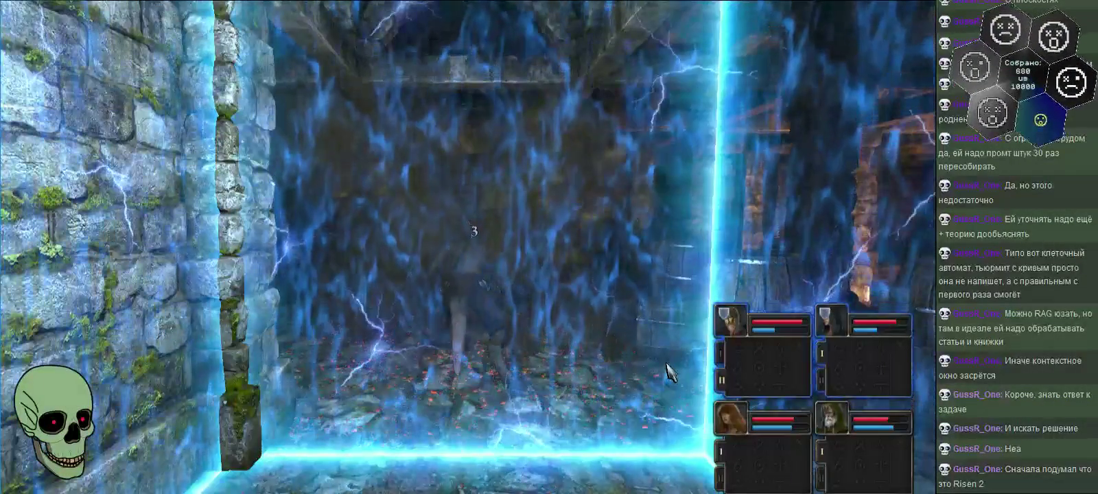
- Sidestep beside the barrier, then cast poison, ice, fireball and a new force field
key("e")
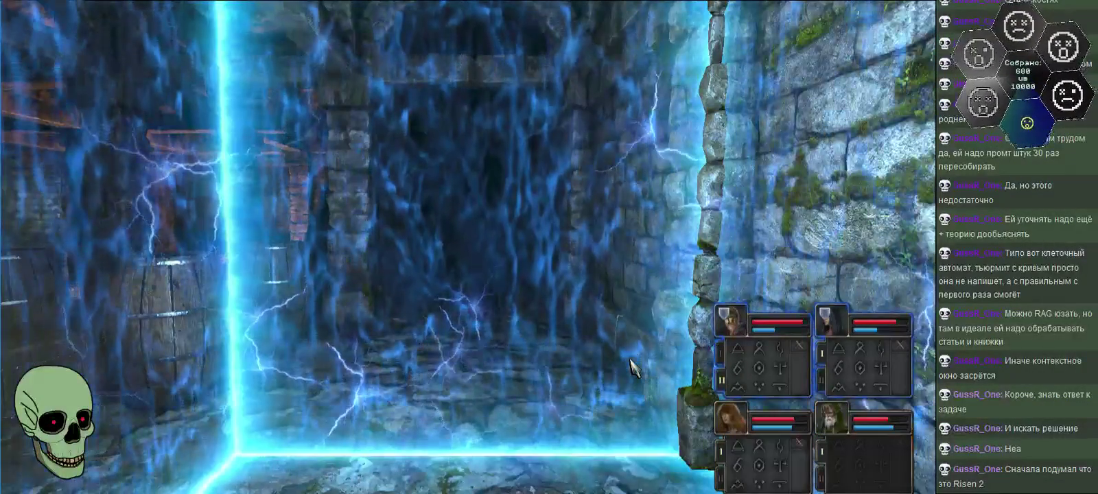
key("a")
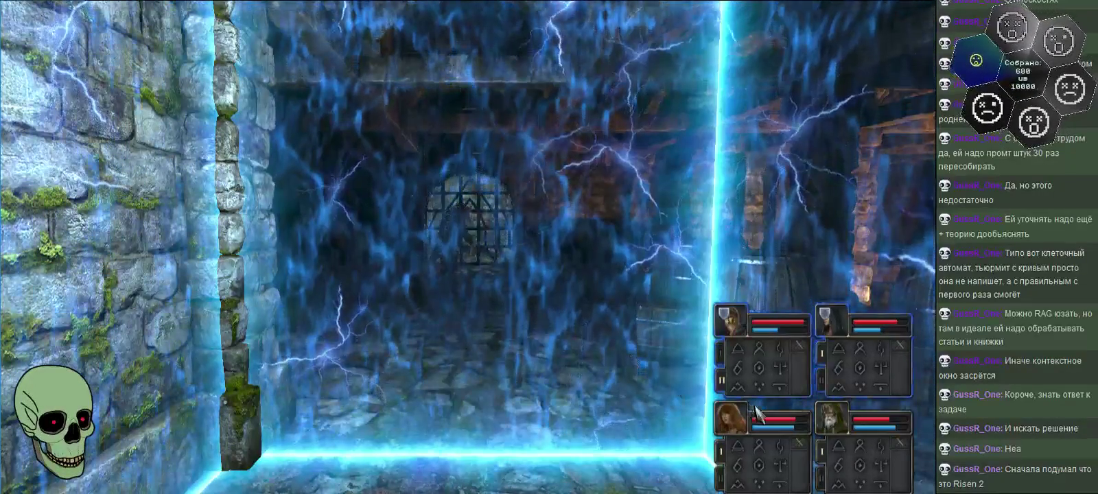
left_click_drag(776, 386, 781, 349)
left_click_drag(839, 443, 855, 491)
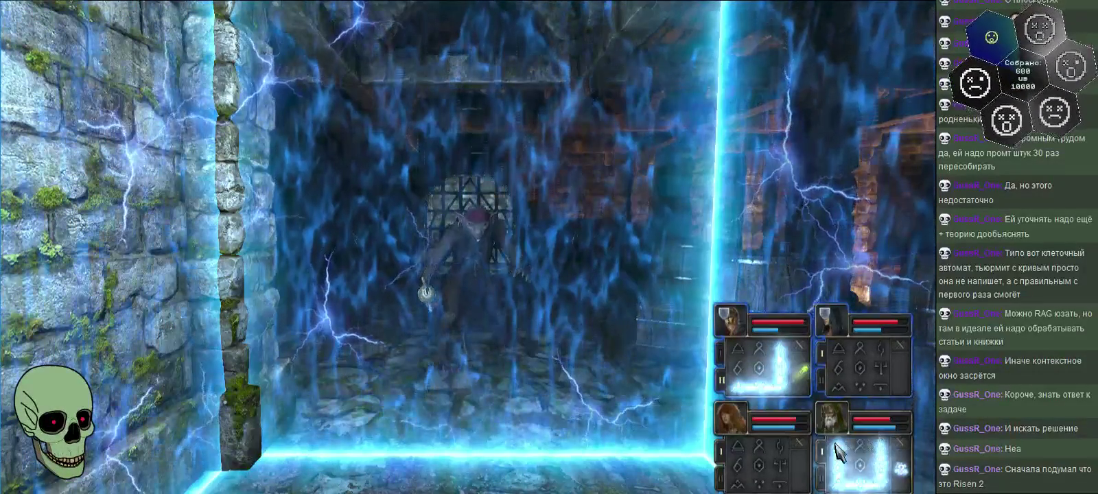
left_click_drag(854, 446, 828, 456)
left_click_drag(859, 353, 881, 396)
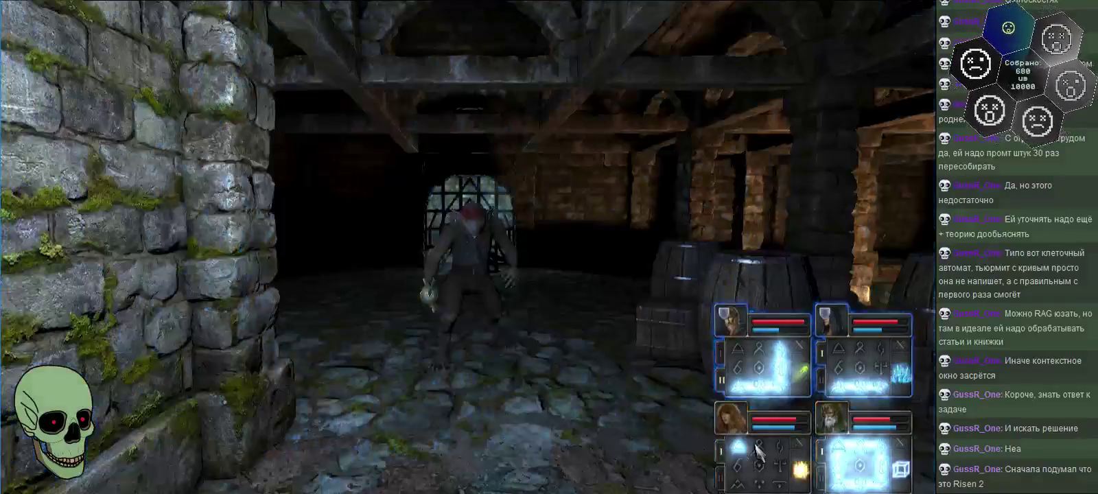
left_click_drag(738, 481, 783, 472)
left_click(804, 374)
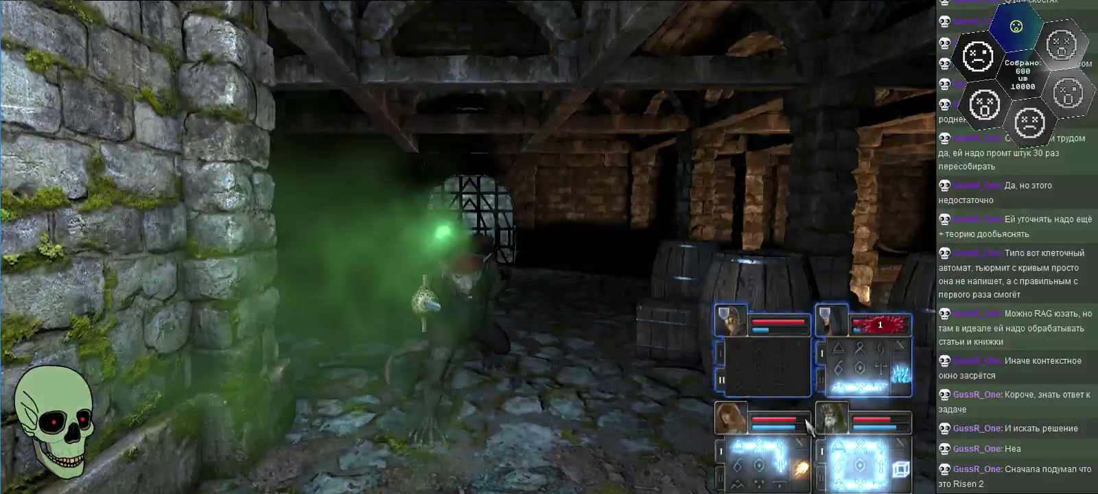
left_click(899, 377)
left_click(802, 471)
left_click(899, 471)
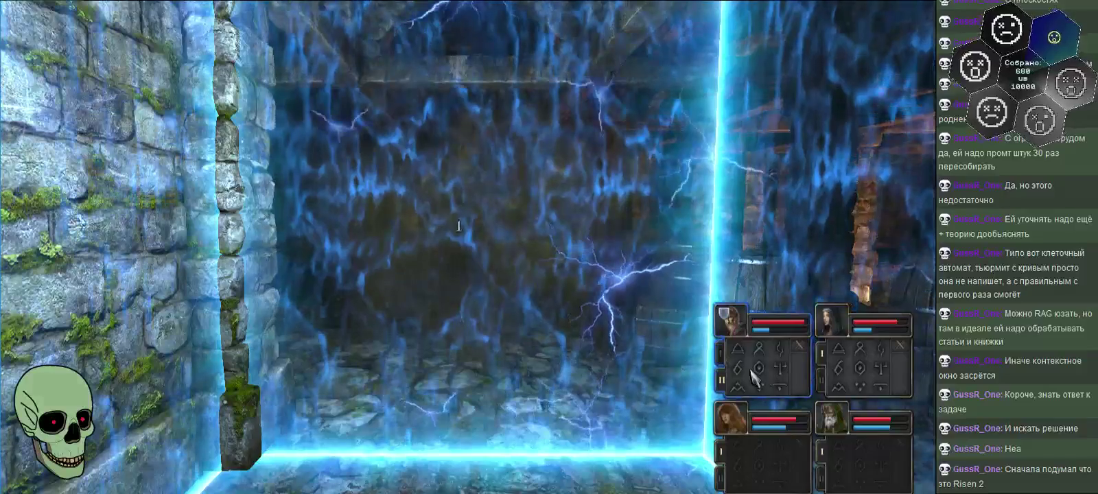
- Prepare the next round of four spells and fire a fireball at the rat-man
left_click_drag(762, 367, 786, 346)
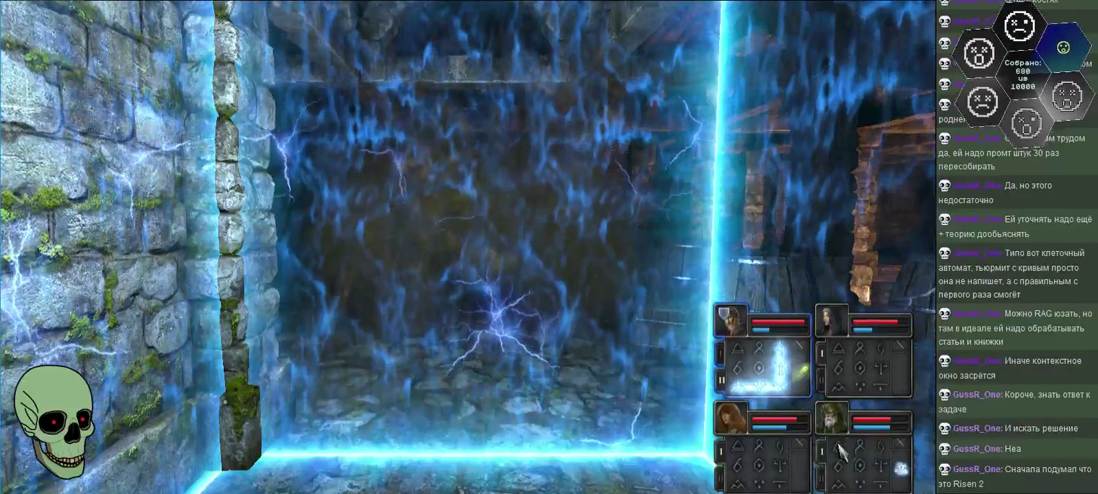
left_click_drag(834, 474, 870, 411)
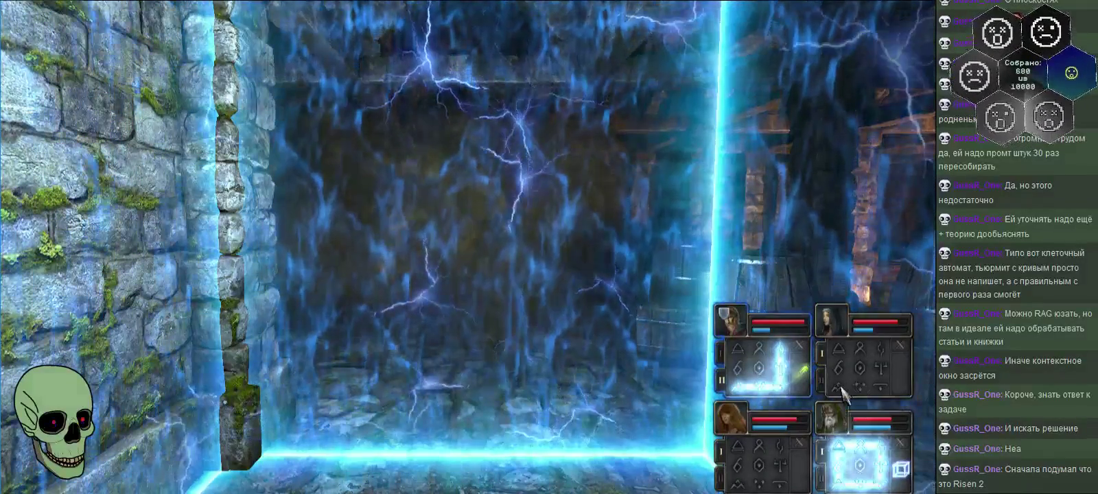
left_click_drag(841, 392, 858, 415)
left_click_drag(740, 450, 800, 480)
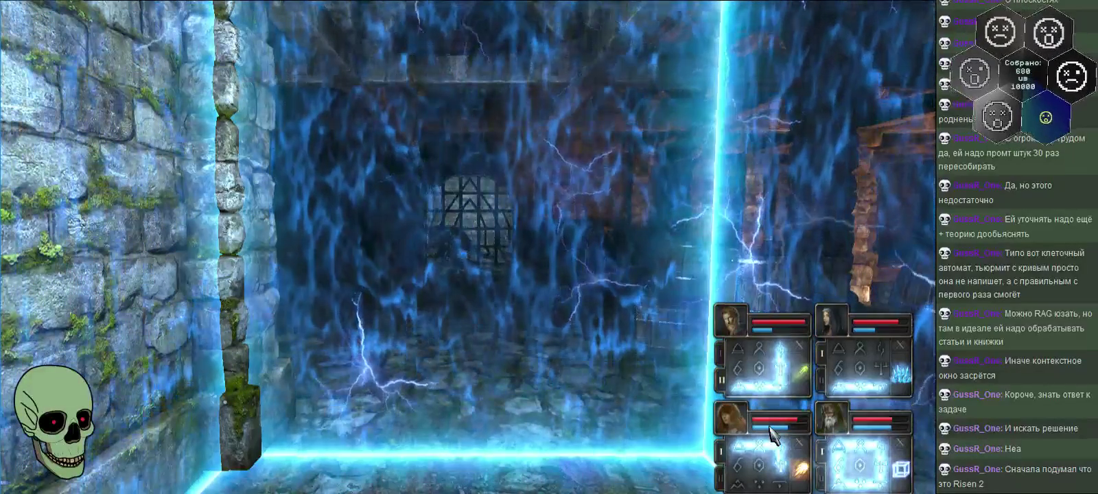
key("e")
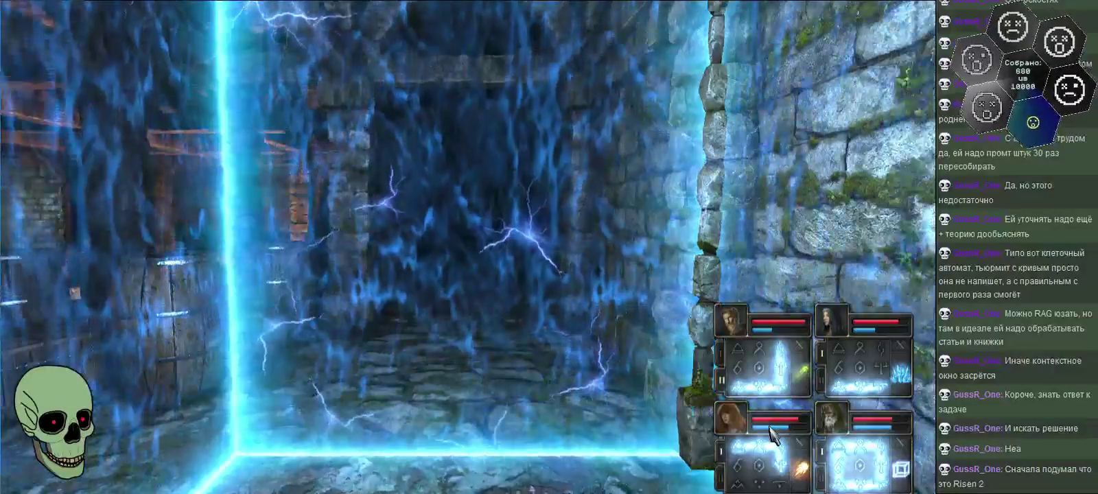
key("q")
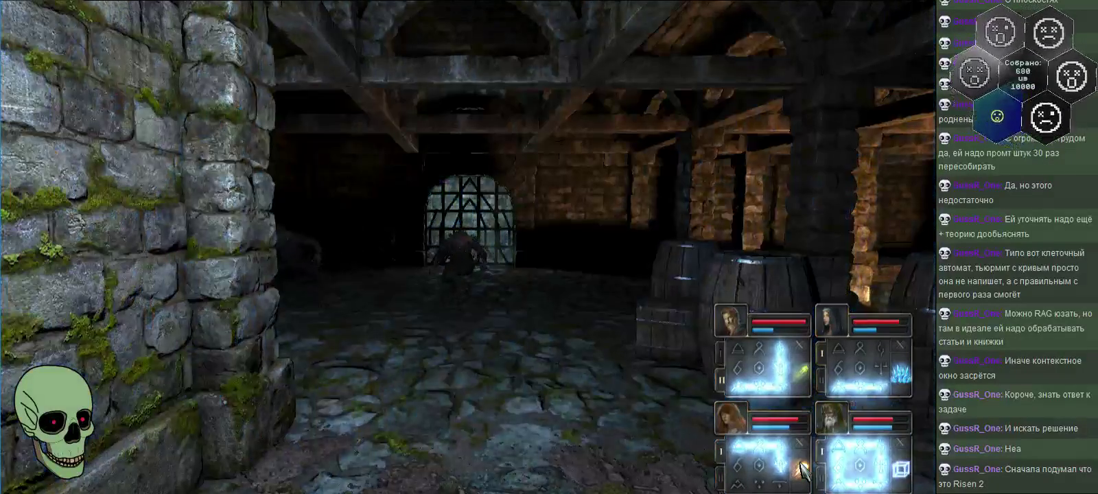
right_click(802, 469)
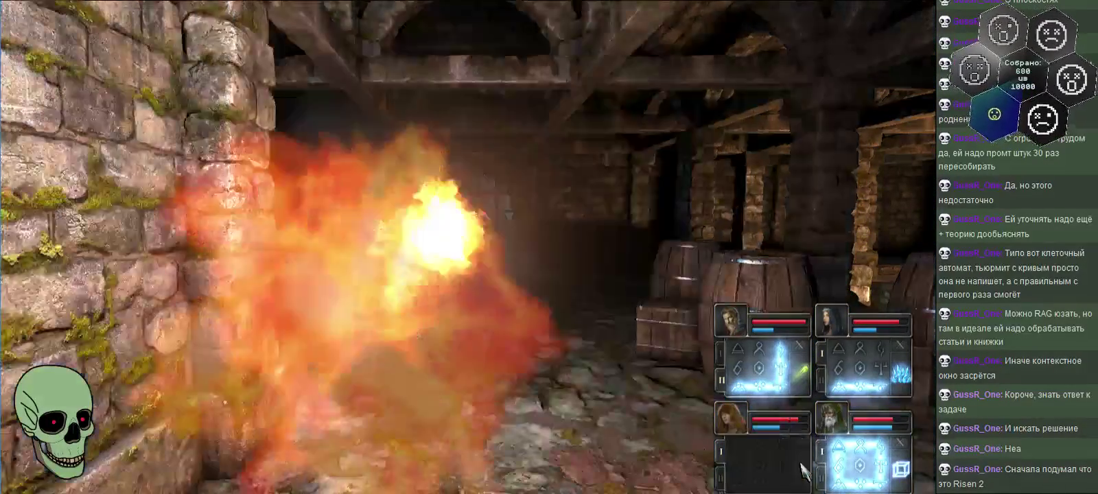
- Attack the rat-man, raise the lightning barrier, and ready all four champions' spells
right_click(895, 374)
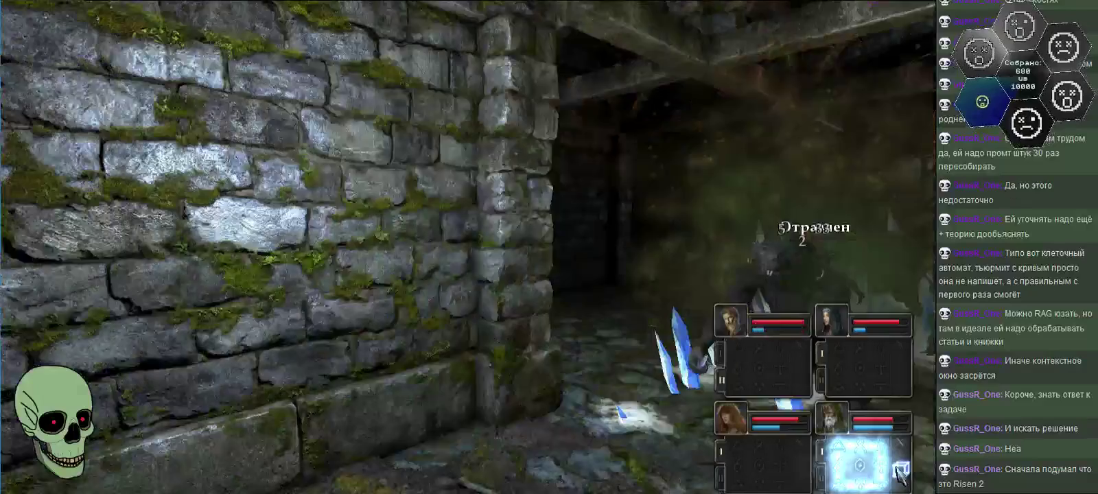
left_click(901, 471)
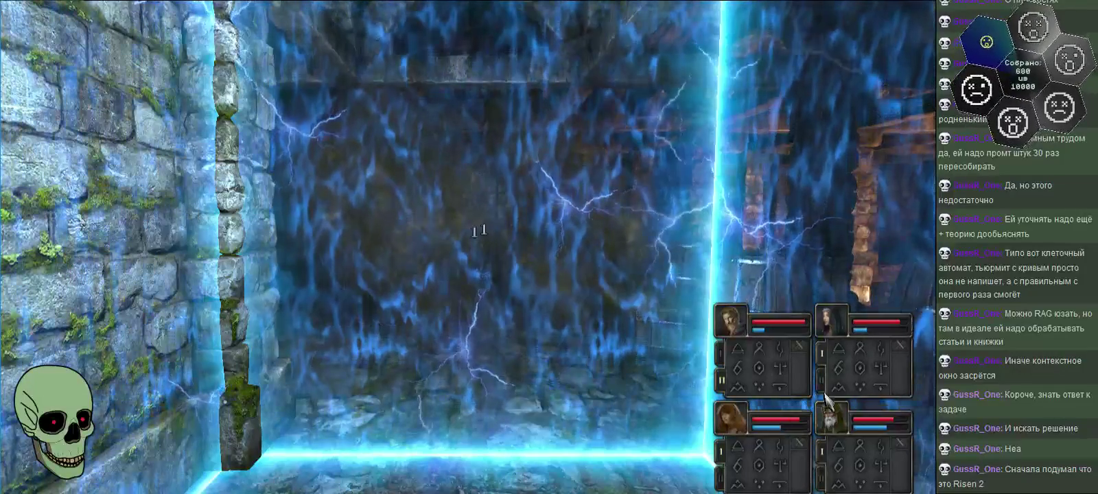
left_click_drag(748, 385, 777, 391)
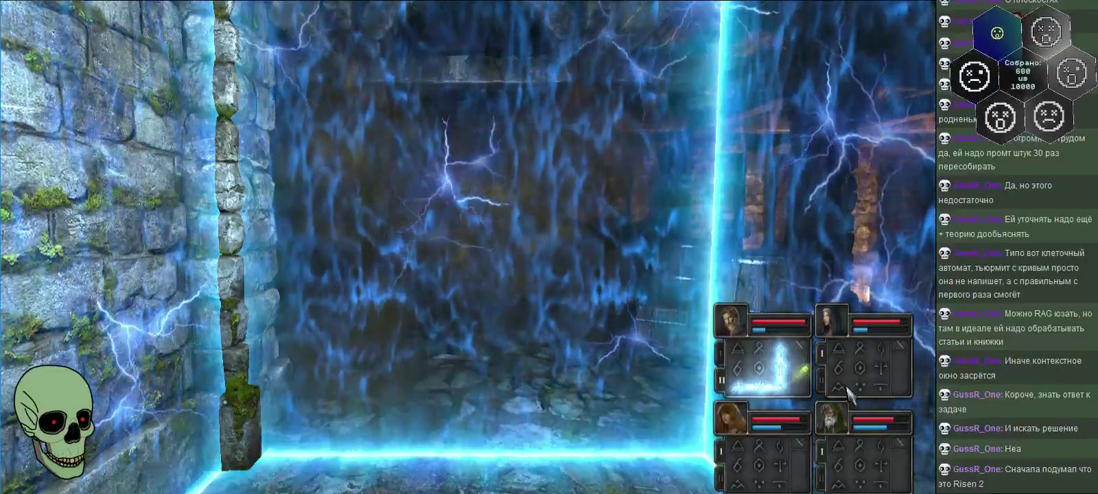
left_click_drag(855, 347, 854, 385)
left_click_drag(841, 459, 886, 449)
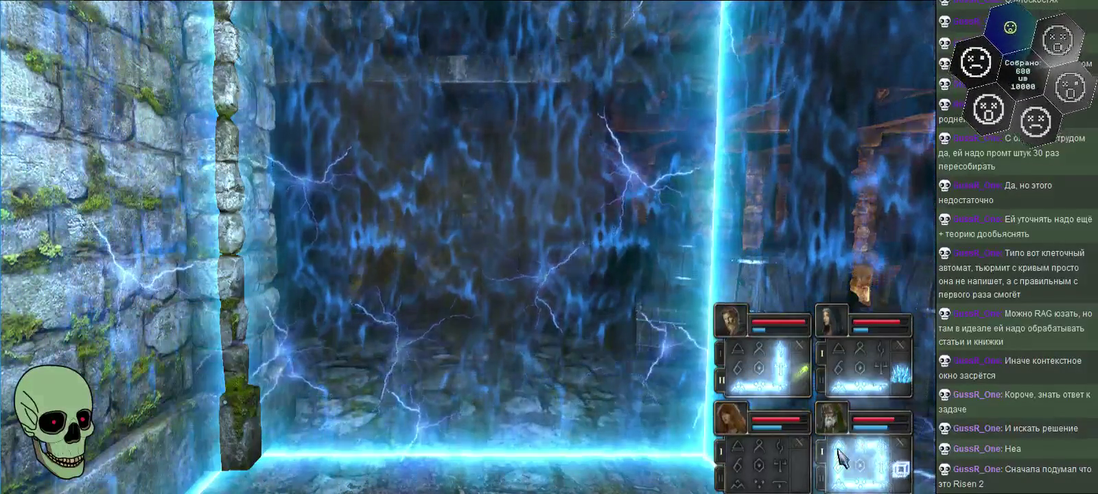
left_click_drag(739, 451, 777, 464)
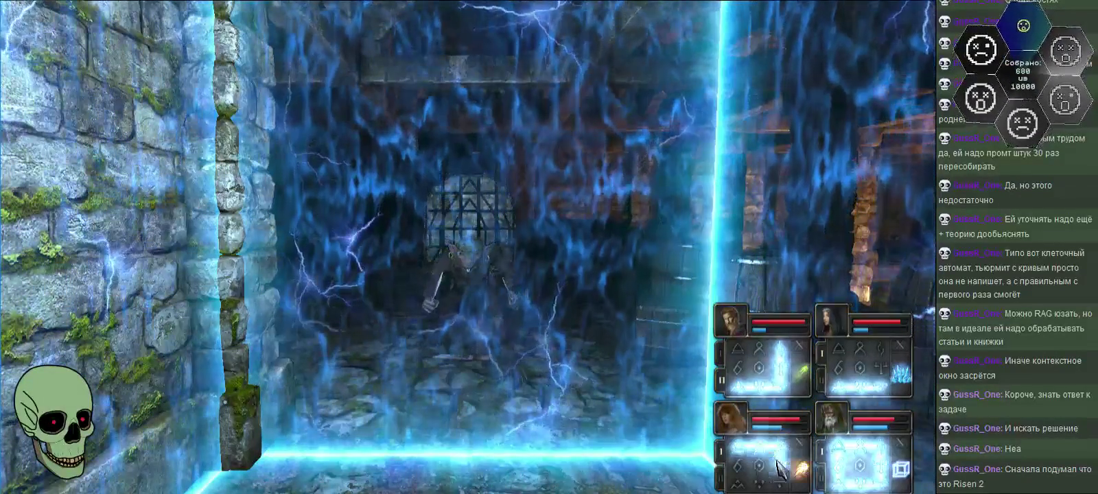
- Hit the rat-man with ice shards, a poison bolt and a fireball
key("e")
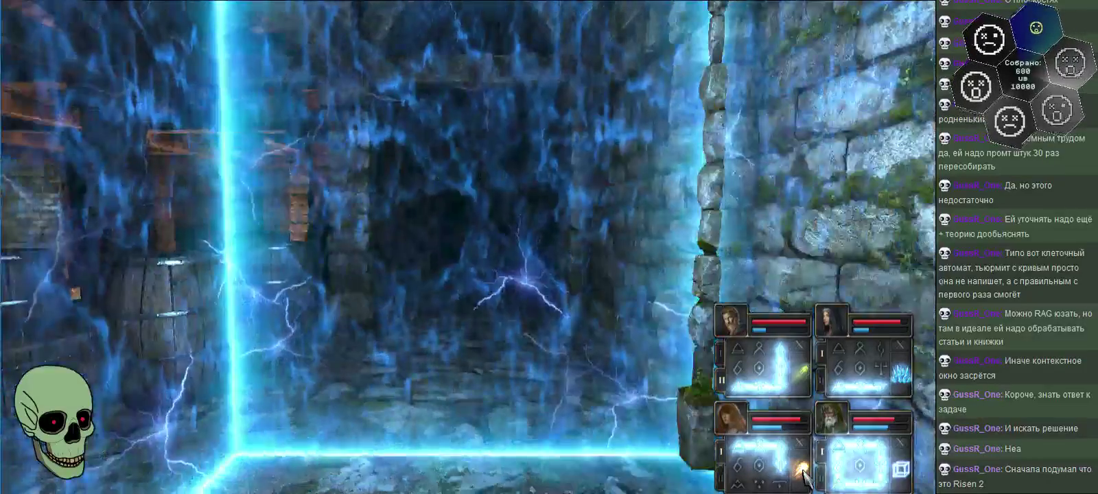
key("q")
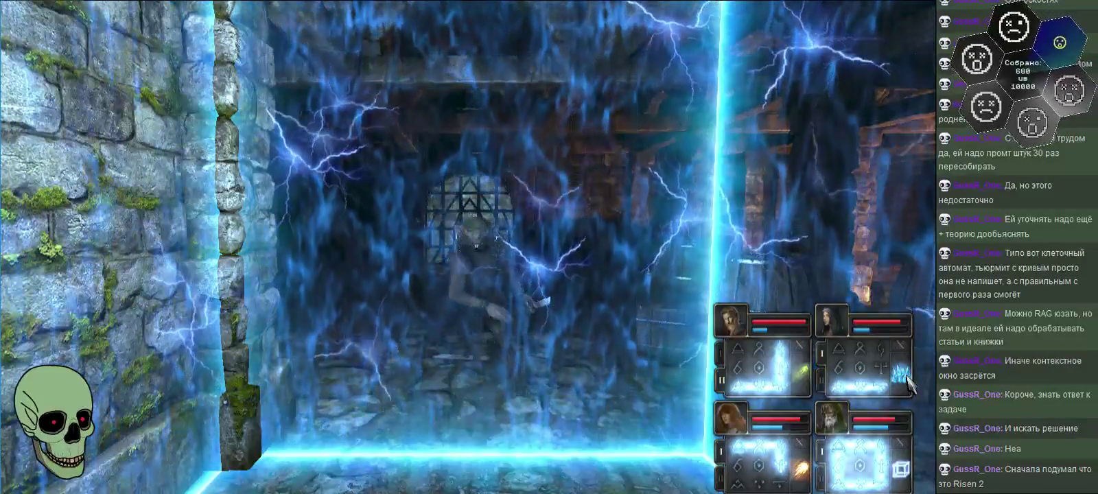
key("e")
key("q")
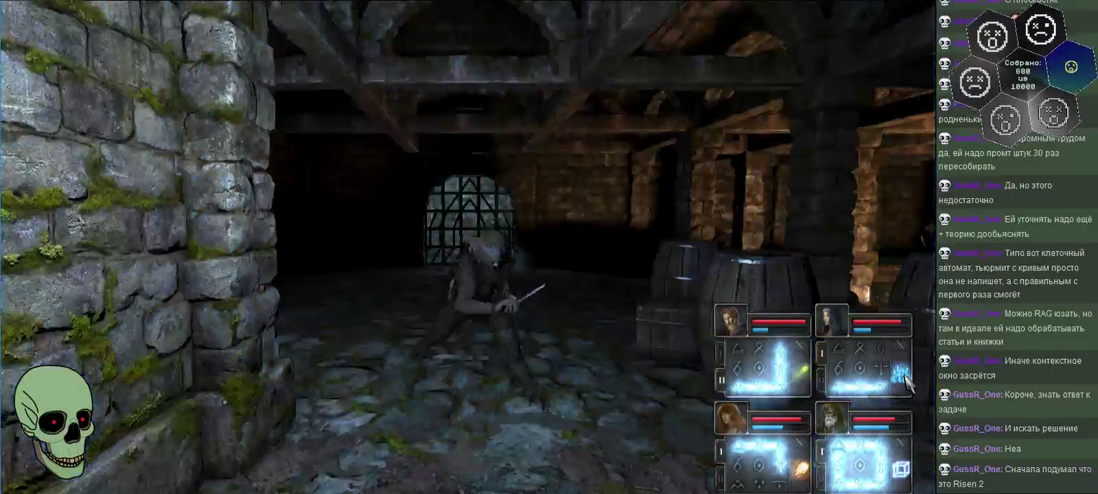
left_click(899, 374)
left_click(800, 374)
left_click(801, 470)
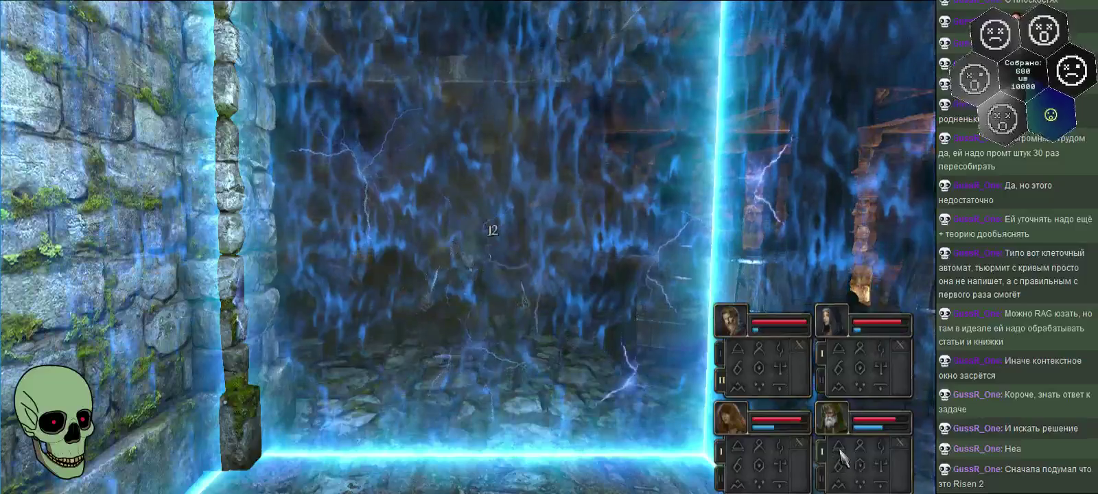
- Kill the rat-man with a final fireball for +150 xp and step forward
left_click_drag(840, 450, 882, 484)
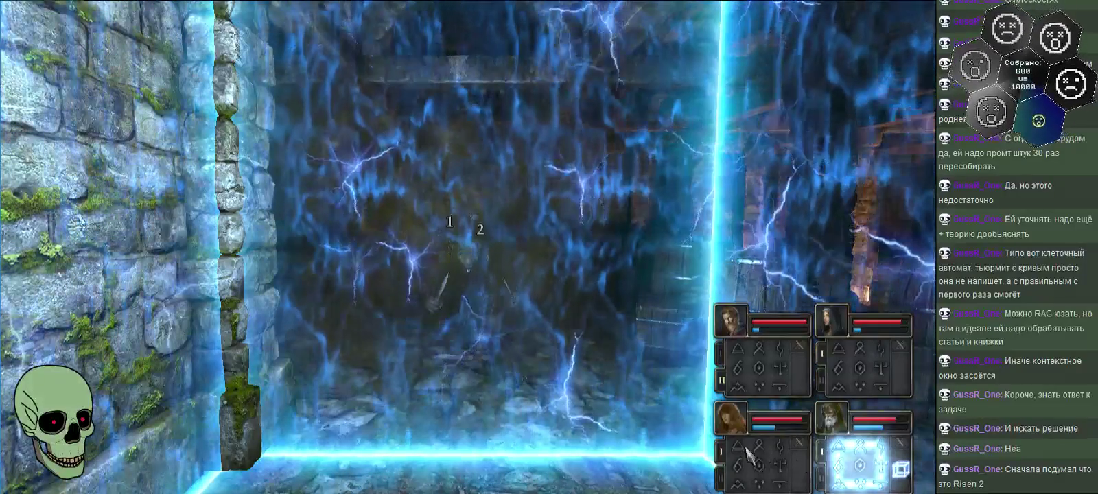
left_click_drag(754, 452, 783, 467)
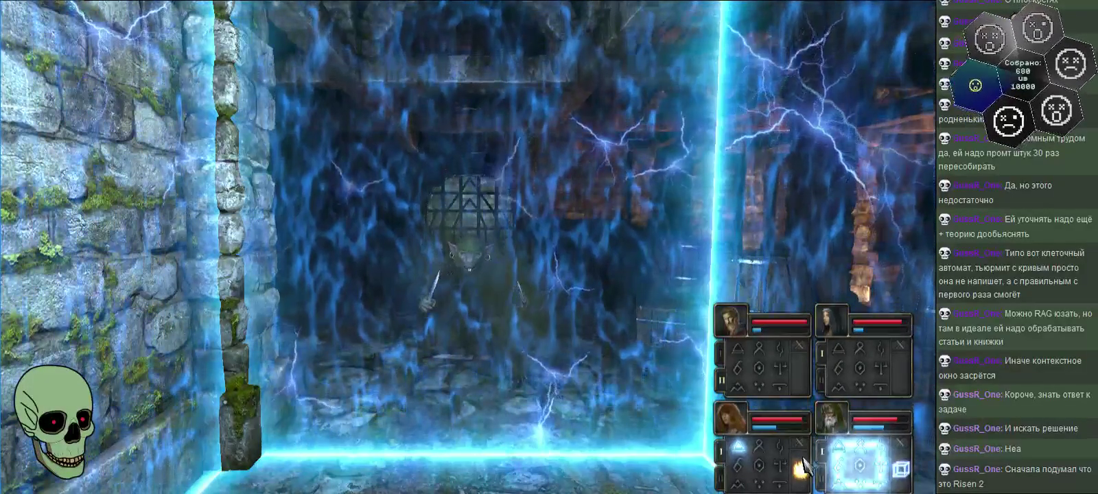
key("e")
key("e")
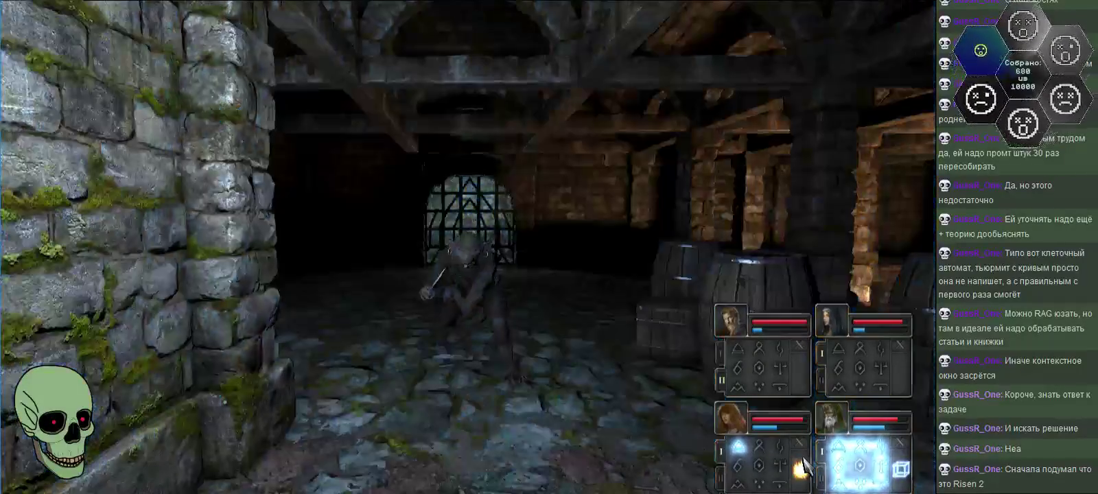
left_click(800, 469)
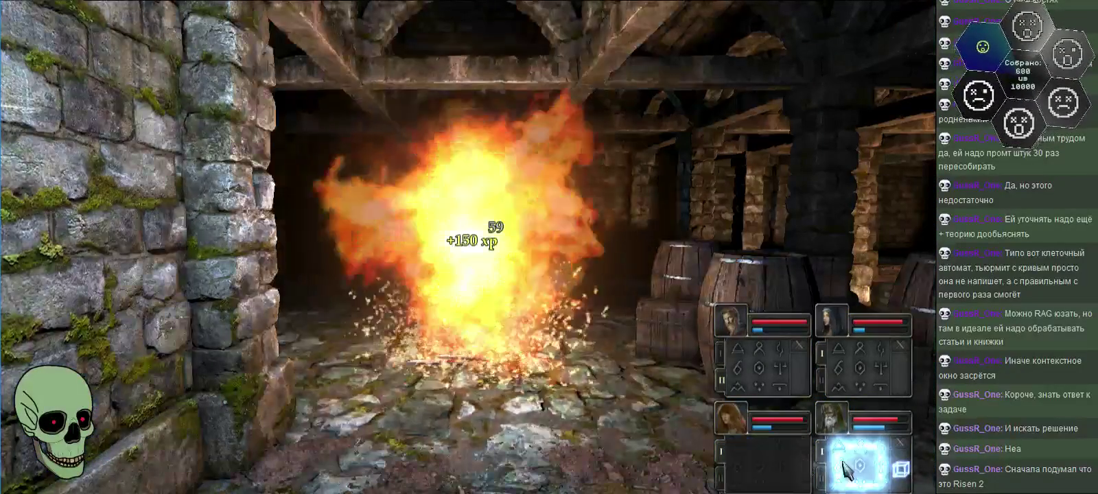
key("w")
key("q")
key("q")
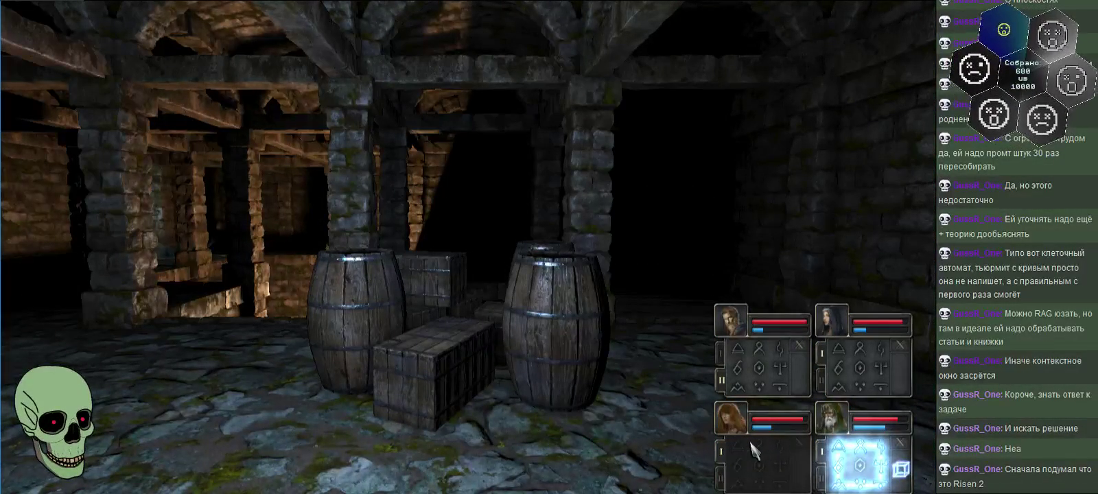
- Move up to the portcullis while selecting runes for the third and fourth champions
key("e")
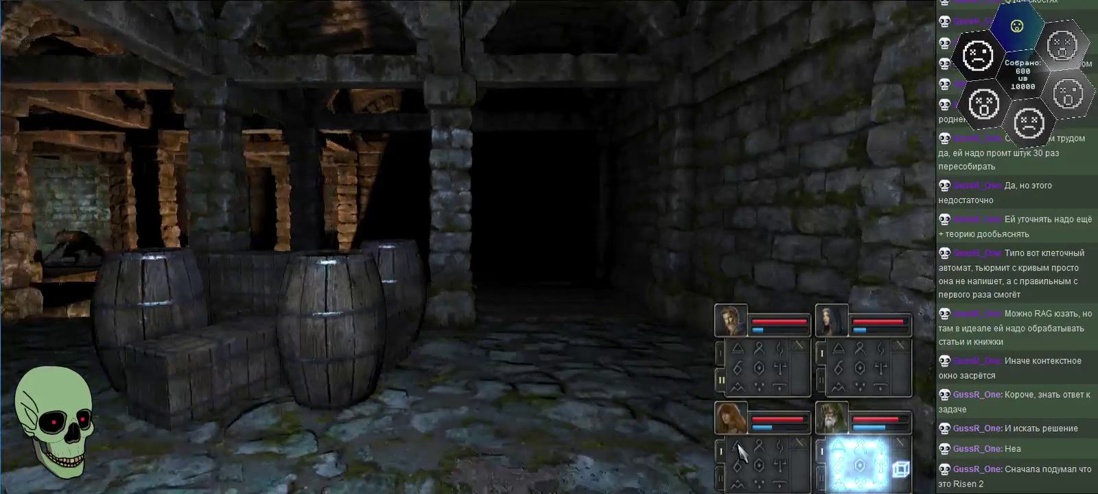
key("w")
key("q")
key("w")
left_click(738, 450)
key("e")
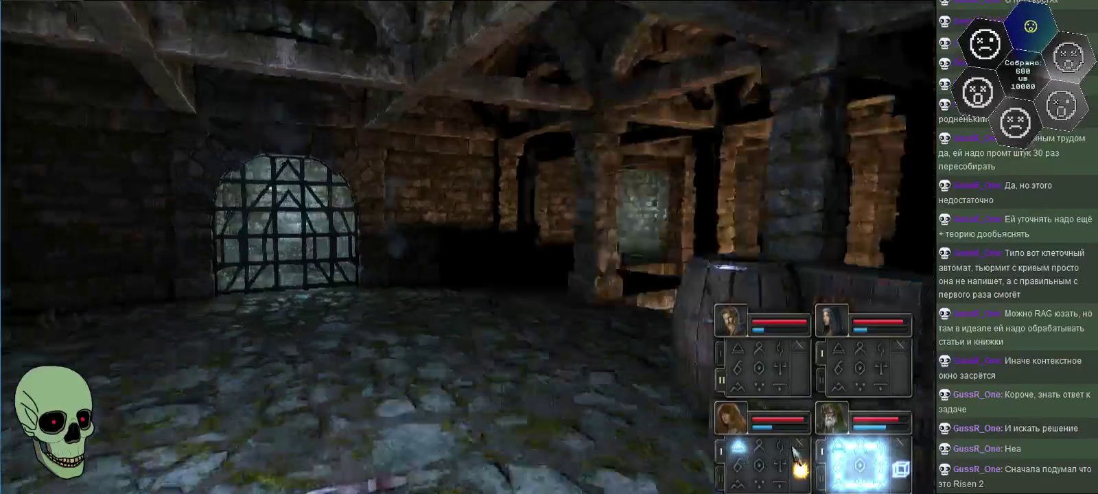
key("q")
left_click(880, 448)
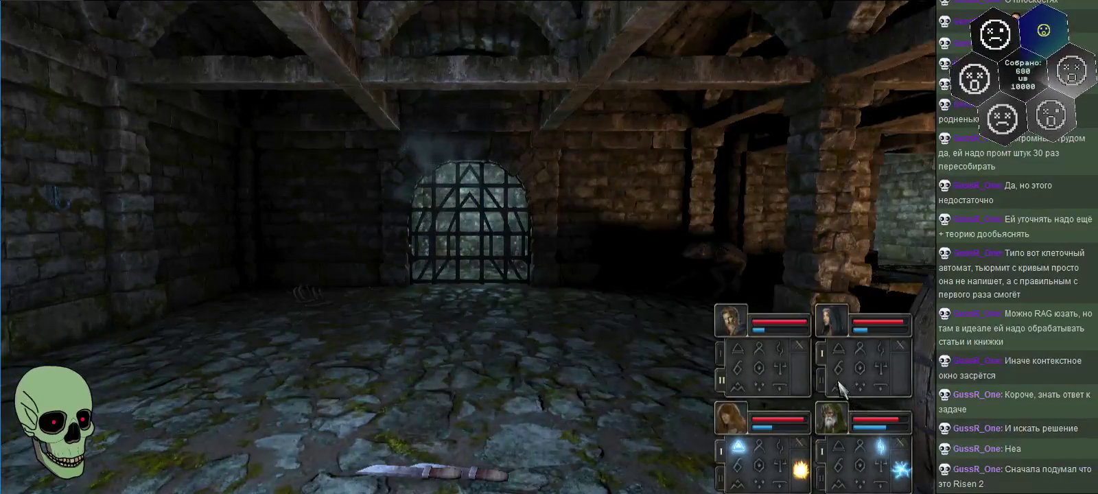
- Close in on the rat-man by the wall and cast a fireball at it
key("a")
key("d")
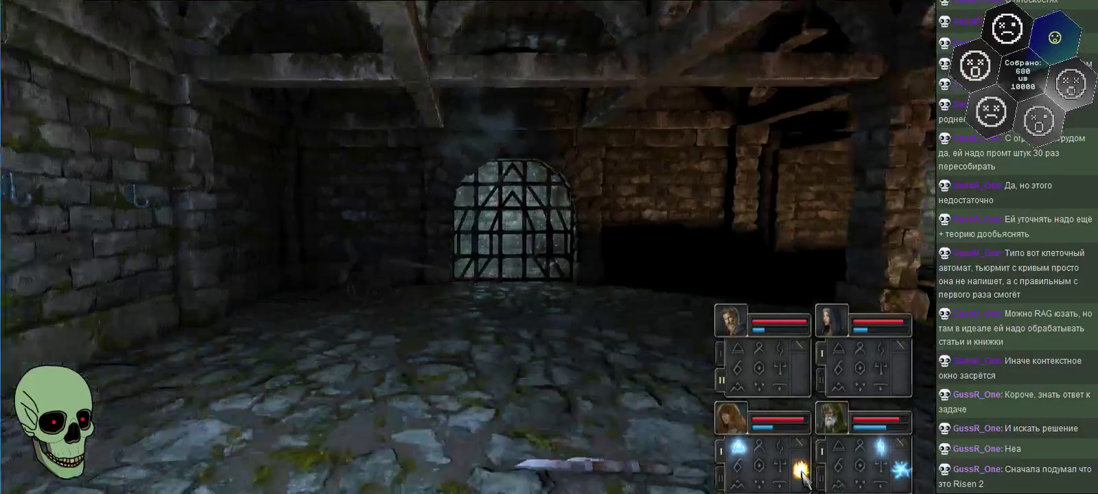
key("w")
key("w")
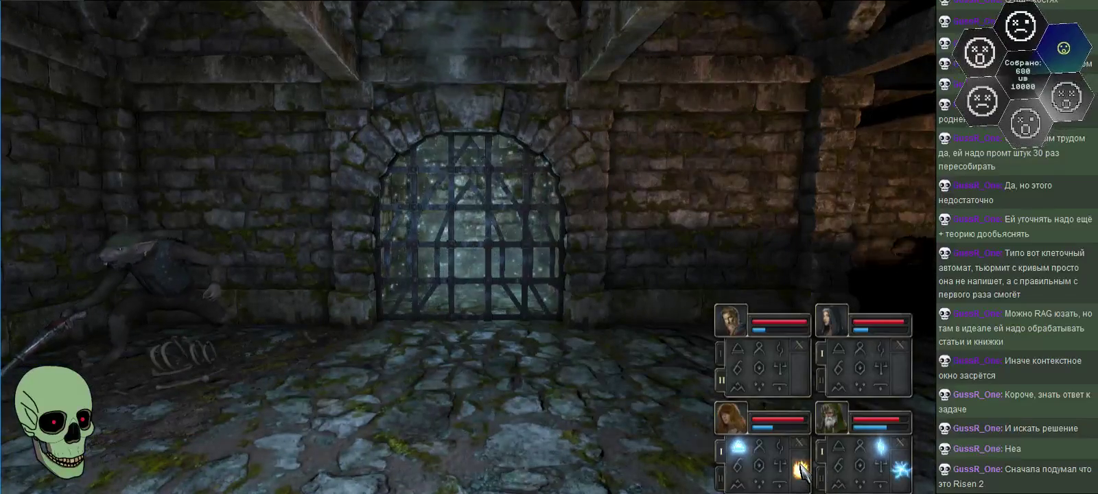
key("e")
key("q")
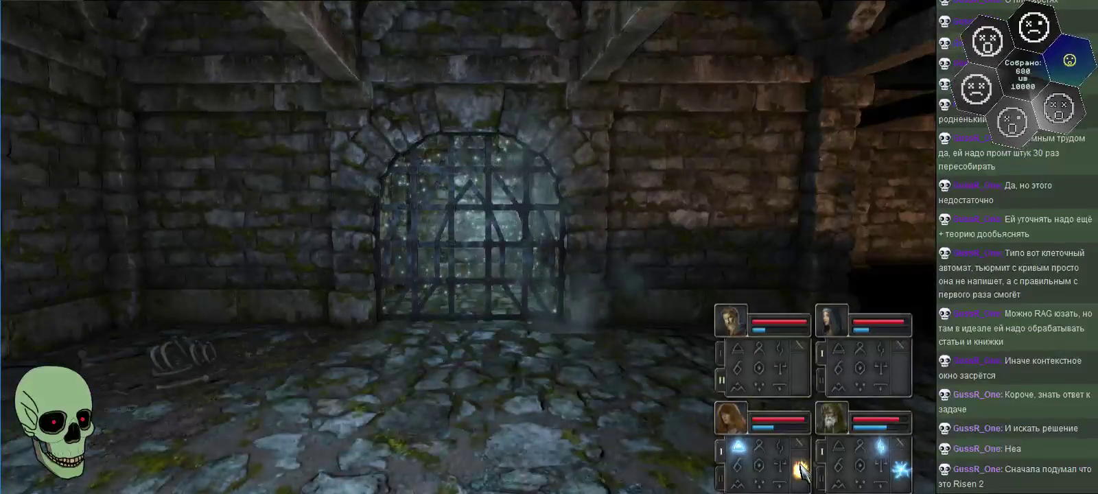
key("q")
left_click(801, 474)
- Hit the rat-man with lightning and the first champion's spell
key("e")
key("q")
left_click(885, 474)
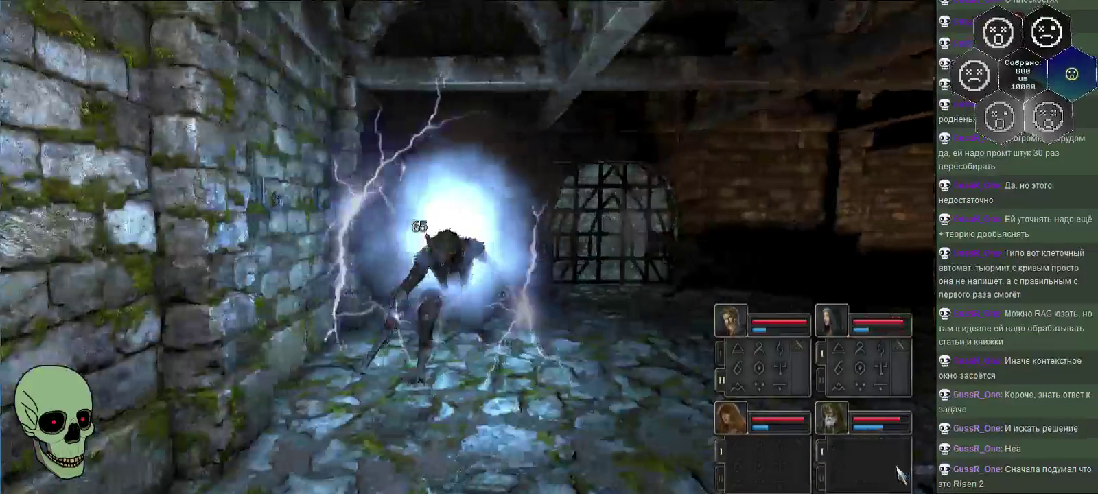
key("e")
key("q")
key("e")
key("e")
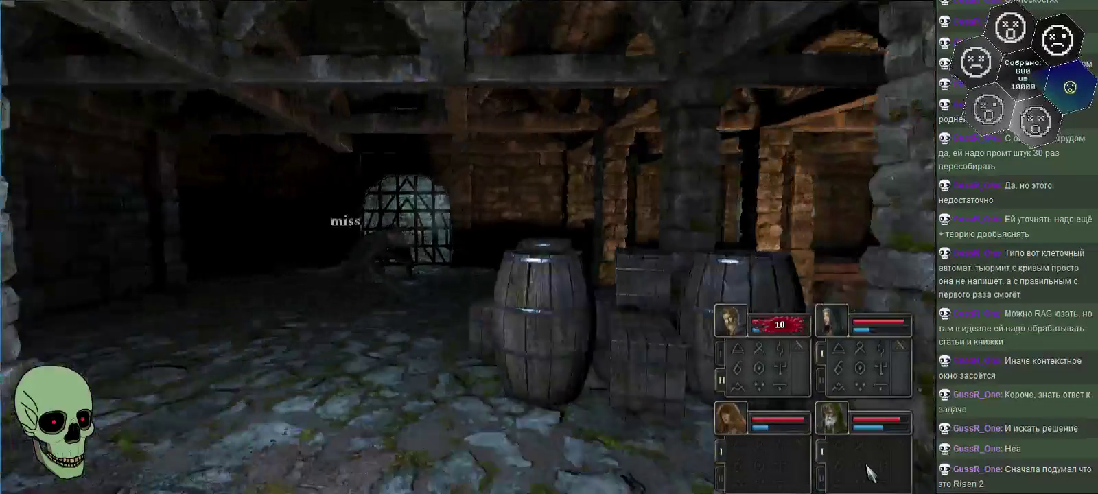
left_click(807, 382)
- Face the stone corridor and fireball the monster there
key("q")
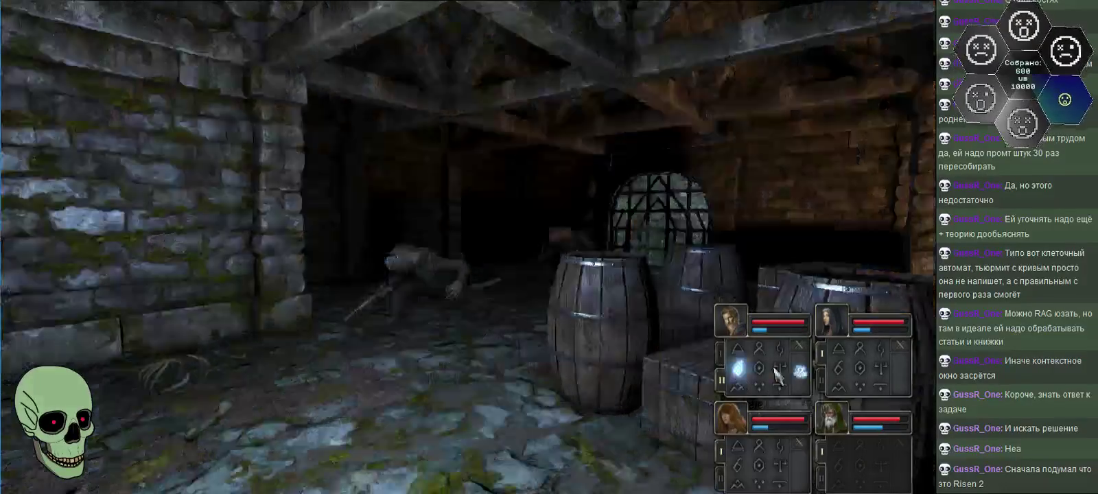
key("q")
key("e")
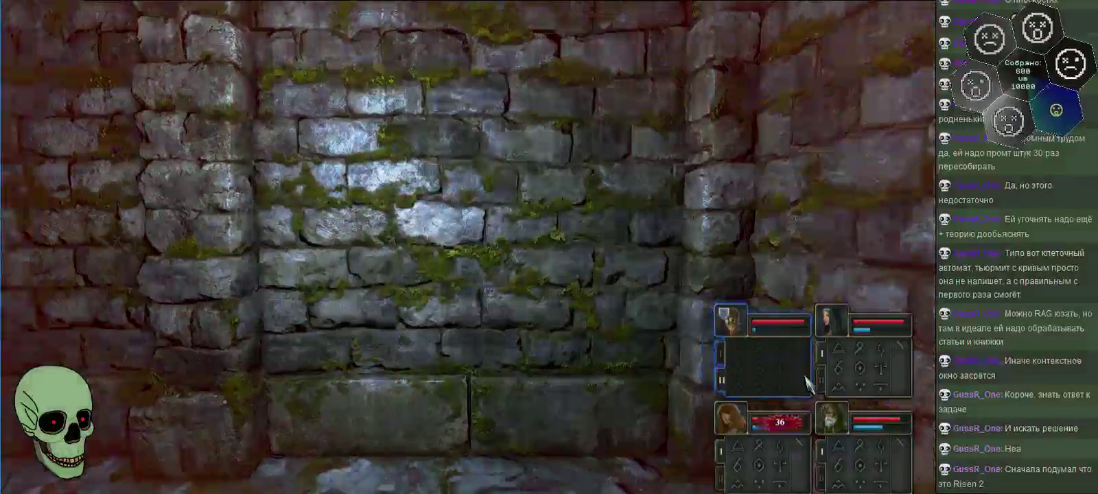
key("e")
key("e")
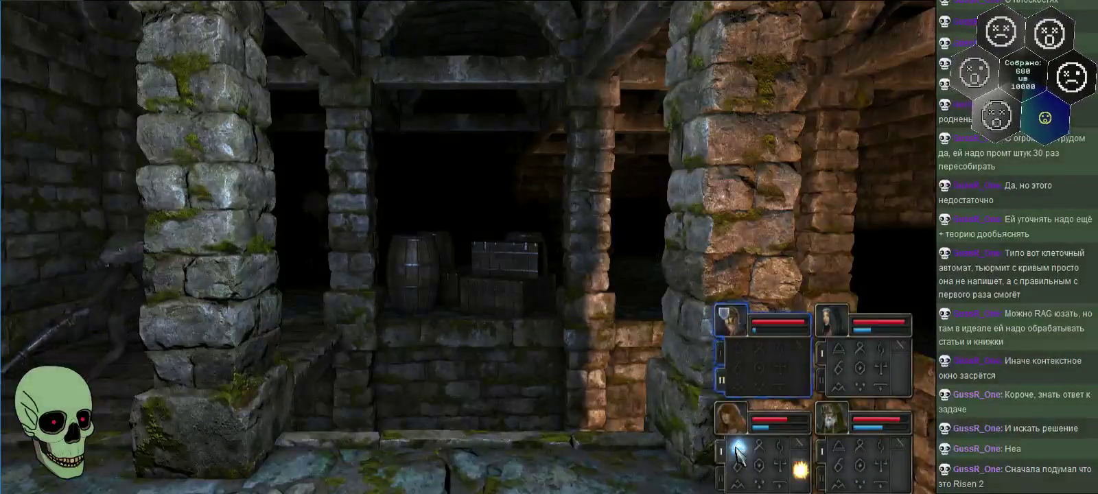
key("q")
left_click(800, 469)
- Strike the fire elemental with lightning and another fireball
key("e")
key("q")
left_click(881, 447)
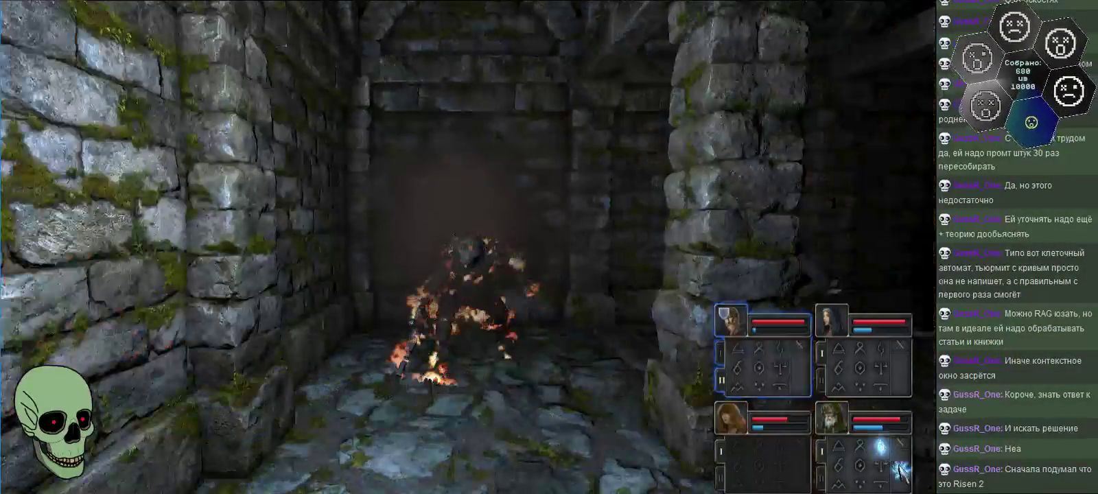
left_click(895, 460)
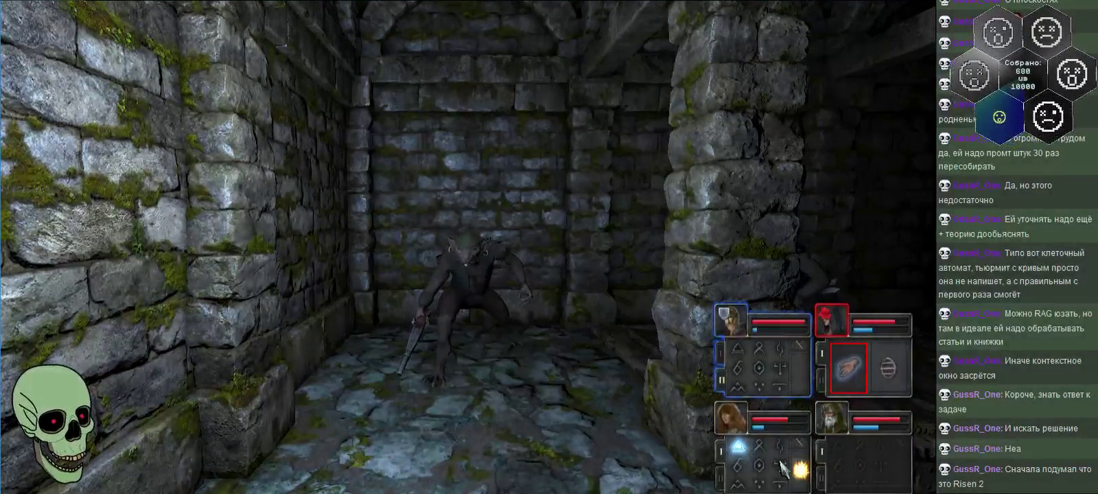
left_click(803, 481)
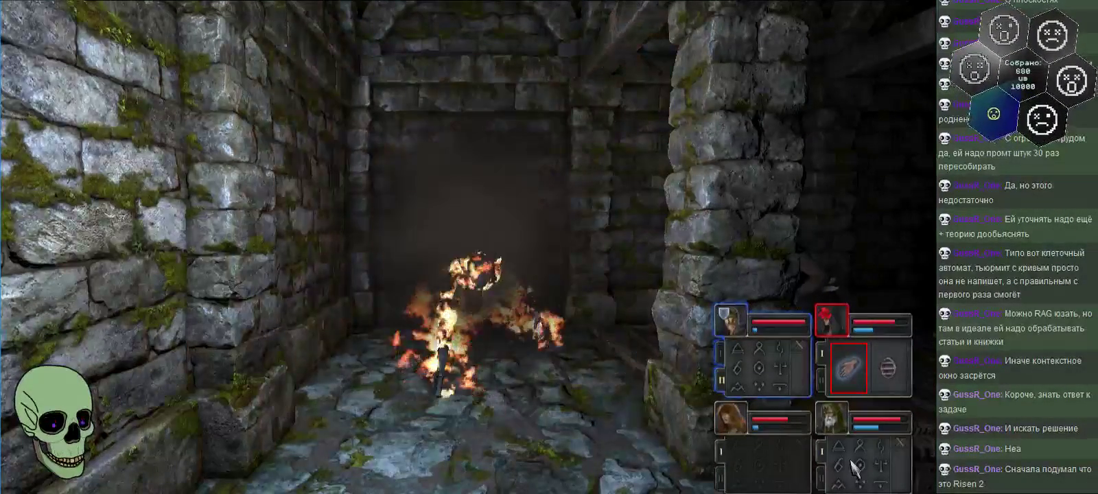
left_click(844, 449)
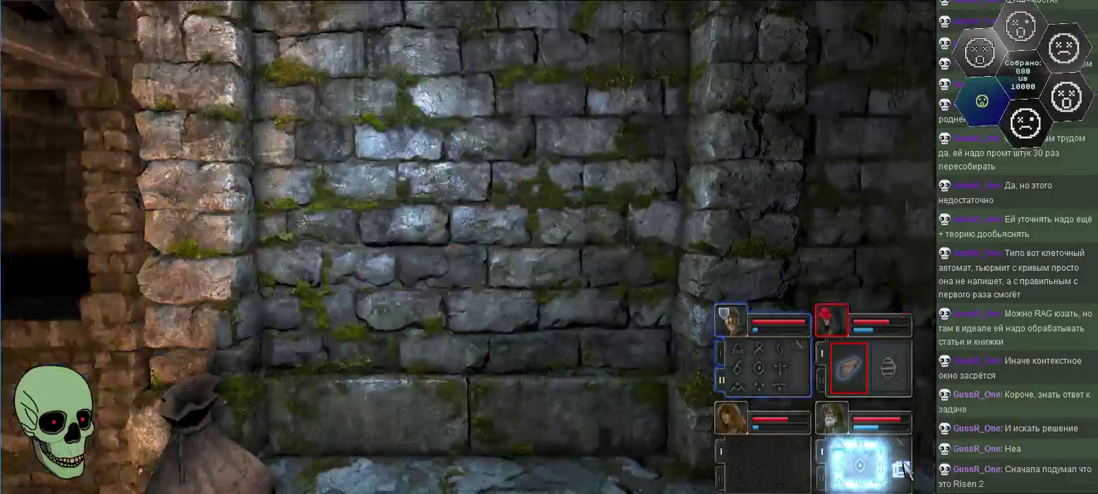
- Finish the fire elemental with lightning and drink a healing potion to bring the second champion to 140/140
left_click(896, 467)
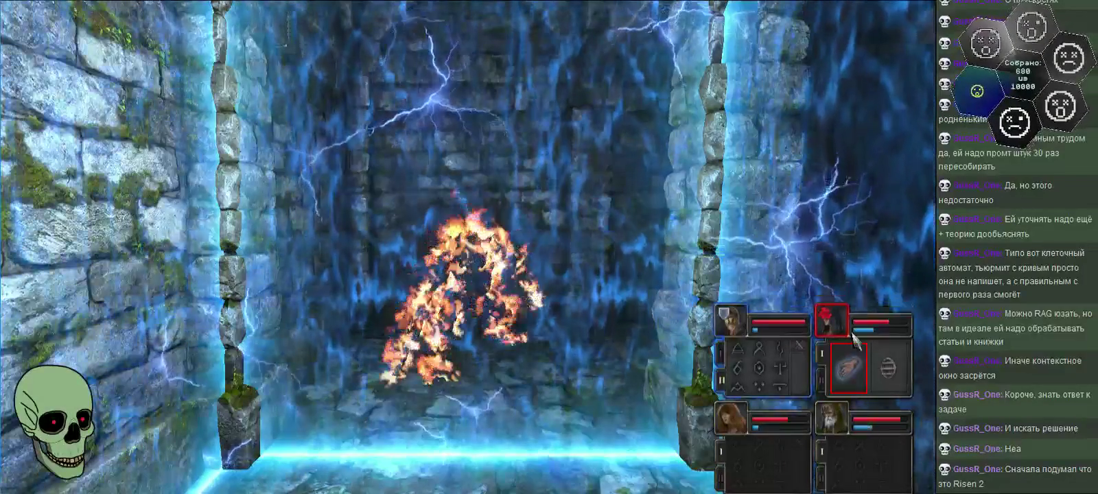
key("2")
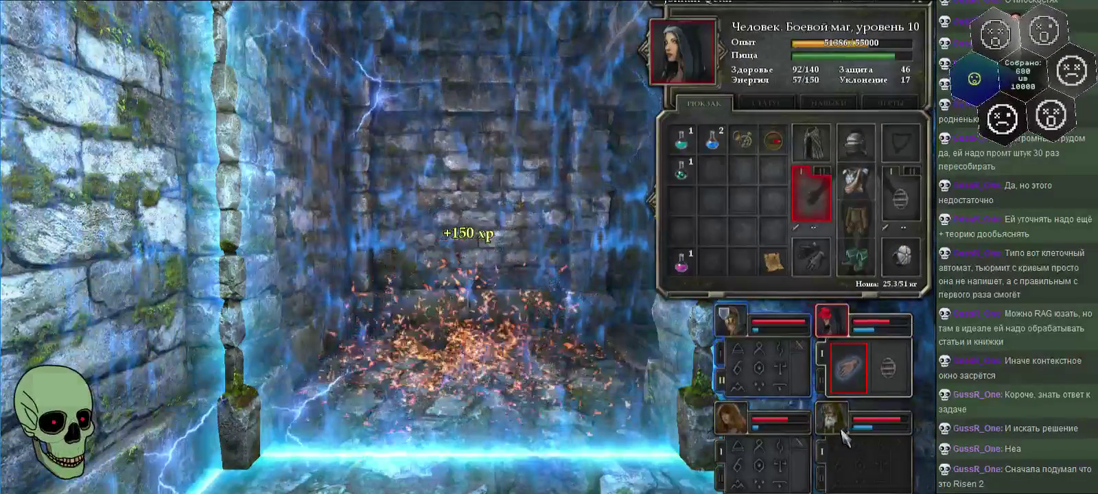
left_click(824, 483)
left_click(839, 471)
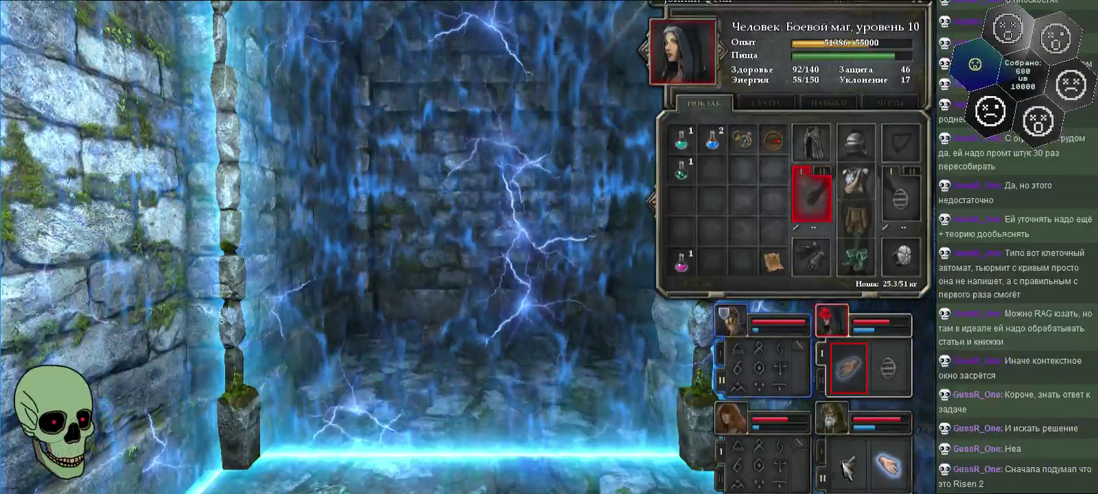
left_click(899, 469)
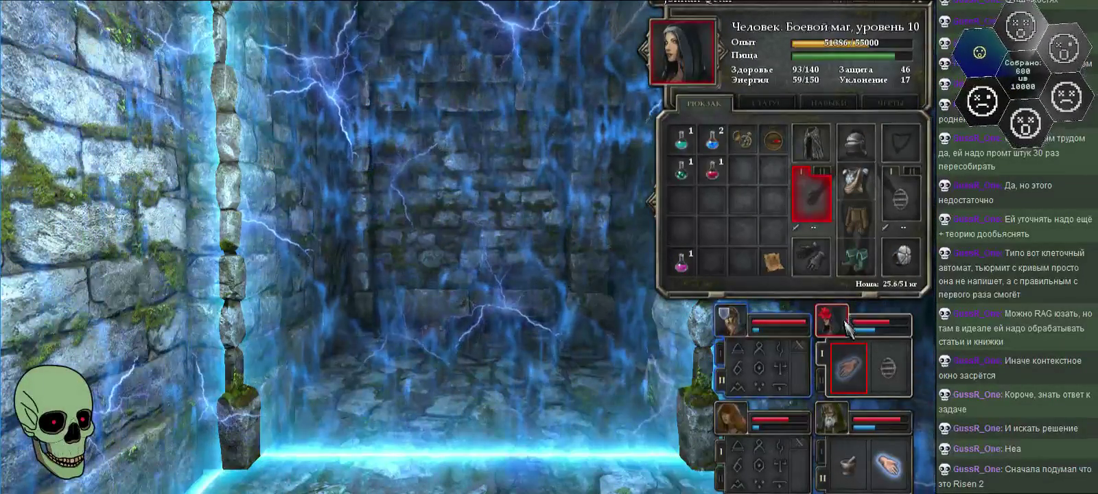
left_click(846, 328)
left_click(847, 329)
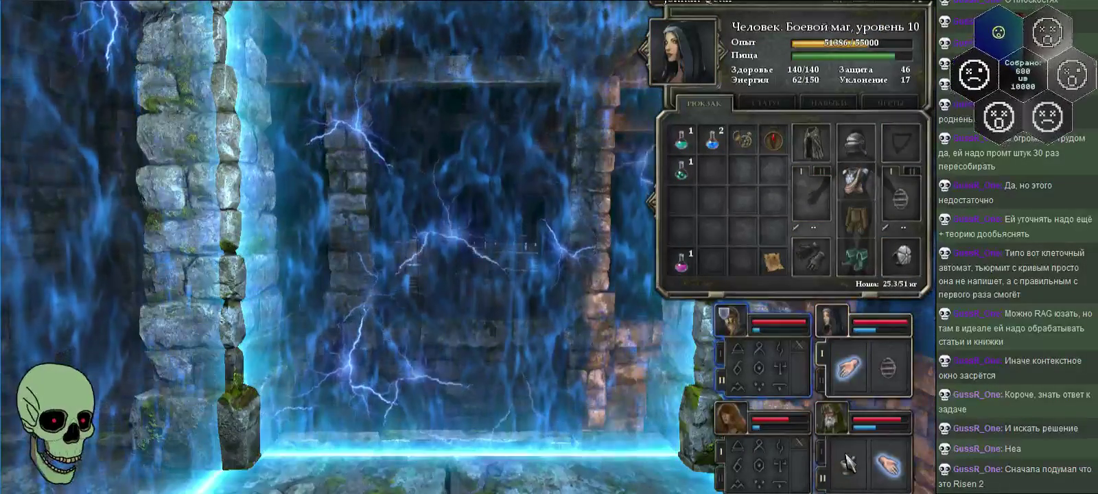
- Step forward and bring up the red-haired mage's character sheet
key("w")
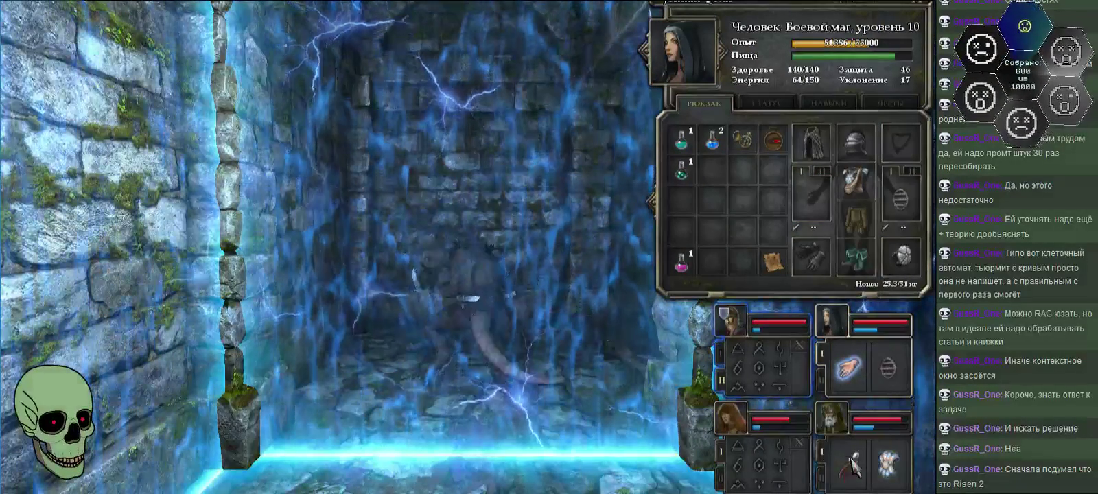
left_click(741, 431)
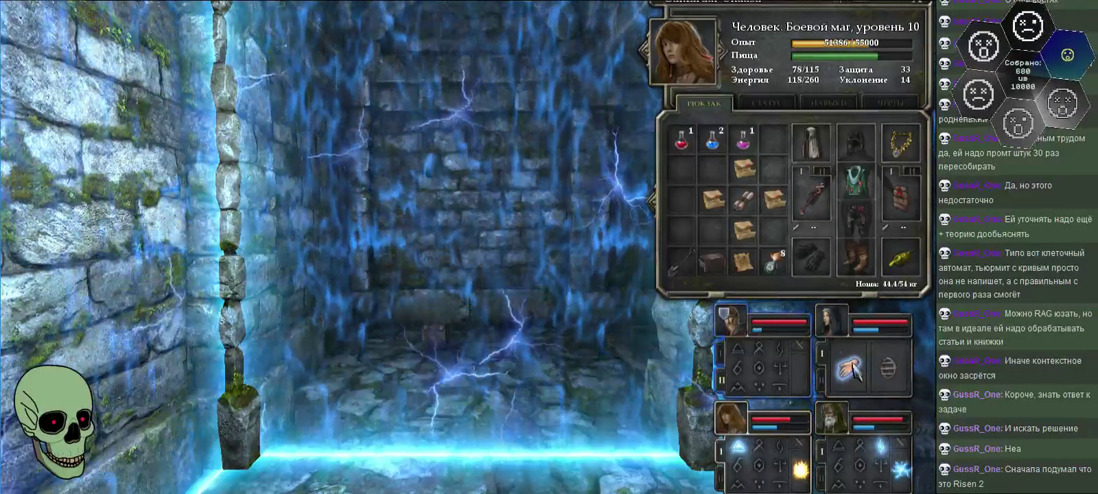
left_click_drag(851, 381, 893, 374)
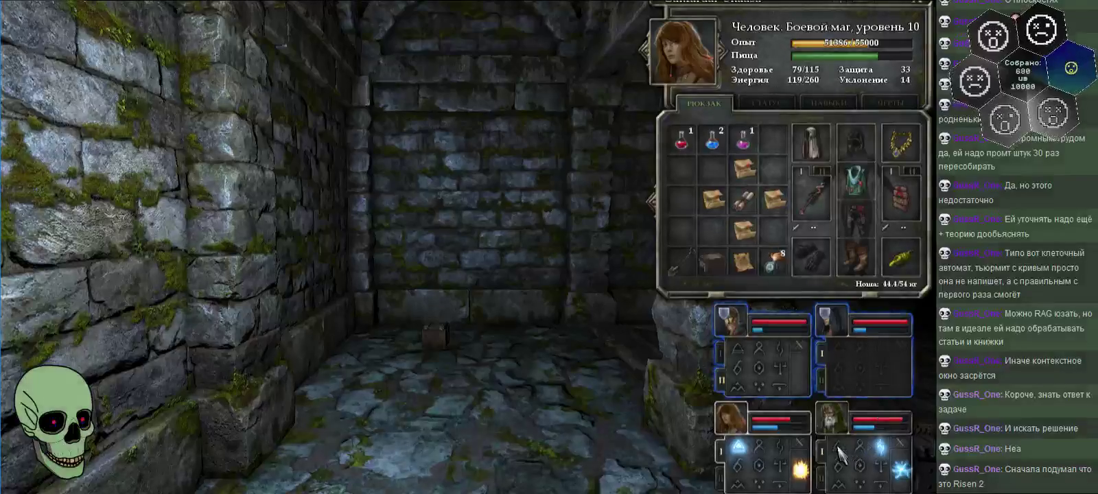
- Advance down the stone corridor and hit the burning enemy with two fireballs and a lightning bolt
key("w")
key("w")
key("w")
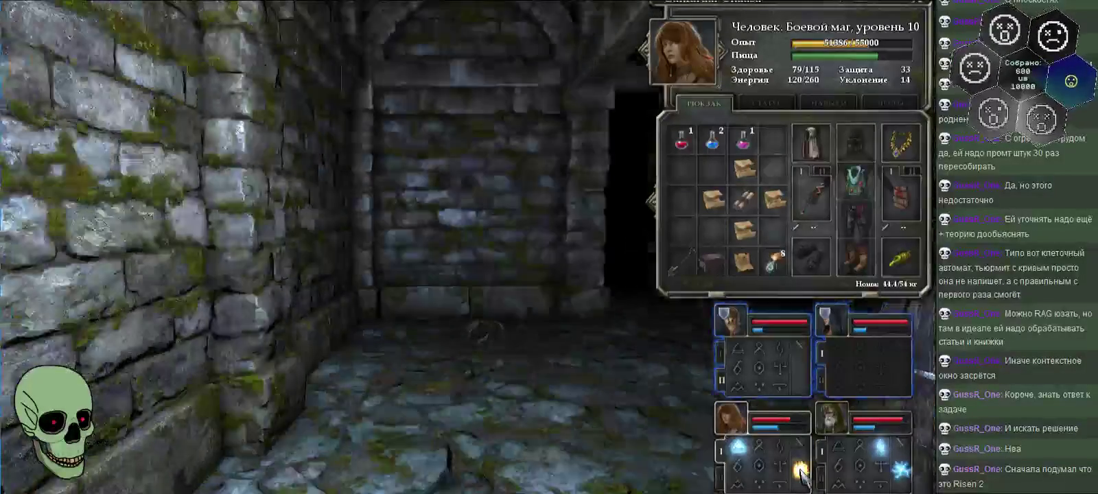
key("w")
key("q")
left_click(802, 473)
key("e")
key("q")
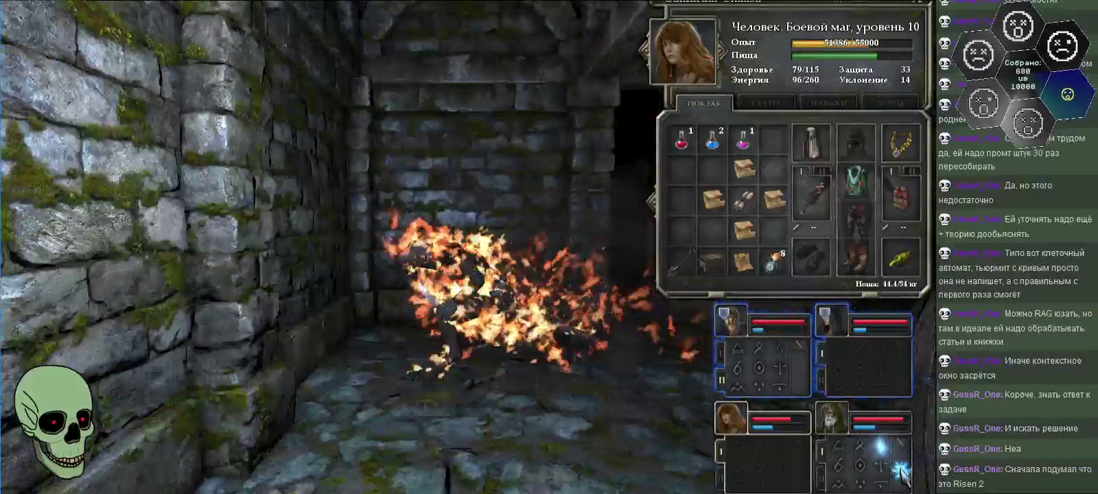
left_click(905, 478)
key("e")
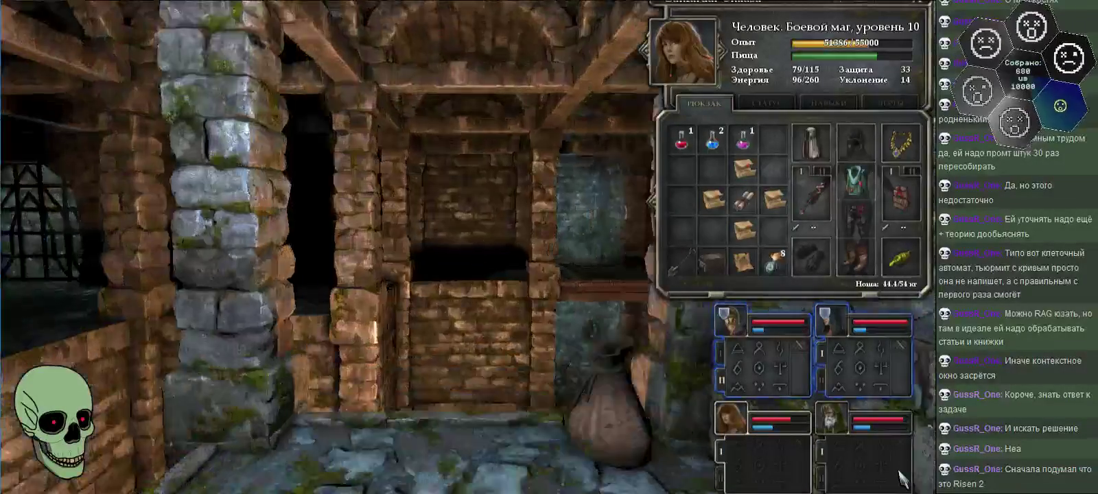
key("e")
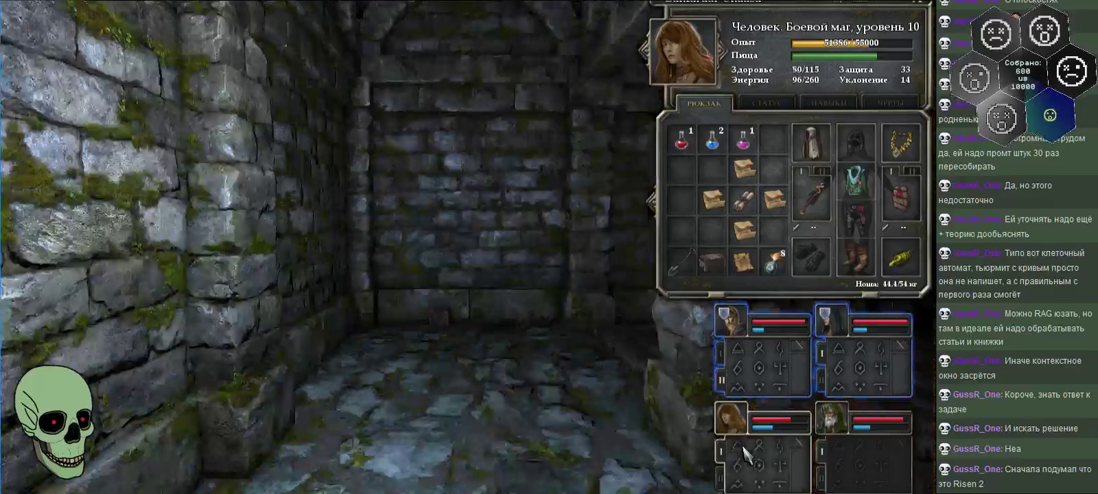
left_click(802, 471)
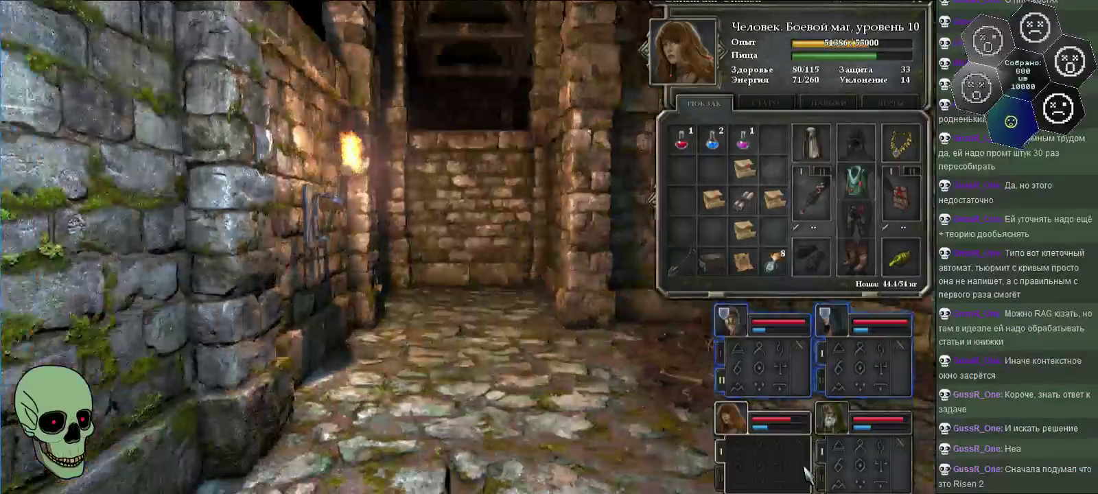
- Close the mage's inventory, face the gated corridor and fire a fireball down it
key("i")
key("e")
key("q")
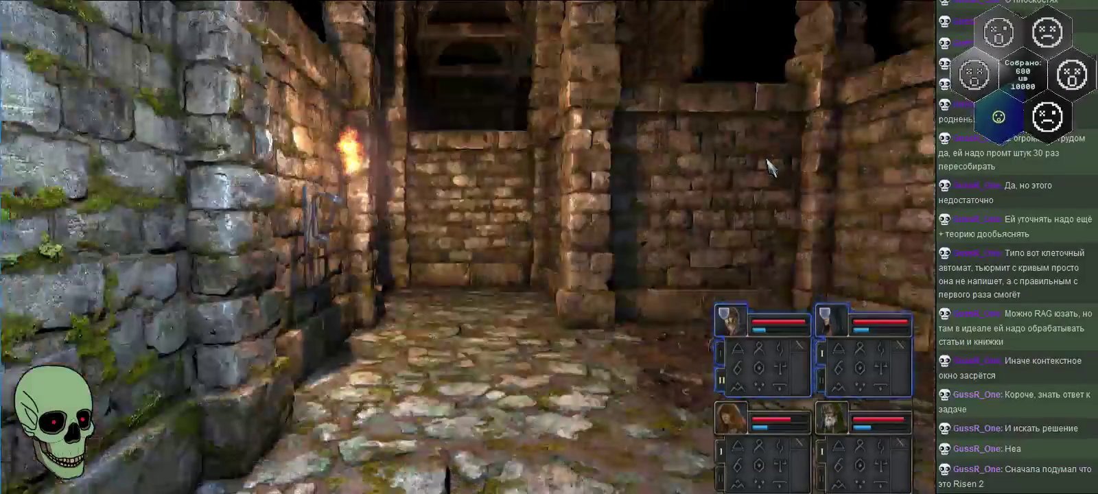
key("e")
key("q")
key("w")
key("e")
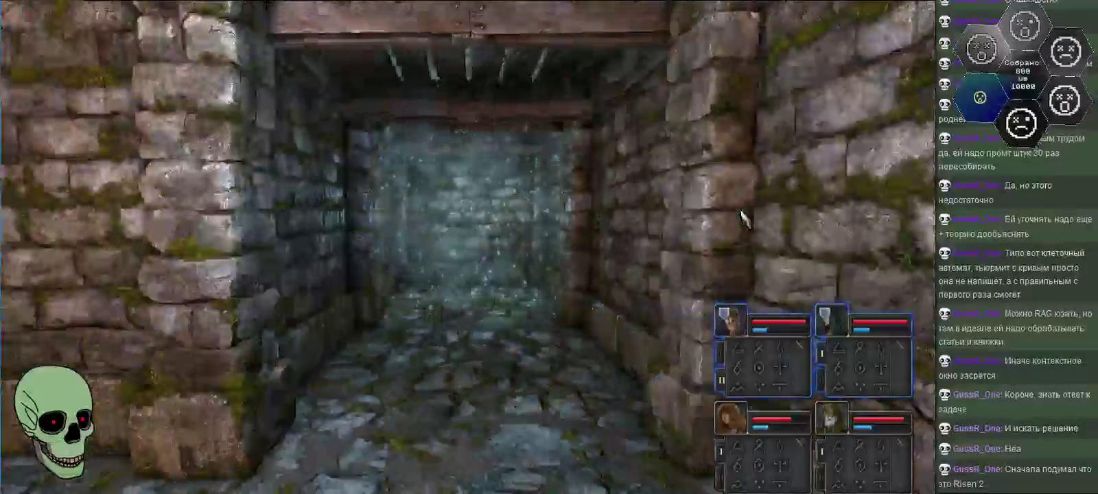
key("q")
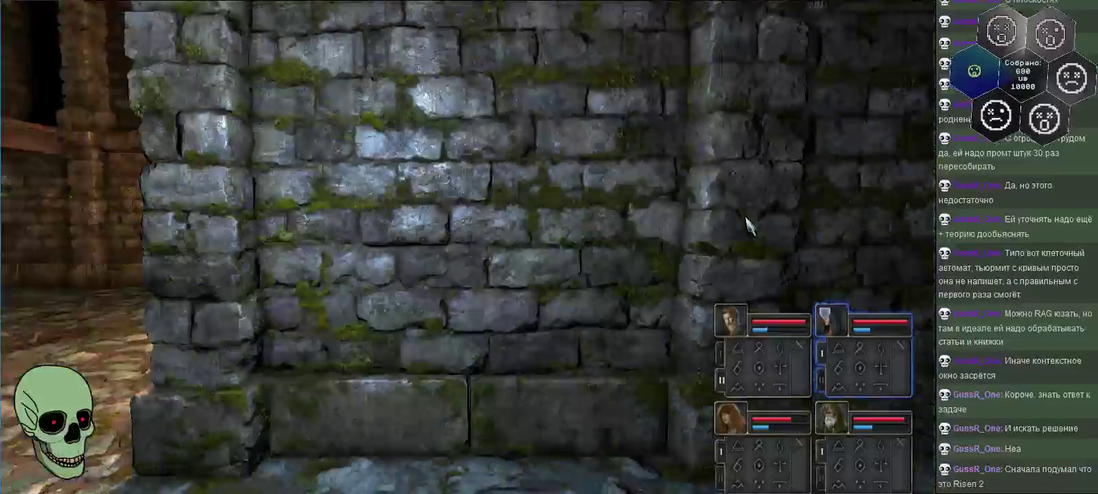
key("e")
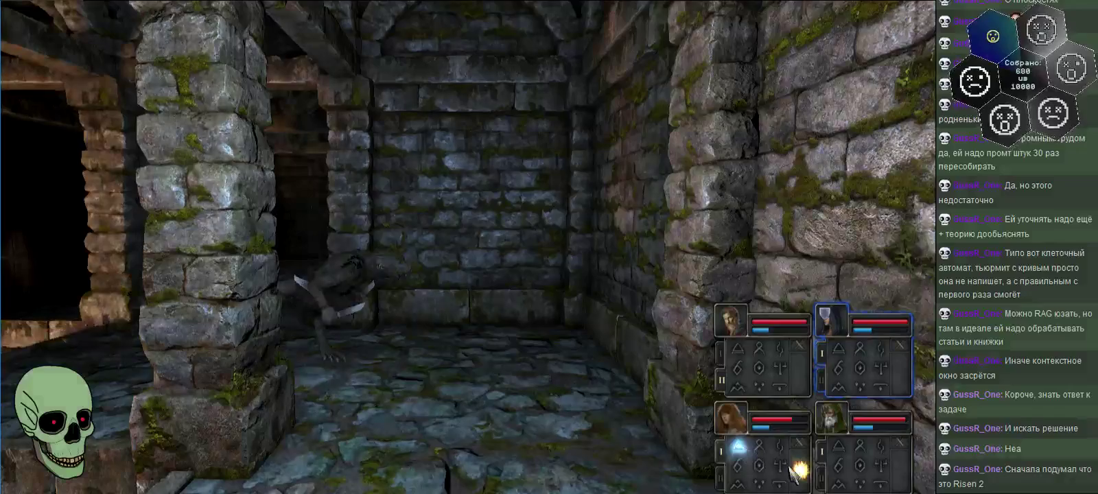
left_click(799, 472)
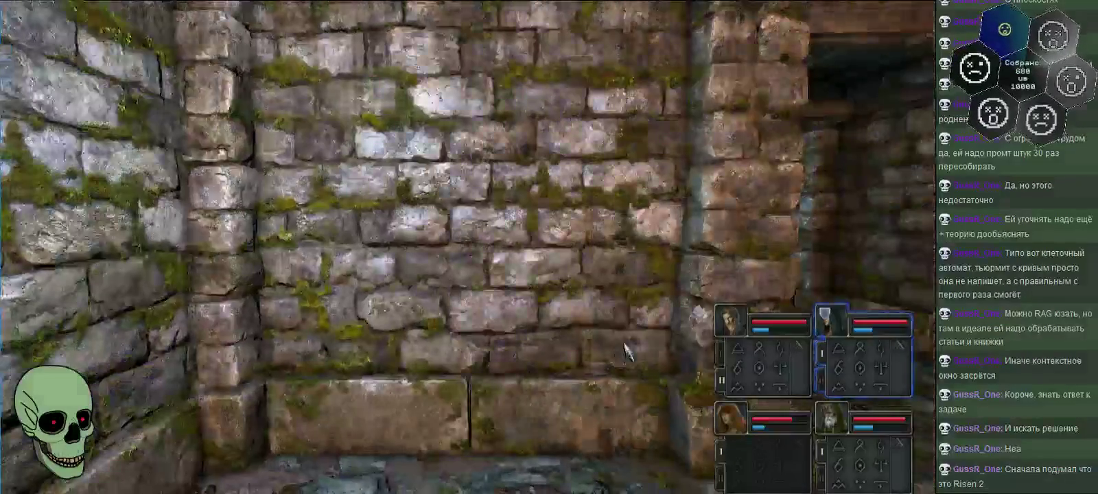
- Walk into the sparkling teleporter and up to the mossy wall beyond
key("w")
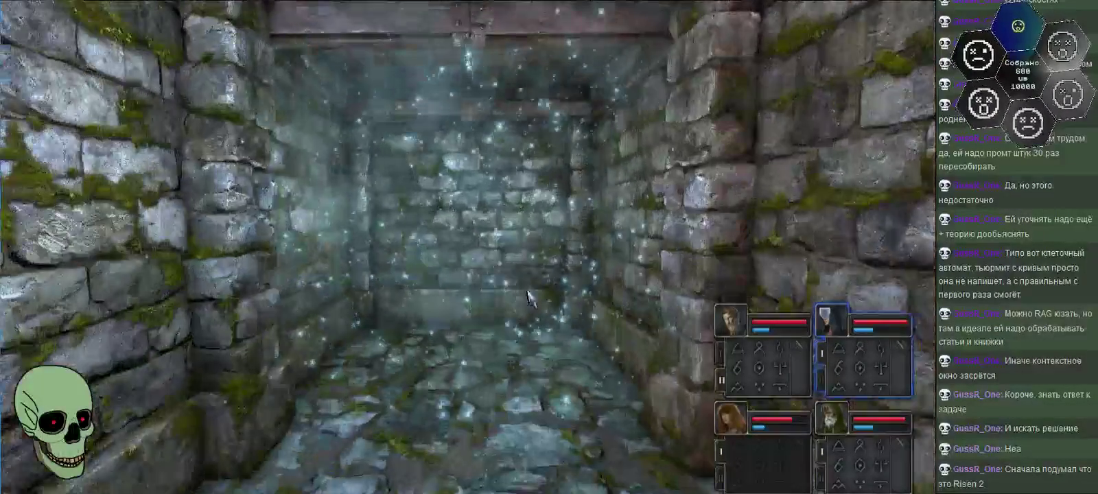
key("e")
key("q")
key("w")
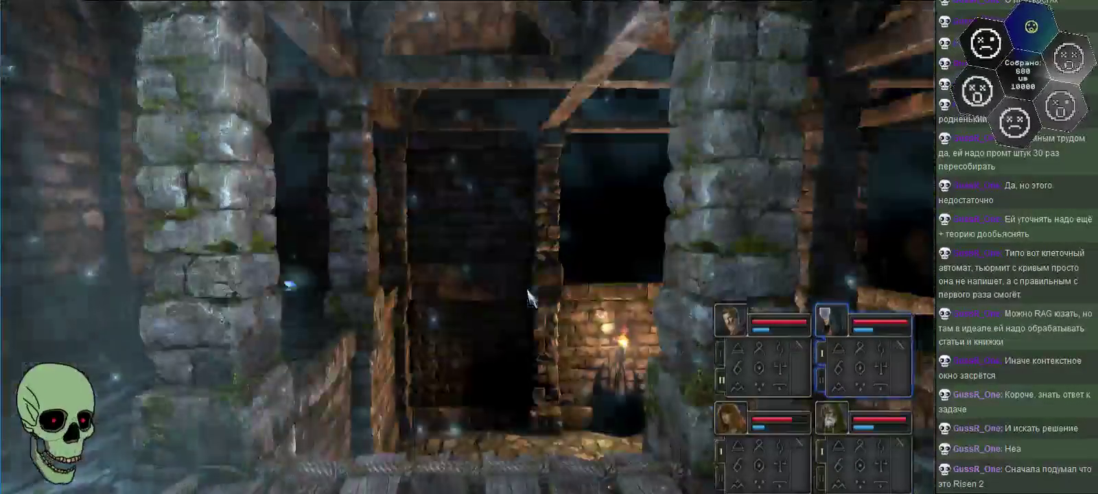
key("e")
key("w")
key("w")
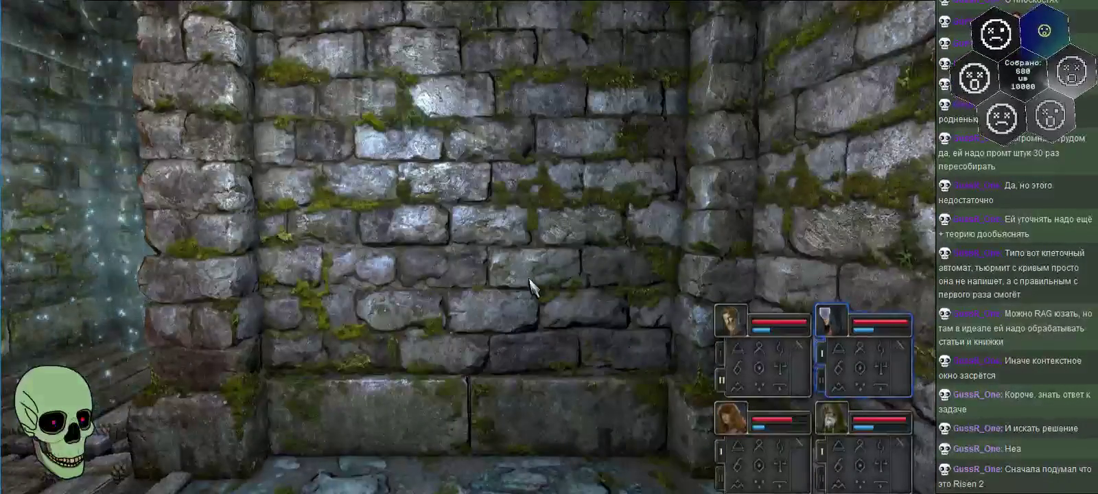
key("e")
key("w")
- Move to the blue crystal shard on the floor, then along the corridor to the wooden doorway
key("q")
key("e")
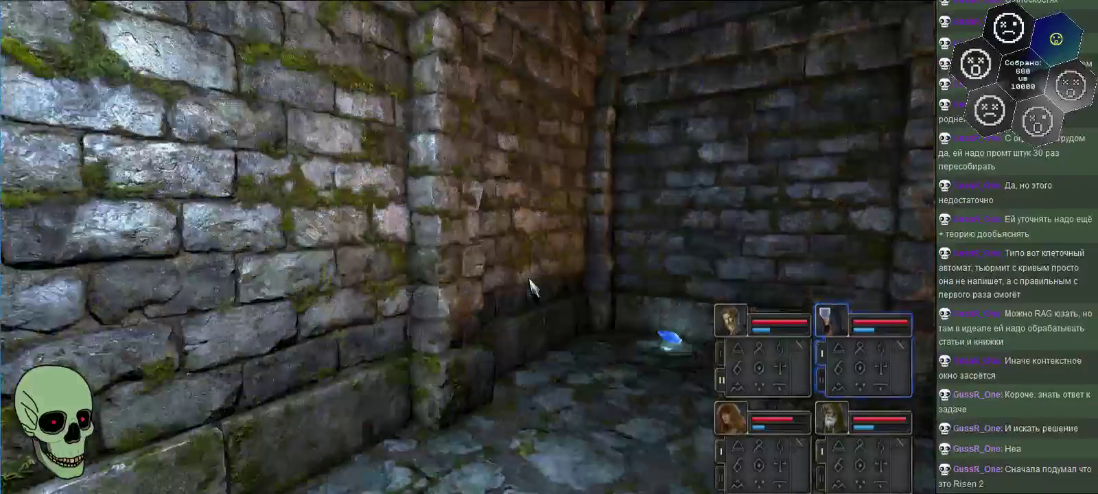
key("q")
key("e")
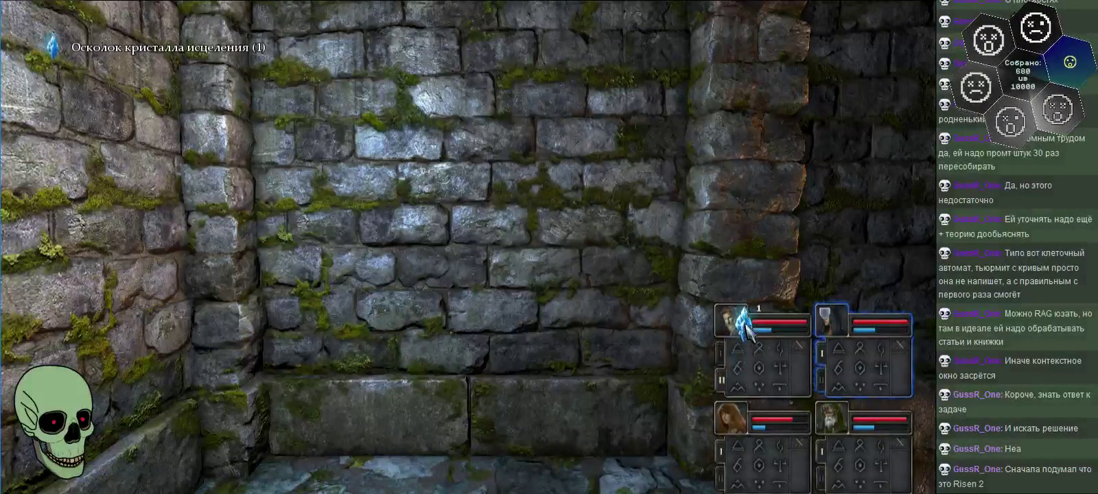
key("e")
key("w")
key("q")
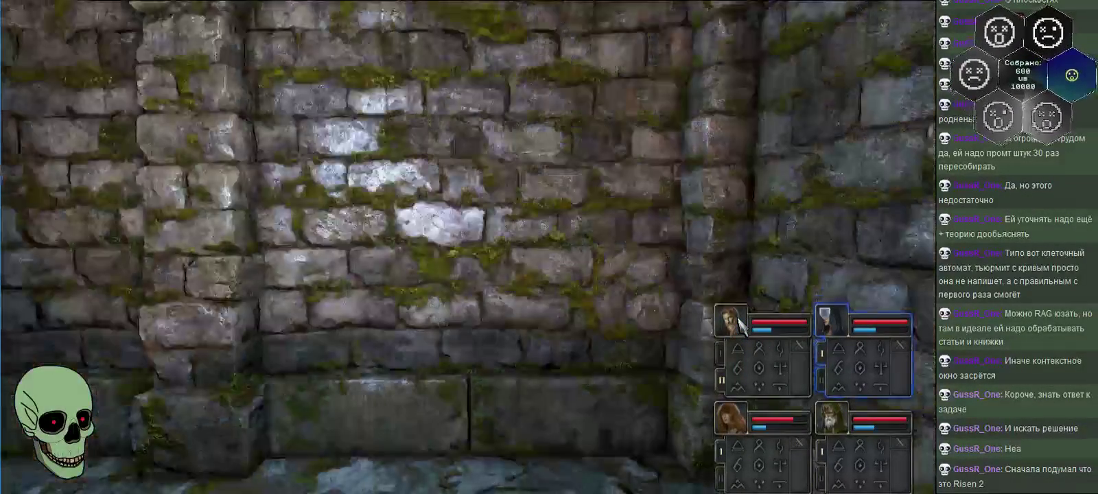
key("e")
key("e")
key("w")
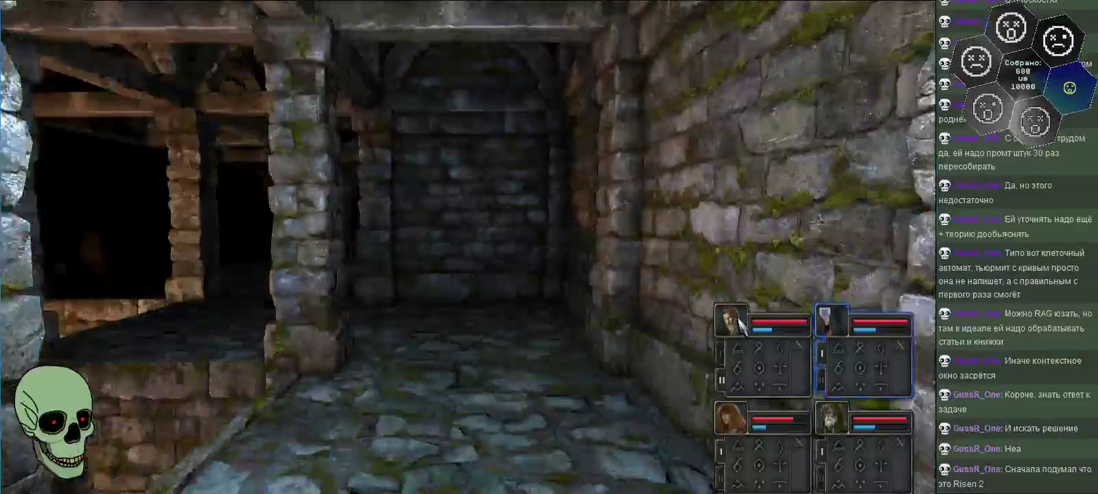
key("e")
key("q")
key("q")
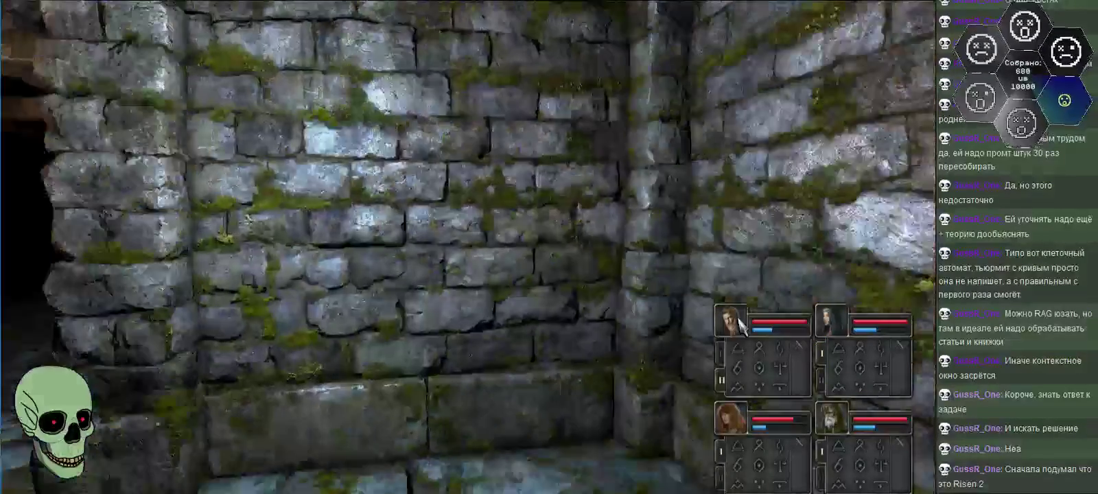
- Walk through the beamed corridor toward the glowing gate
key("Tab")
key("Tab")
key("w")
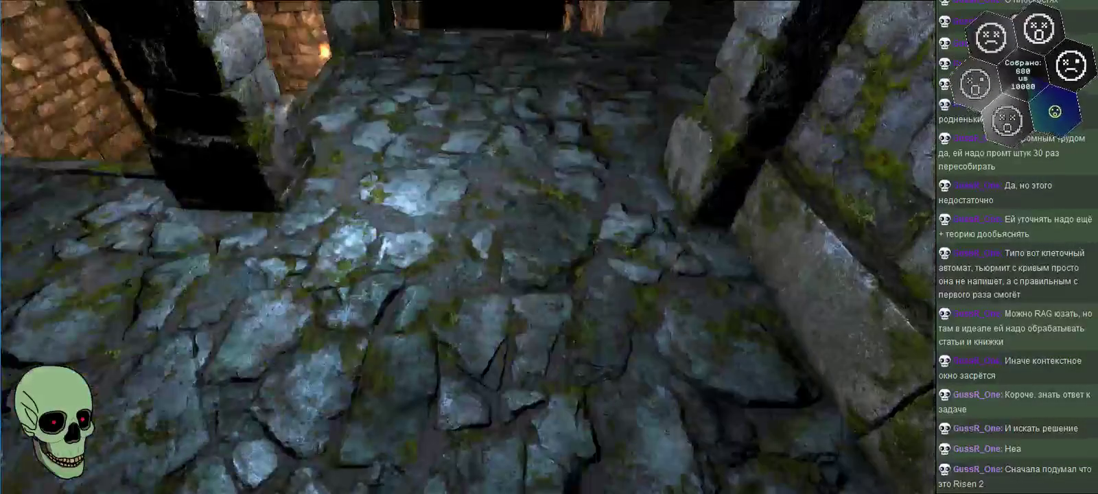
key("q")
key("w")
key("q")
key("w")
key("e")
key("q")
key("w")
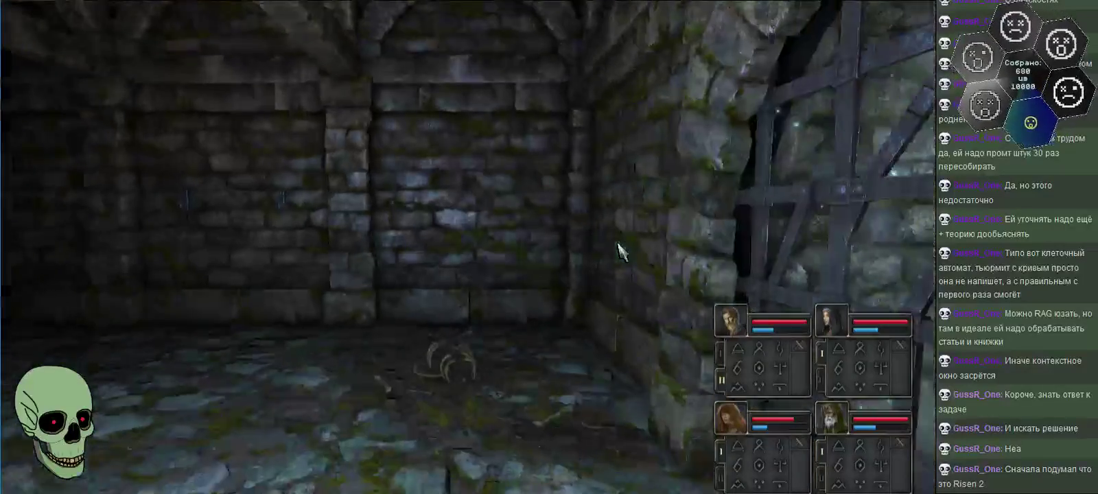
- Explore the alcove and end up facing the barrels and crates by the pillars
key("e")
key("q")
key("w")
key("q")
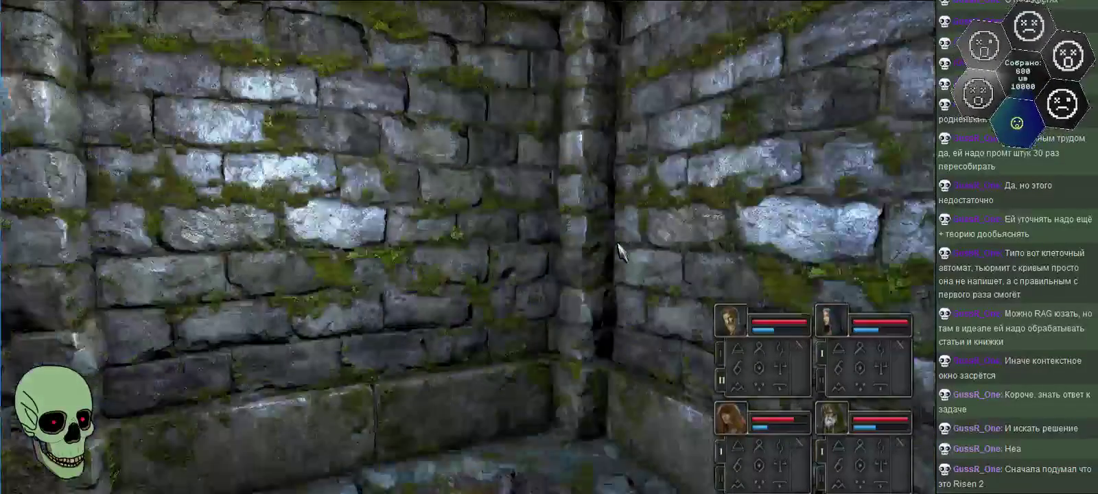
key("q")
key("q")
key("w")
key("q")
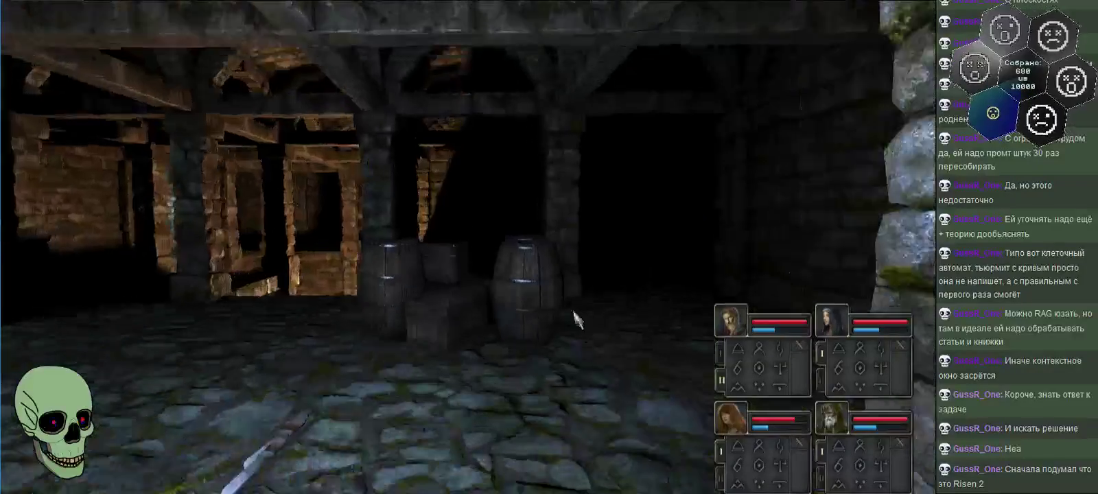
key("q")
key("e")
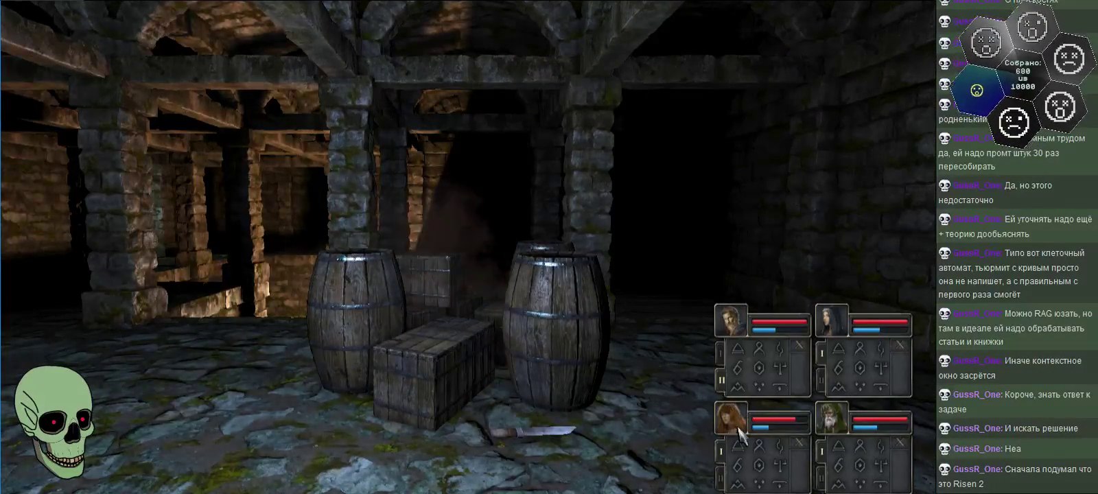
- Smash the barrel and crates with lightning and walk into the short dead end
left_click(884, 453)
key("w")
key("w")
key("q")
key("q")
key("w")
key("q")
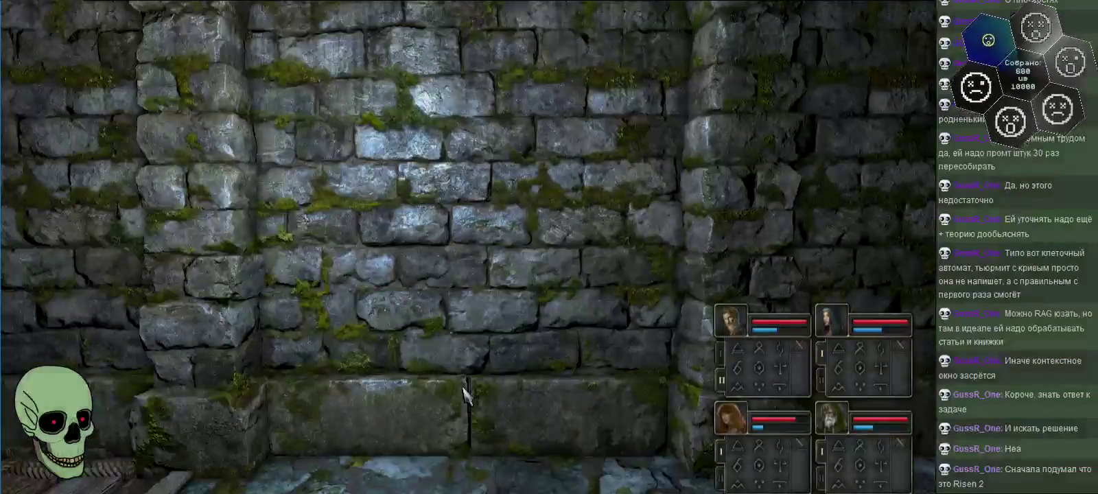
key("e")
key("q")
key("e")
key("w")
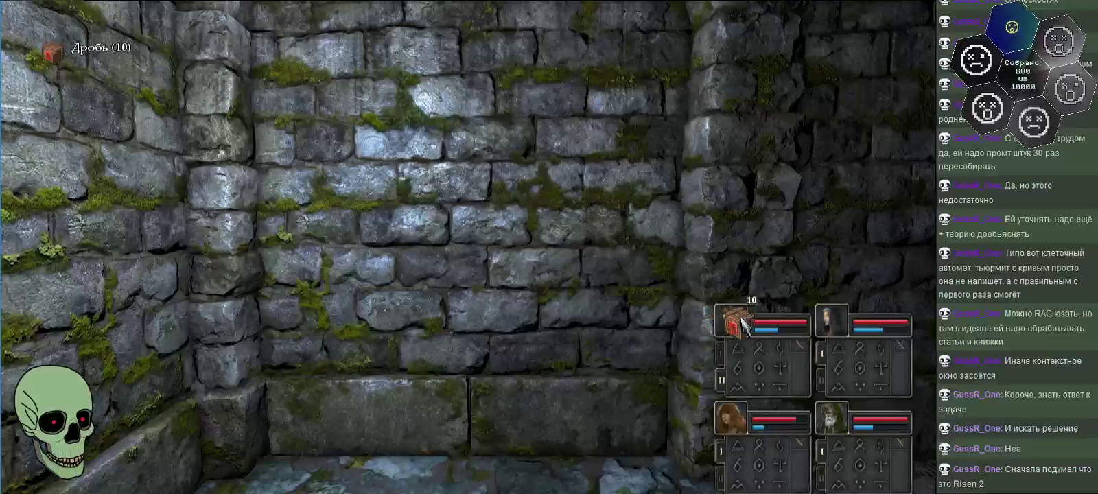
- Pick up the 10 shot and throwing knives, then walk back to the gated room
left_click(731, 323)
key("q")
key("q")
key("w")
key("w")
key("w")
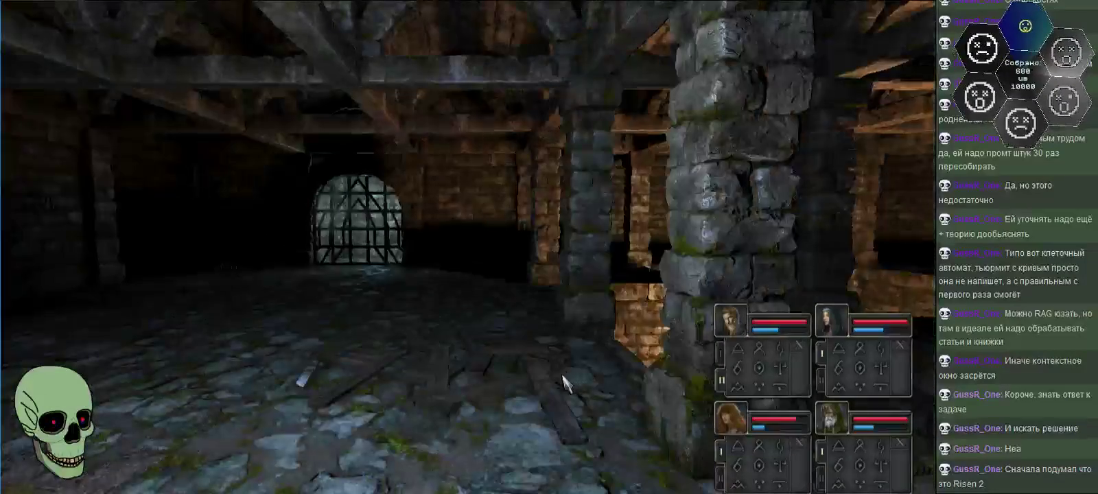
key("e")
- Walk across the room to the wooden-framed doorway and pot
key("w")
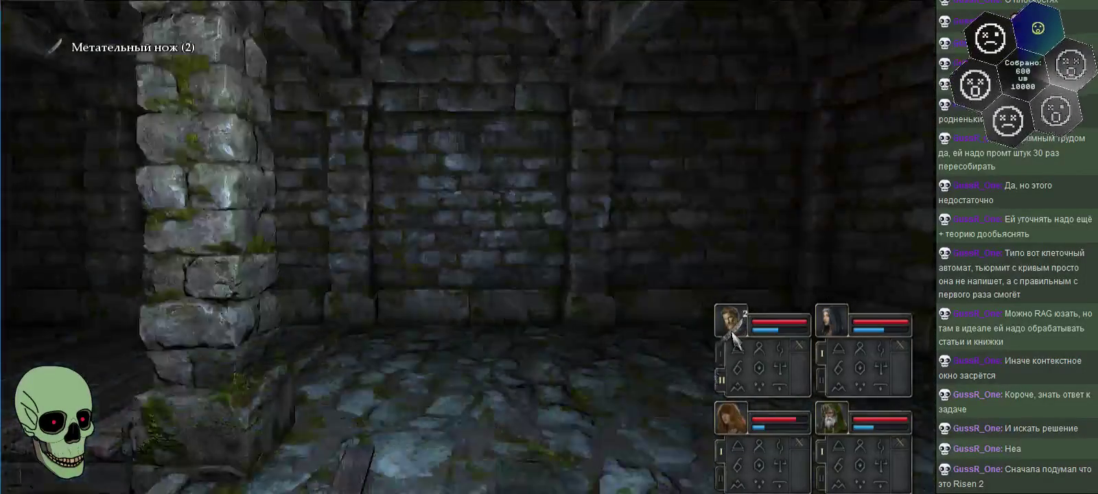
key("e")
key("w")
key("e")
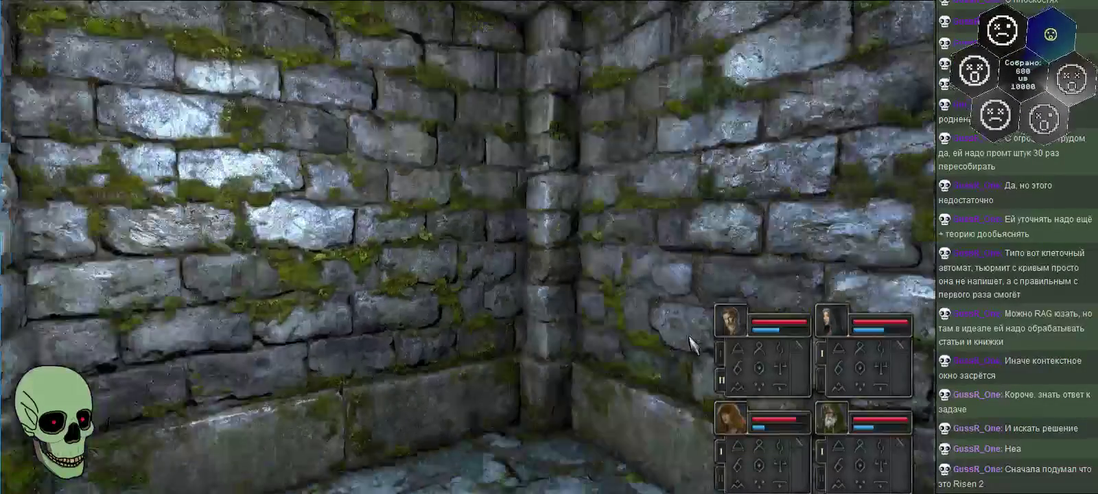
key("e")
key("w")
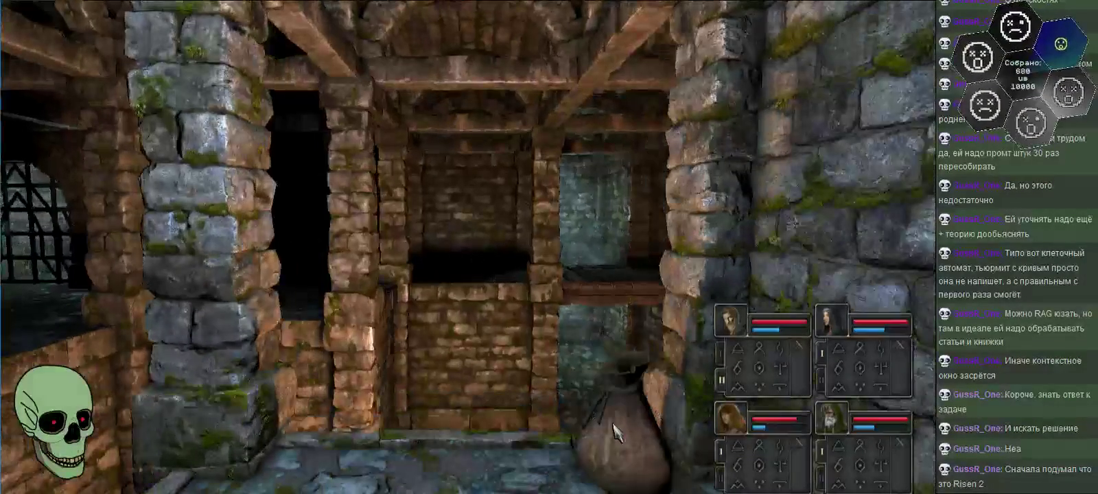
- Move two cheeses into the battle mage's backpack and close the inventory
left_click(745, 317)
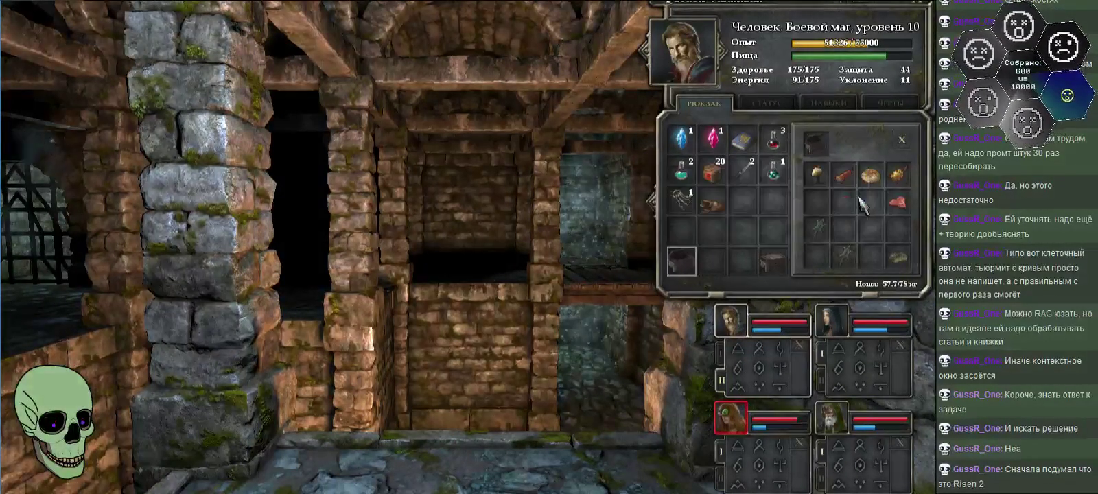
left_click(774, 140)
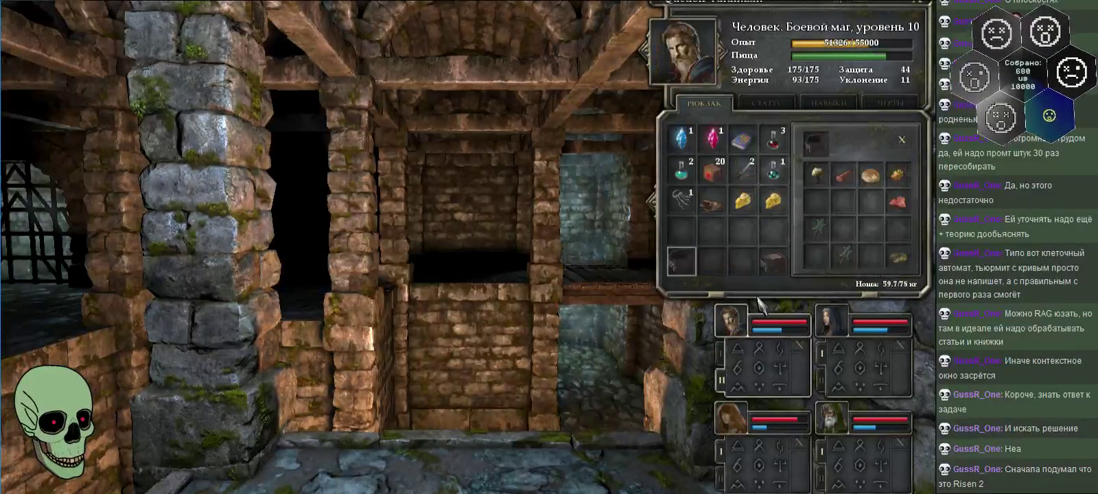
left_click(747, 196)
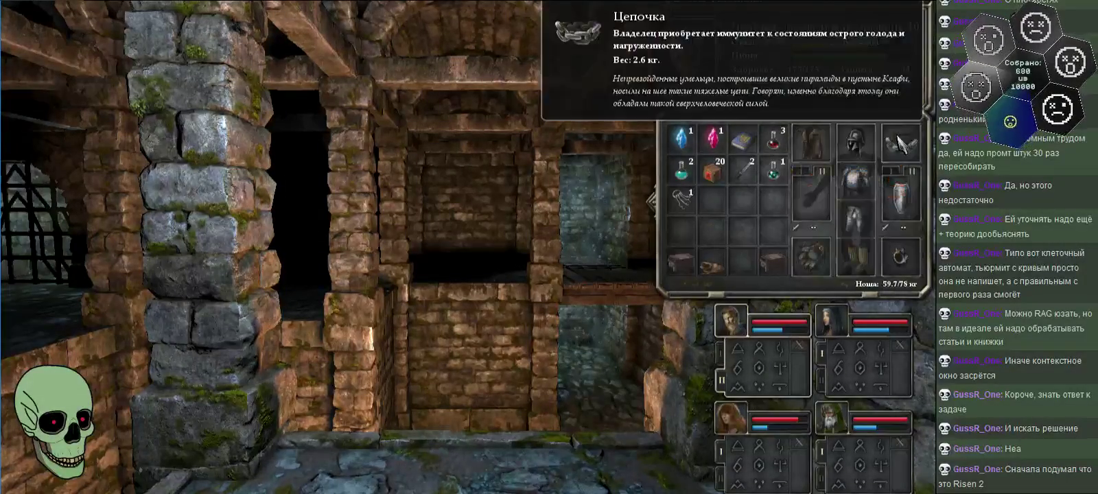
left_click(918, 21)
- Walk through the arched doorway, check the dungeon map, and continue through the dark archway
key("e")
key("q")
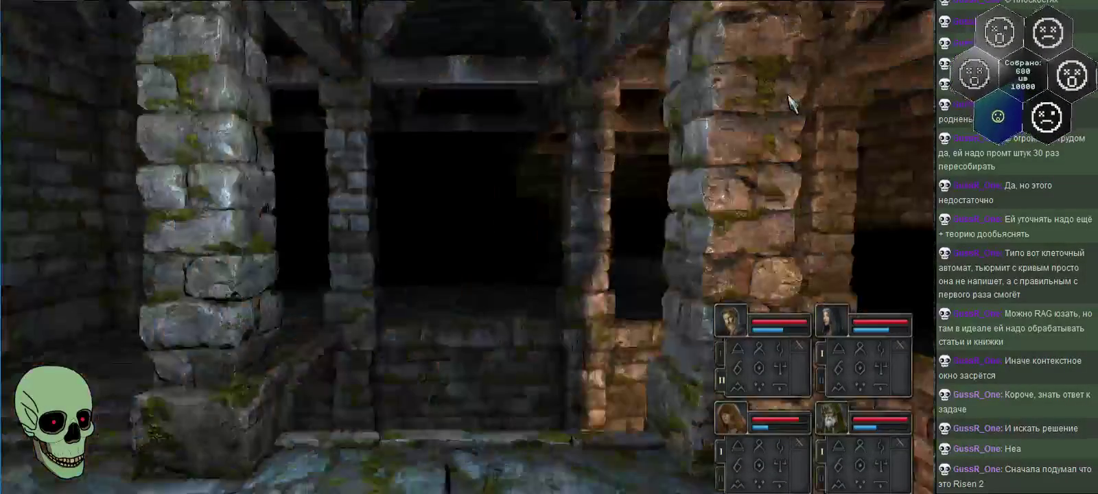
key("q")
key("w")
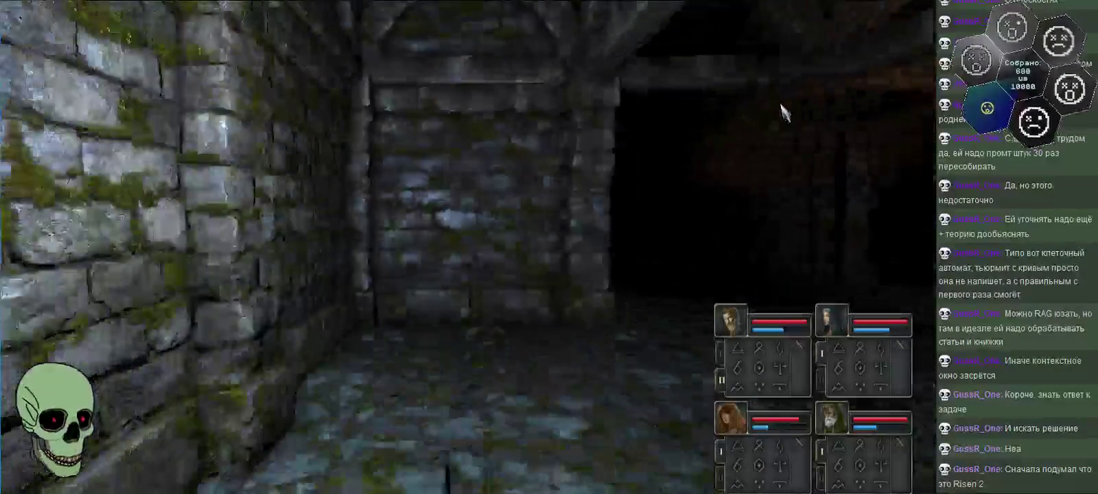
key("e")
key("q")
key("e")
key("m")
key("m")
key("e")
key("w")
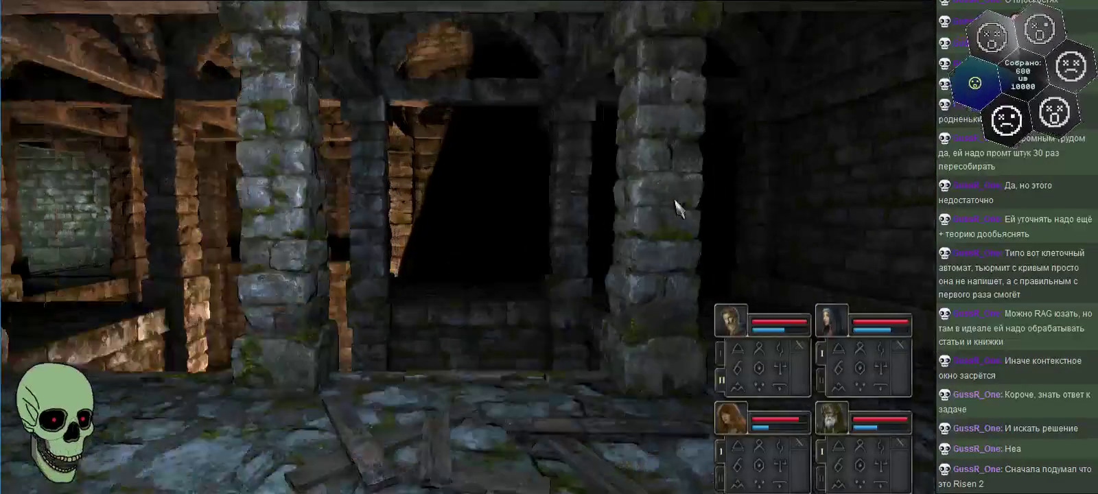